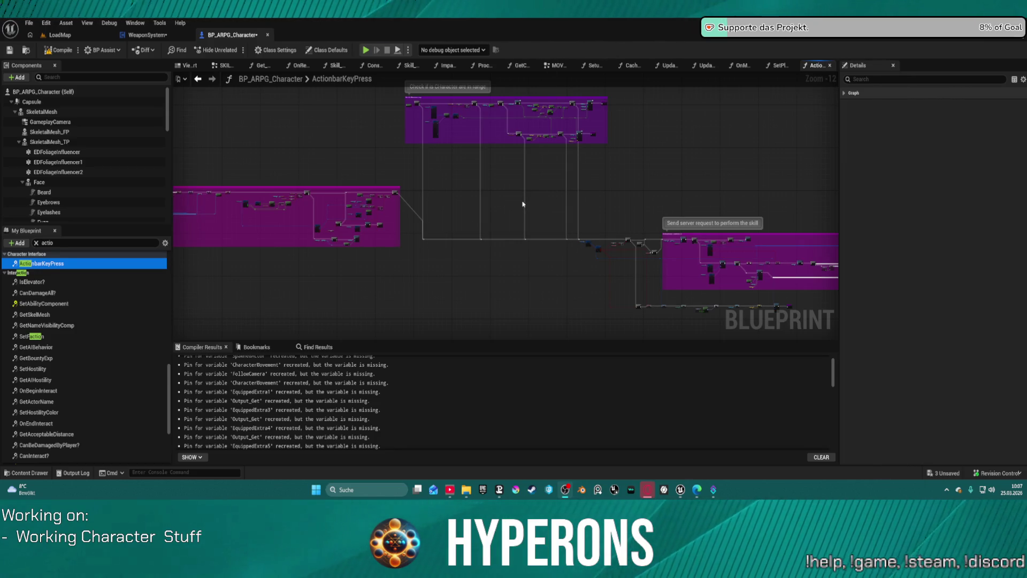
- Pan and zoom the ActionbarKeyPress graph to the purple comment group's ammo-check nodes
mouse_move(557, 209)
left_mouse_down()
mouse_move(536, 213)
mouse_move(559, 198)
mouse_move(633, 200)
mouse_move(607, 204)
left_mouse_up()
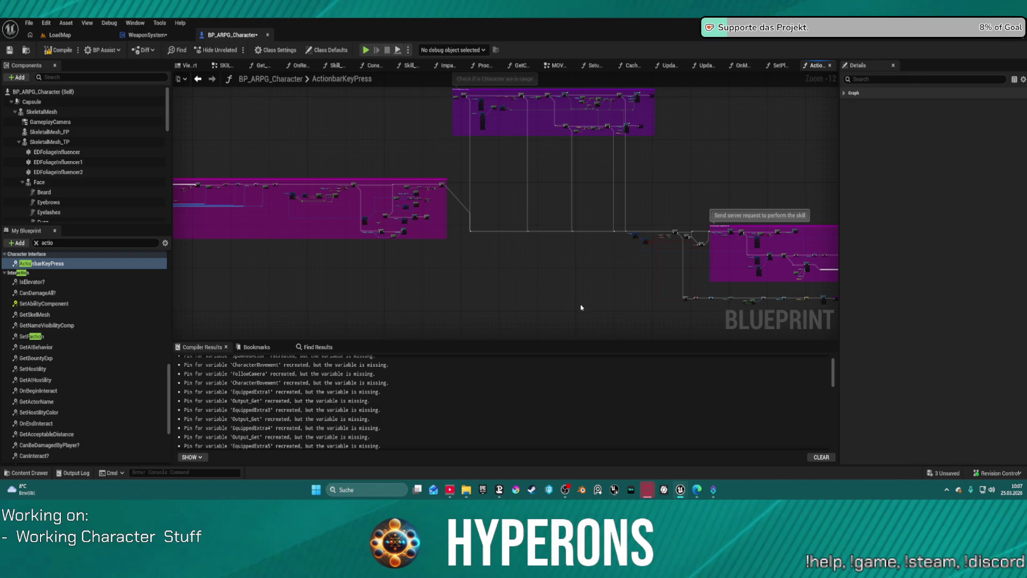
left_click_drag(605, 287, 489, 266)
scroll(481, 267, "up", 3)
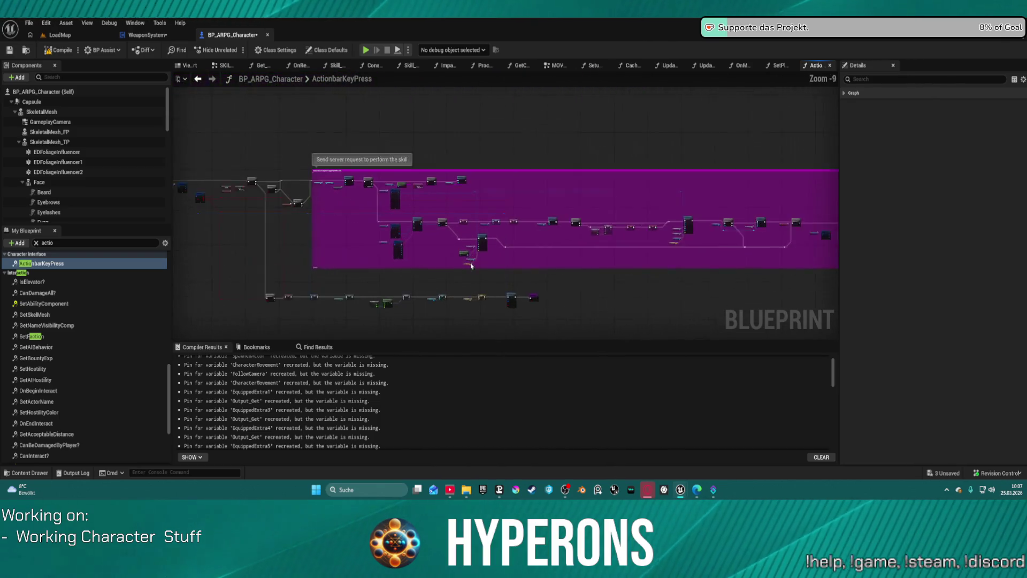
scroll(471, 266, "up", 1)
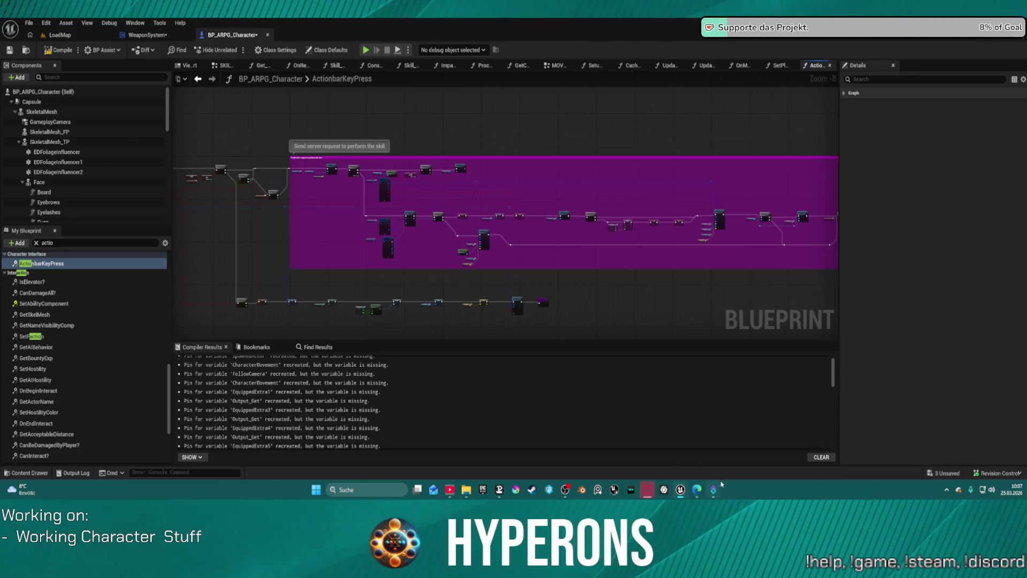
mouse_move(249, 240)
left_mouse_down()
mouse_move(503, 230)
mouse_move(716, 296)
left_mouse_up()
scroll(597, 191, "up", 6)
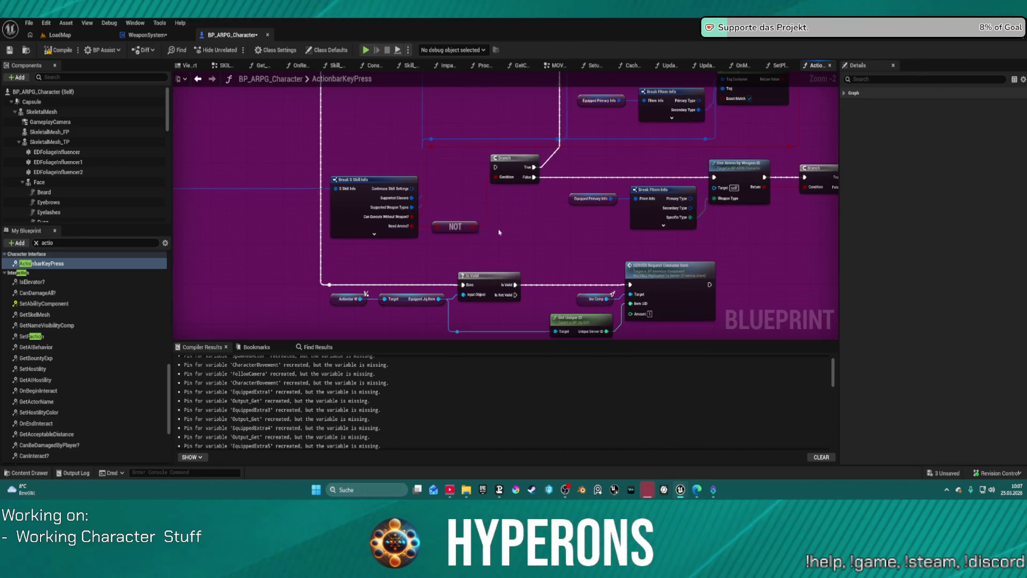
mouse_move(498, 232)
left_mouse_down()
mouse_move(500, 224)
mouse_move(449, 215)
mouse_move(434, 233)
left_mouse_up()
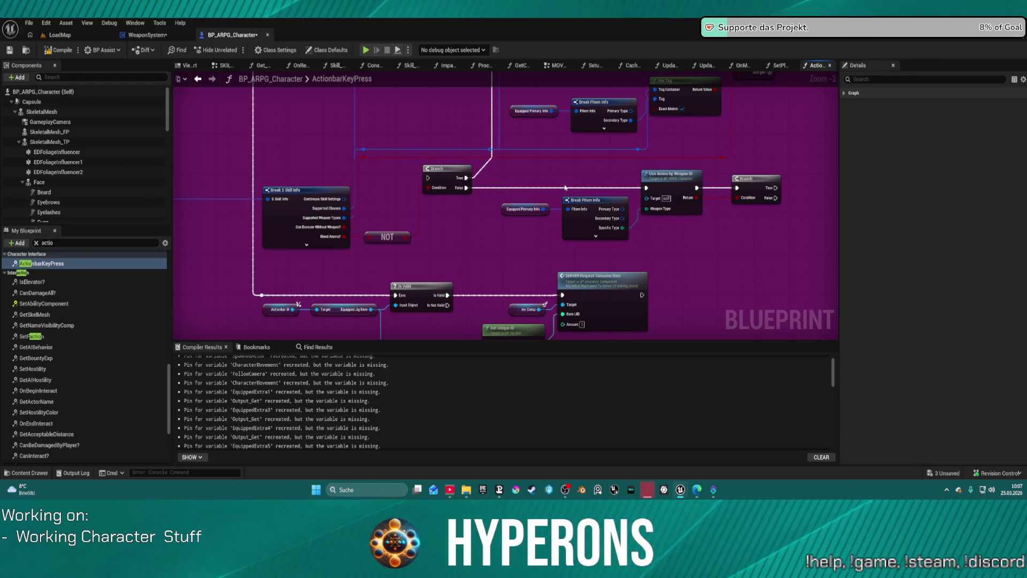
scroll(563, 189, "down", 3)
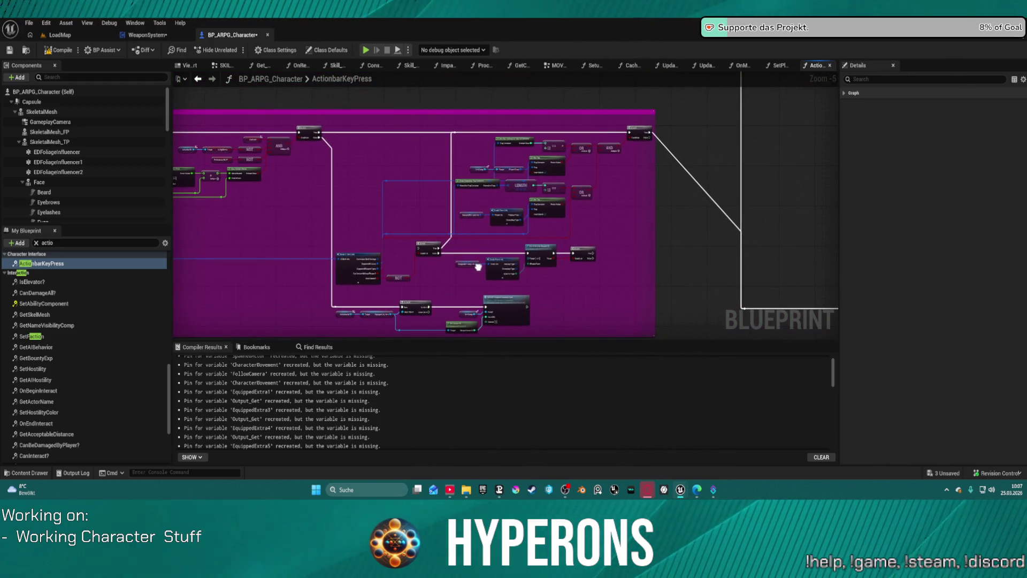
left_click_drag(479, 267, 477, 255)
scroll(477, 255, "up", 4)
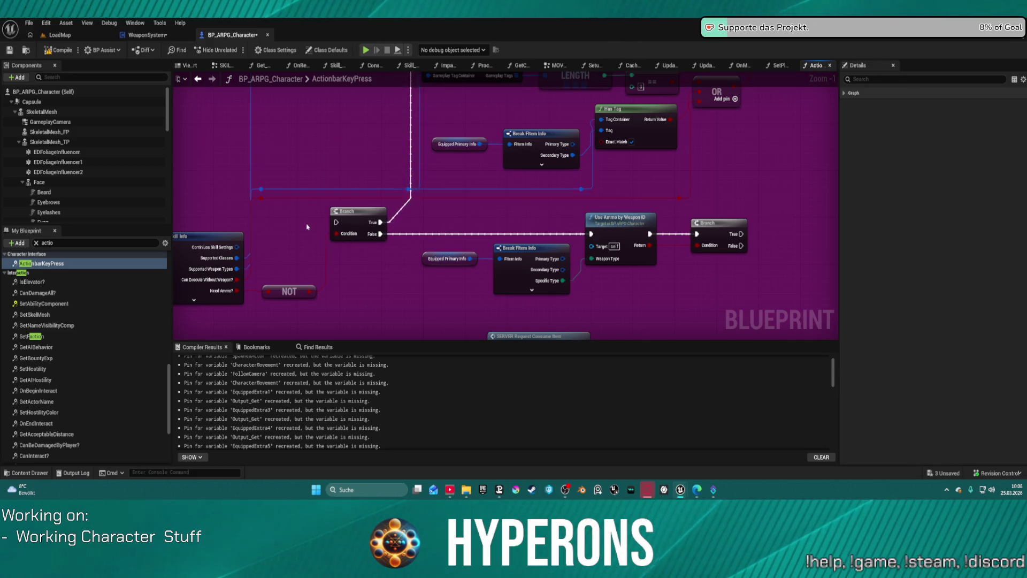
scroll(654, 258, "down", 2)
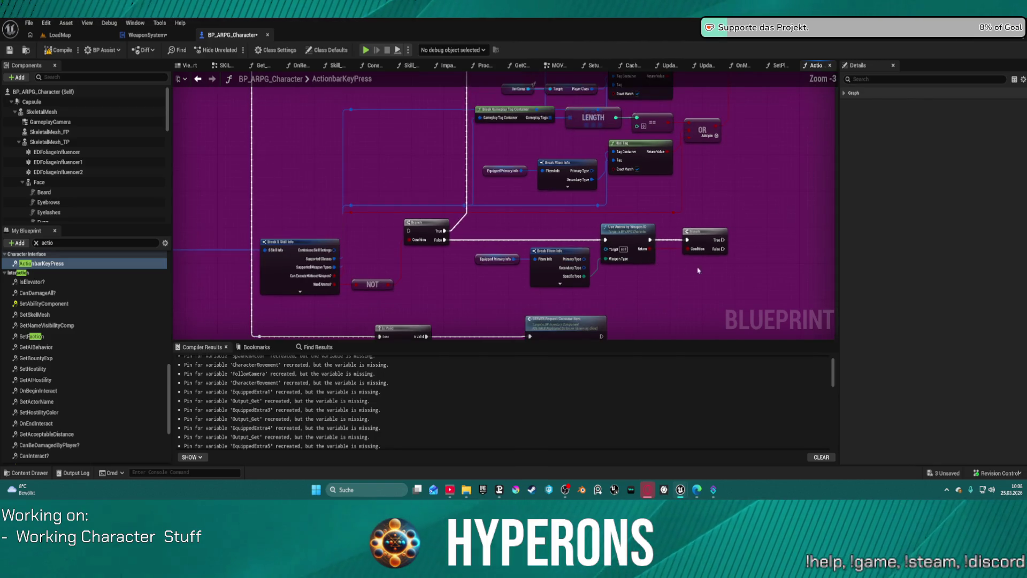
- Box-select the Branch, NOT, Break Fitem Info, Use Ammo by Weapon ID and Branch nodes and delete them
mouse_move(722, 301)
left_mouse_down()
mouse_move(257, 217)
mouse_move(376, 221)
left_mouse_up()
key("Delete")
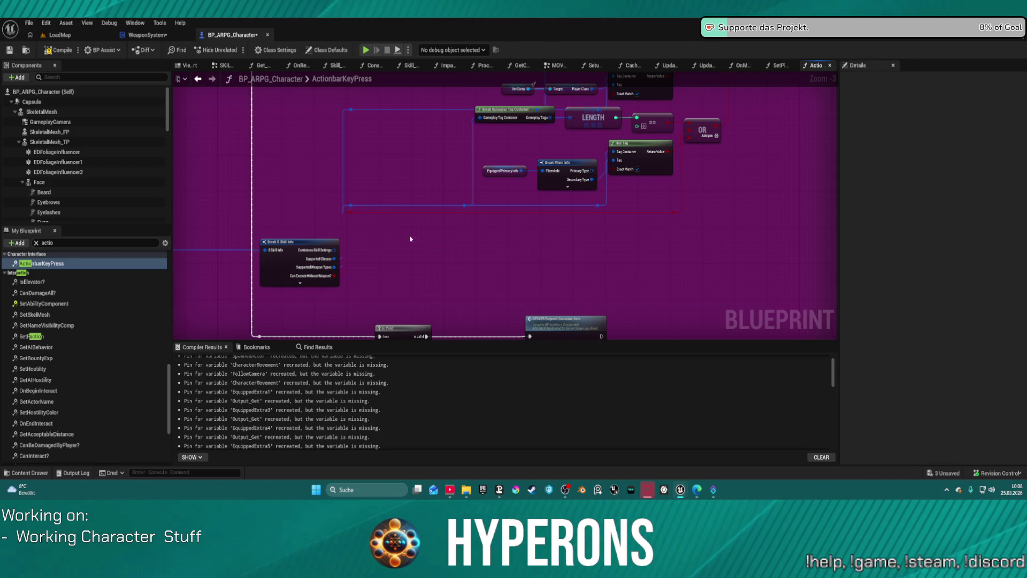
scroll(540, 253, "down", 3)
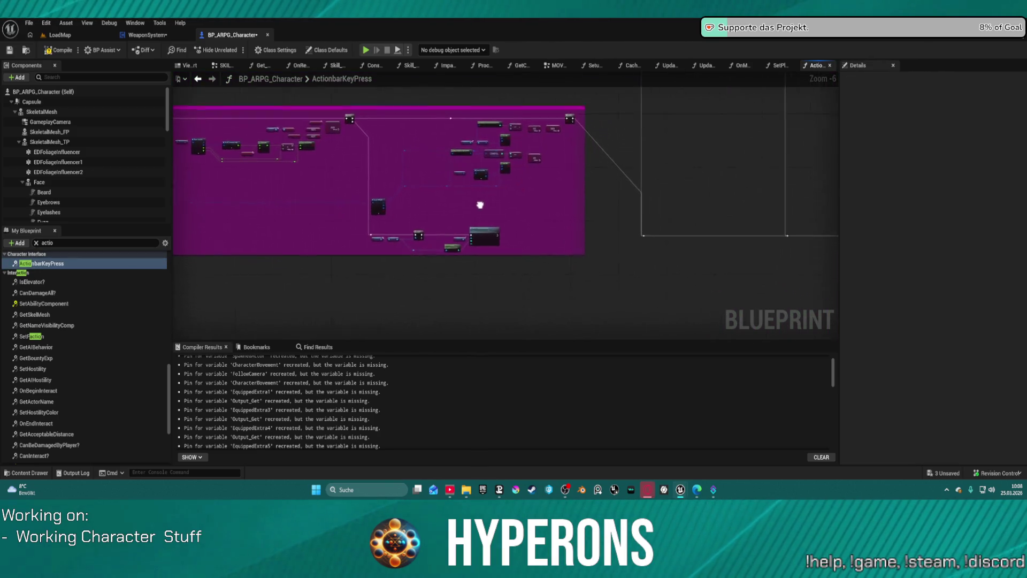
scroll(305, 207, "up", 2)
mouse_move(436, 178)
left_mouse_down()
mouse_move(323, 176)
mouse_move(509, 192)
left_mouse_up()
scroll(509, 193, "down", 1)
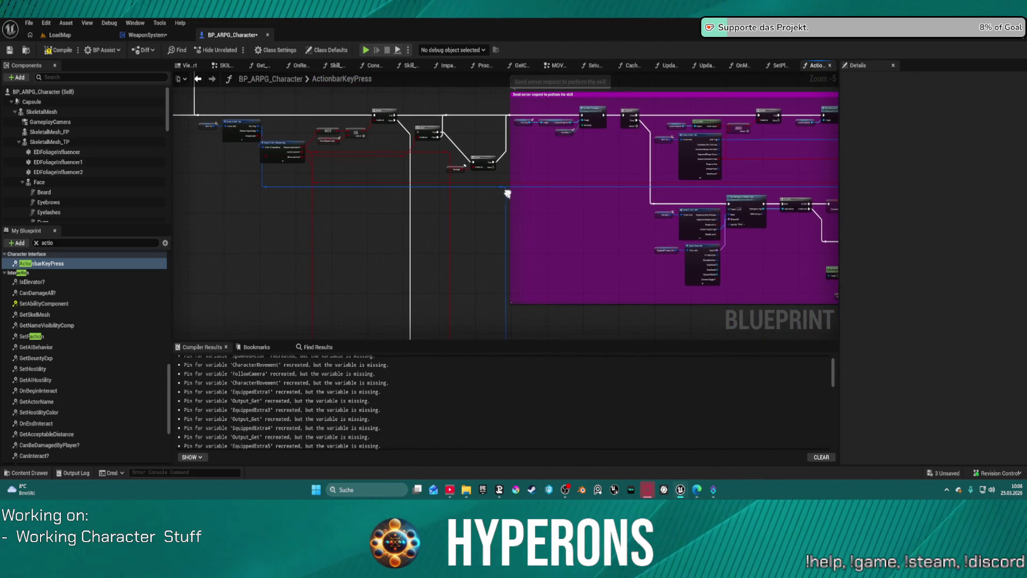
scroll(427, 168, "up", 3)
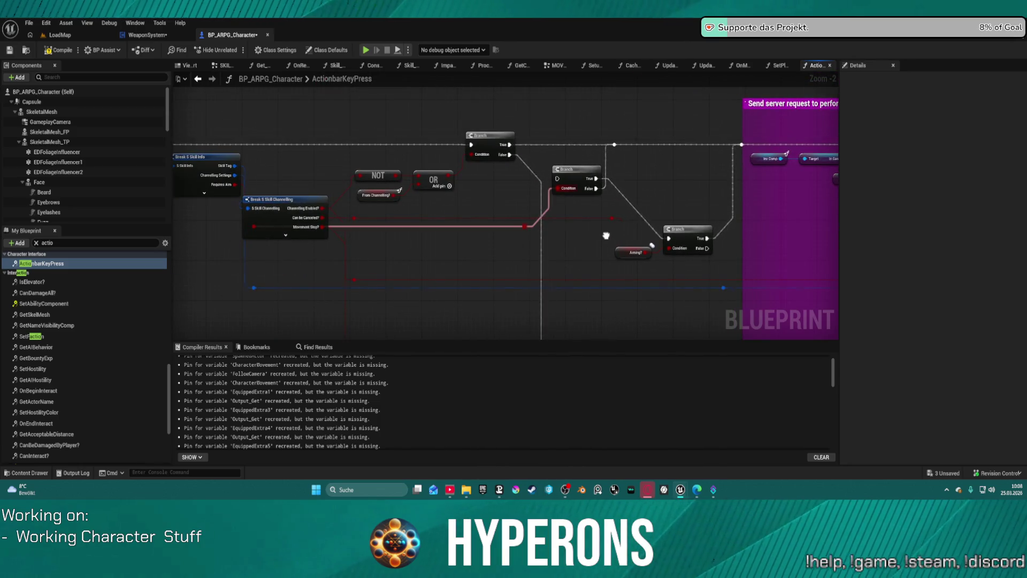
- Move the middle Branch beside Aiming?, trial-delete the nodes, then undo to restore them
mouse_move(575, 175)
left_mouse_down()
mouse_move(563, 214)
mouse_move(570, 237)
mouse_move(415, 253)
mouse_move(483, 251)
mouse_move(613, 215)
mouse_move(604, 216)
mouse_move(711, 265)
left_mouse_up()
left_click(582, 193)
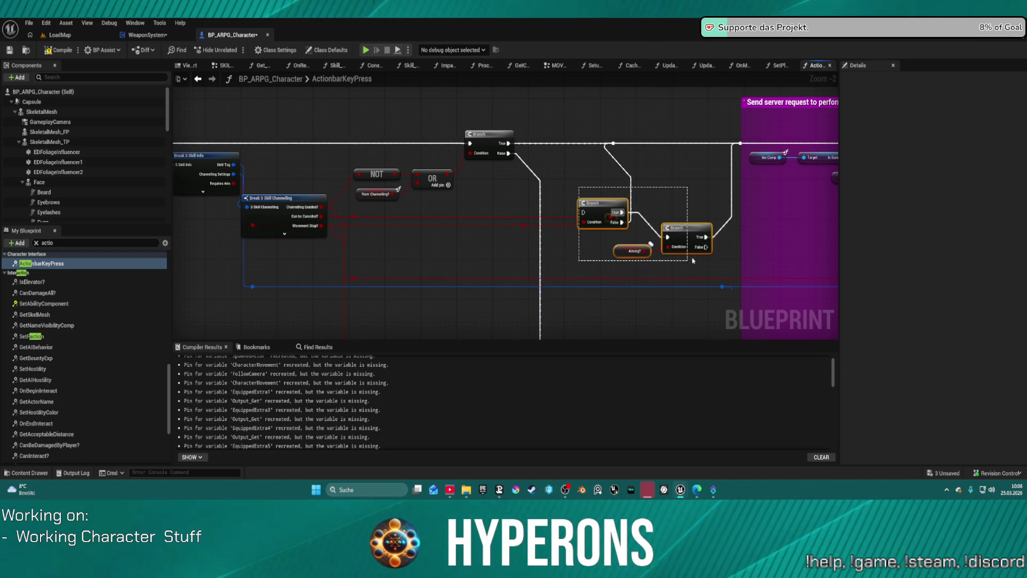
key("Delete")
scroll(644, 220, "down", 3)
scroll(598, 233, "up", 3)
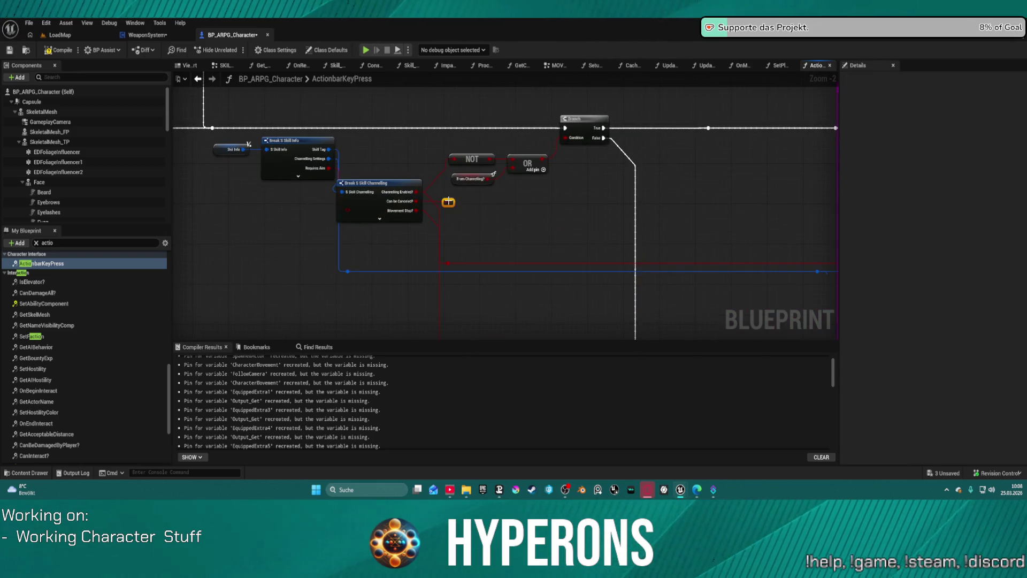
left_click(448, 202)
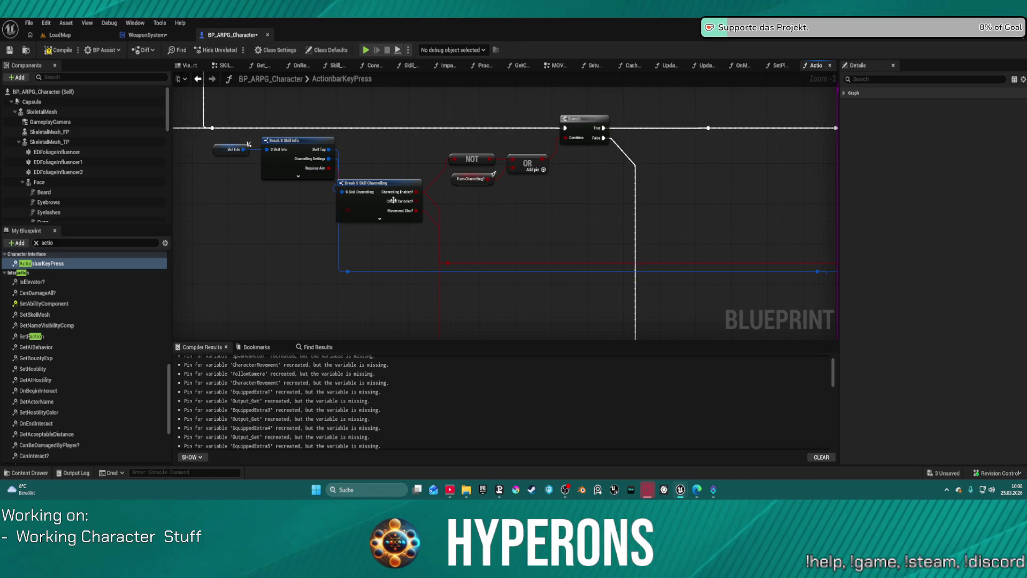
key("ctrl+z")
left_click_drag(699, 222, 475, 204)
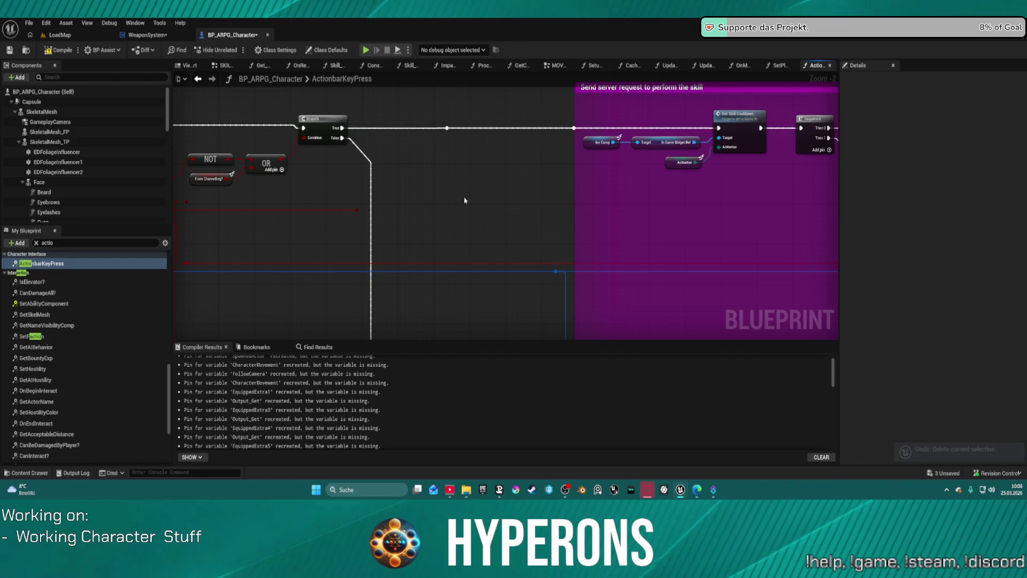
key("ctrl+z")
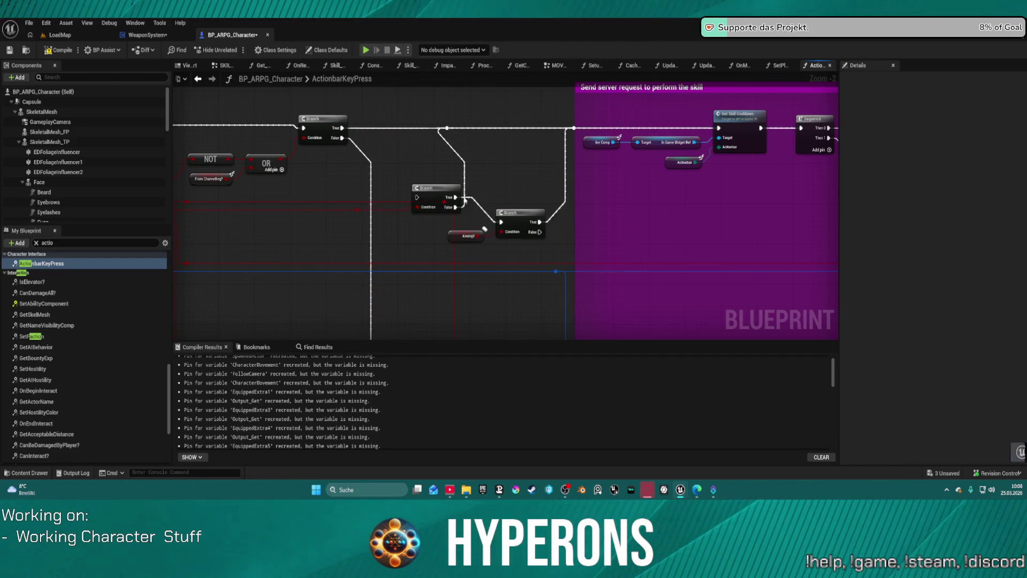
mouse_move(423, 186)
left_mouse_down()
mouse_move(557, 182)
mouse_move(519, 123)
mouse_move(522, 167)
mouse_move(523, 158)
left_mouse_up()
- Select the Aiming? getter and both Branch nodes and delete them
left_click(554, 179)
left_click(250, 211)
left_click_drag(250, 211, 244, 176)
key("Escape")
left_click_drag(600, 193, 654, 243)
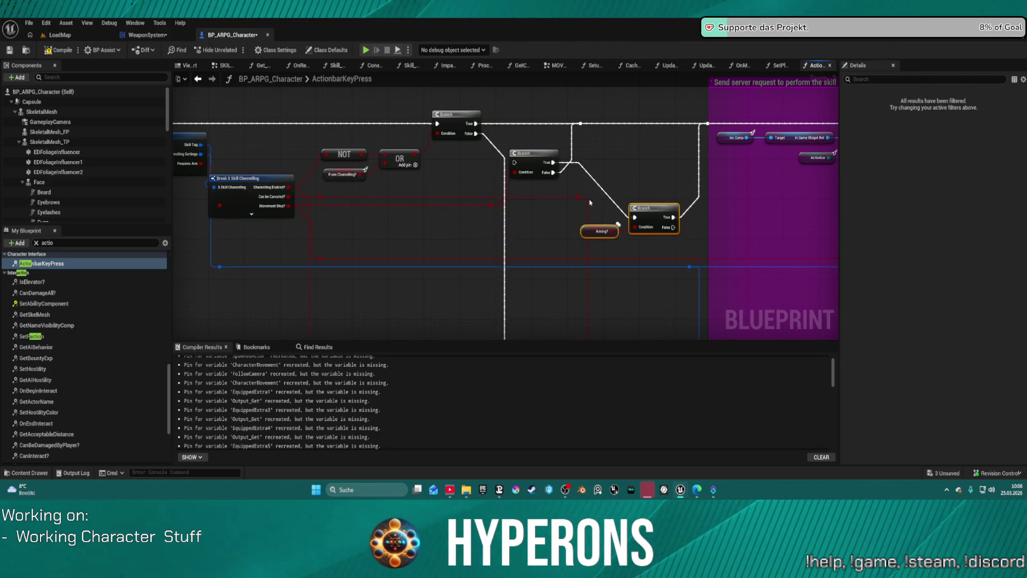
mouse_move(536, 162)
left_mouse_down()
mouse_move(571, 162)
mouse_move(561, 166)
mouse_move(655, 237)
left_mouse_up()
key("Delete")
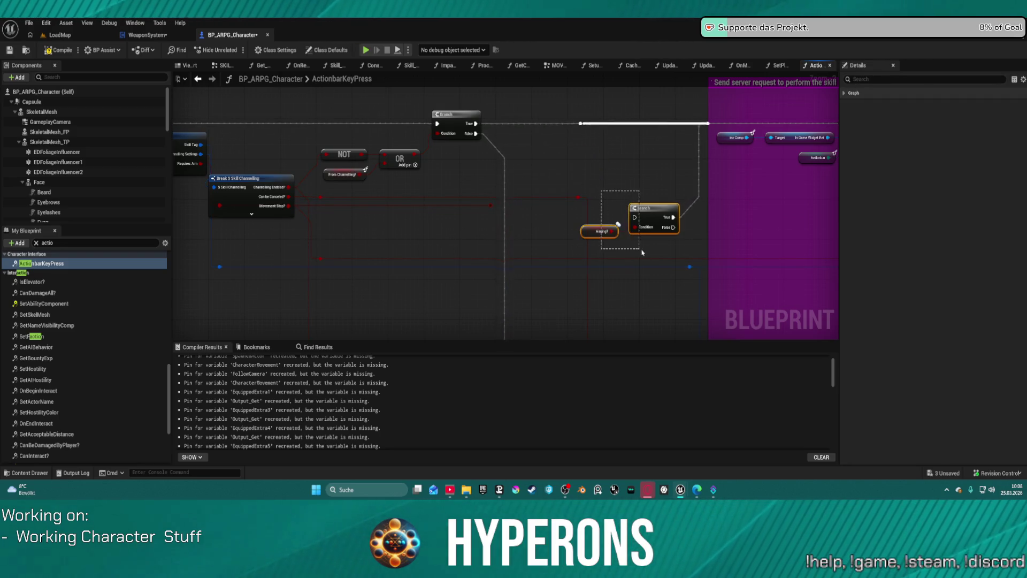
key("Delete")
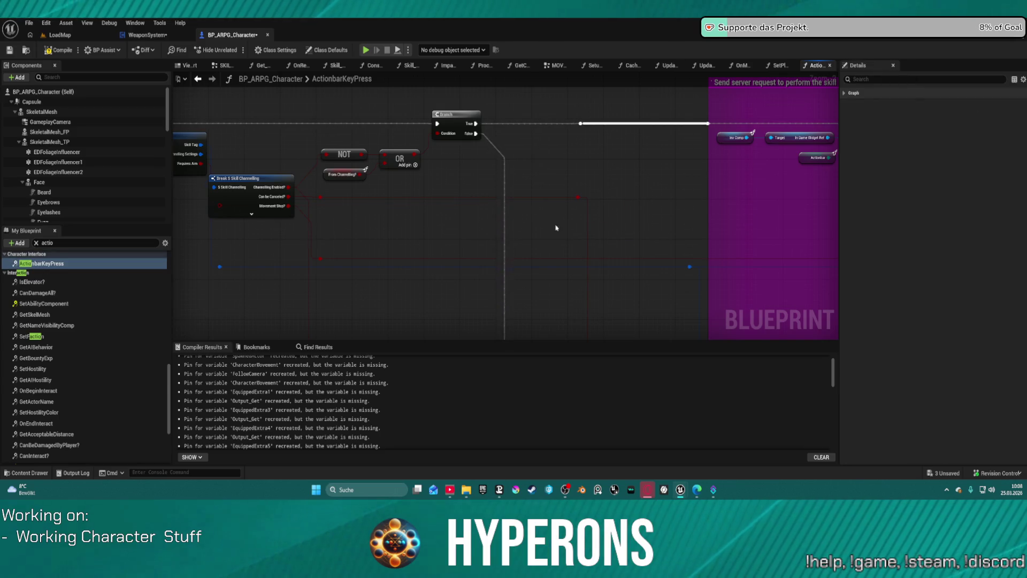
- Pan to the SET chain and drag off Init Channeling Skill's Rotation pin to list Rotator actions
scroll(543, 224, "down", 5)
scroll(613, 243, "up", 5)
scroll(614, 243, "down", 1)
left_click_drag(614, 244, 376, 183)
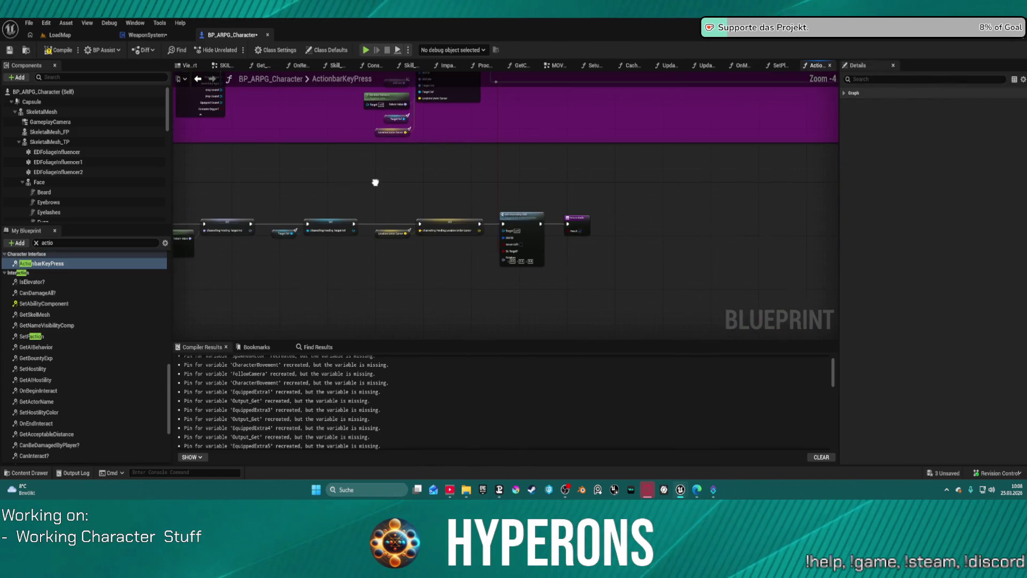
scroll(419, 184, "up", 2)
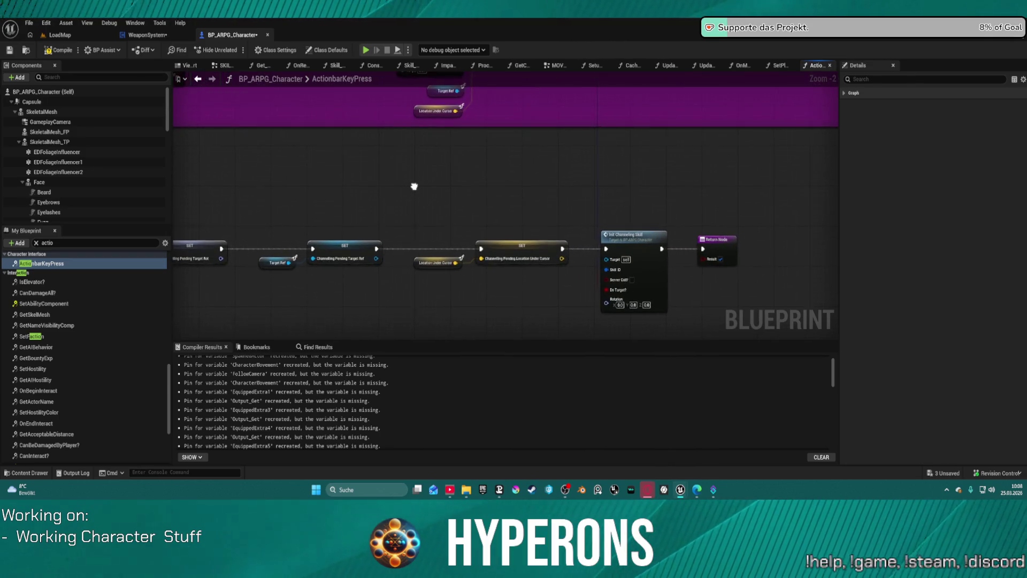
scroll(413, 187, "down", 3)
mouse_move(403, 213)
left_mouse_down()
mouse_move(284, 300)
mouse_move(298, 295)
mouse_move(326, 211)
mouse_move(305, 254)
mouse_move(550, 255)
mouse_move(510, 272)
left_mouse_up()
scroll(474, 296, "up", 4)
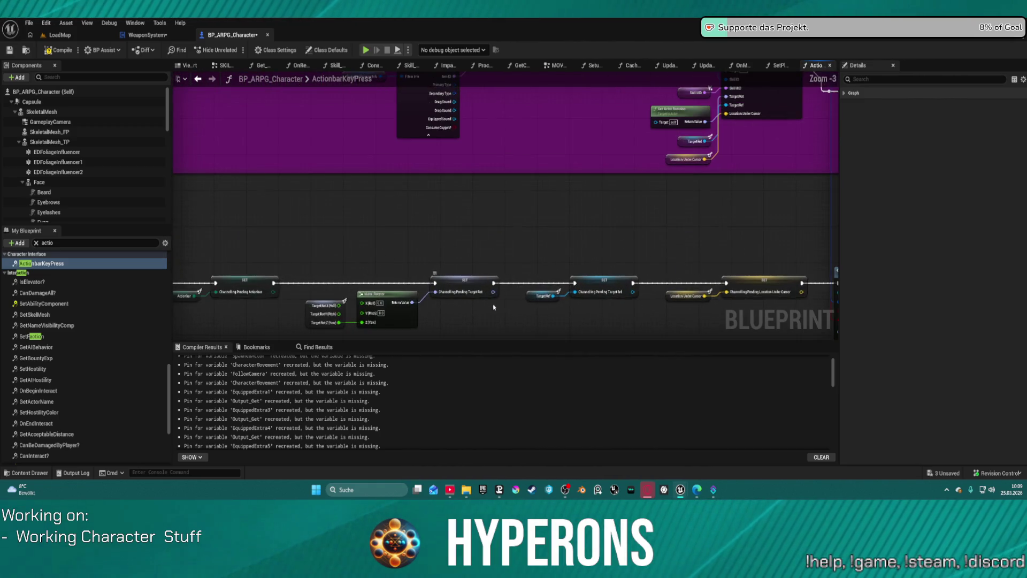
mouse_move(348, 308)
left_mouse_down()
mouse_move(292, 220)
mouse_move(307, 218)
left_mouse_up()
scroll(270, 213, "down", 1)
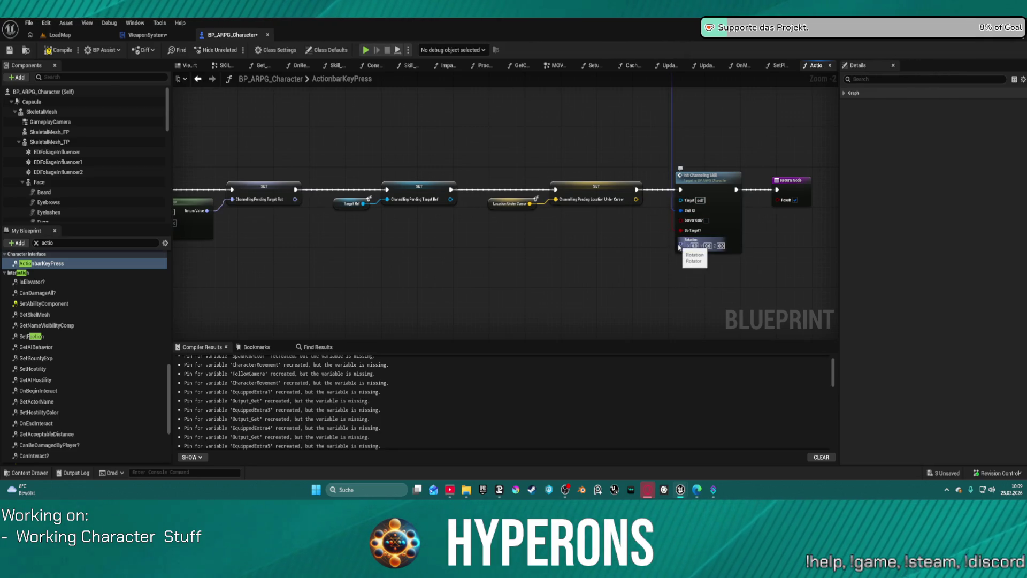
mouse_move(680, 243)
left_mouse_down()
mouse_move(585, 255)
mouse_move(298, 232)
mouse_move(315, 244)
left_mouse_up()
- Add a reroute on the Rotation wire inside a magenta comment titled 'Info Fehler???'
type("rot")
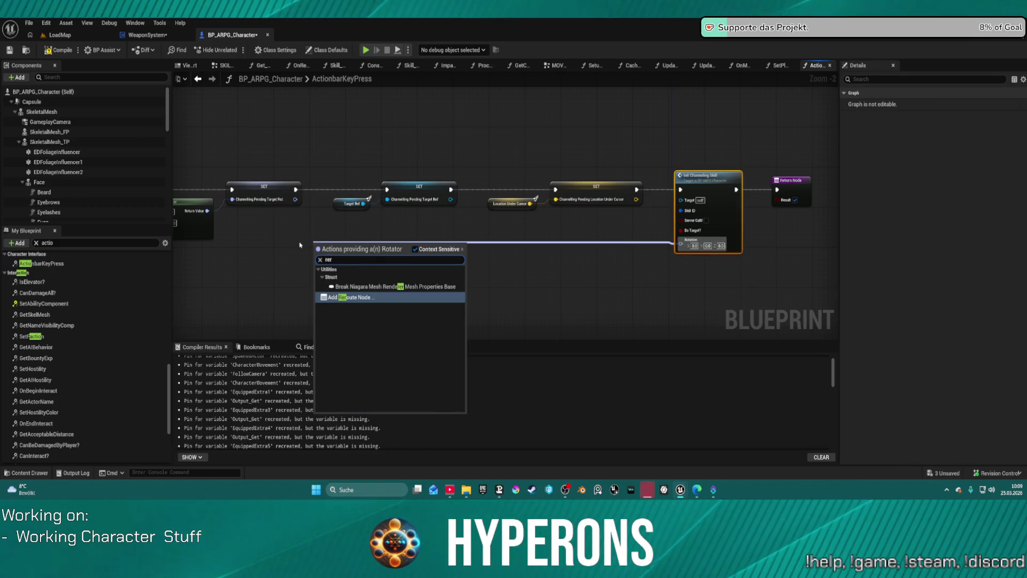
key("Return")
key("c")
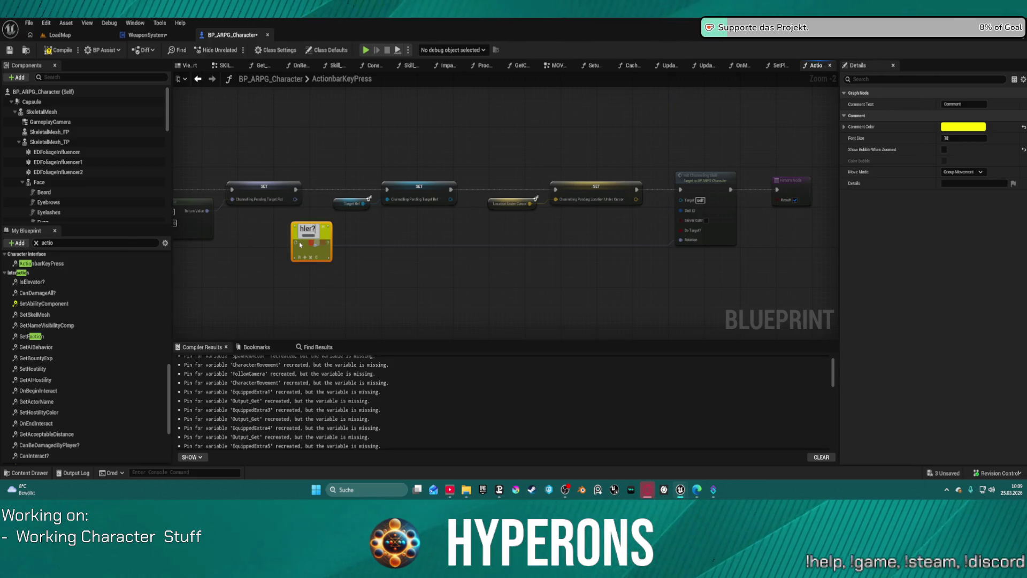
key("Return")
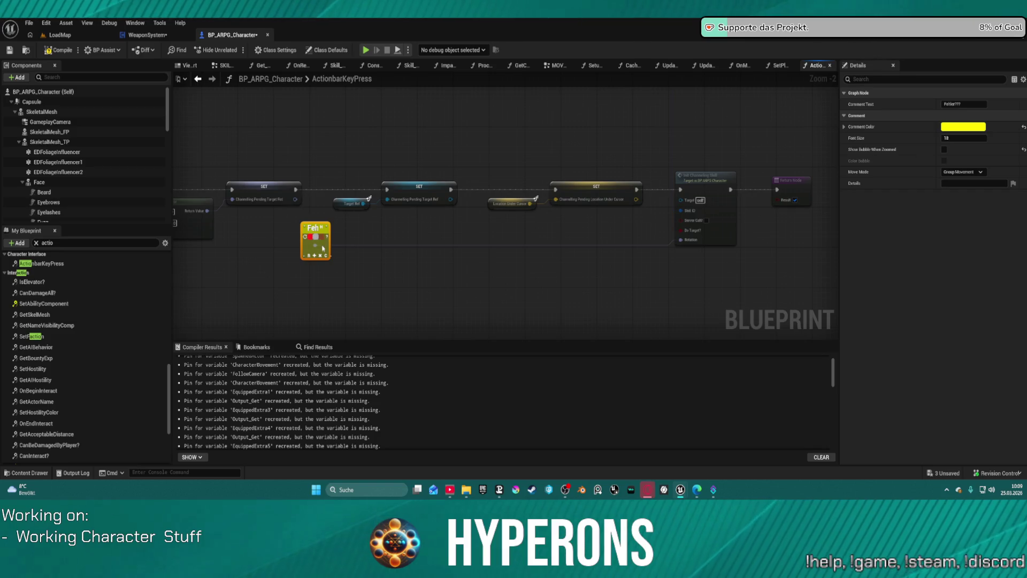
left_click(313, 236)
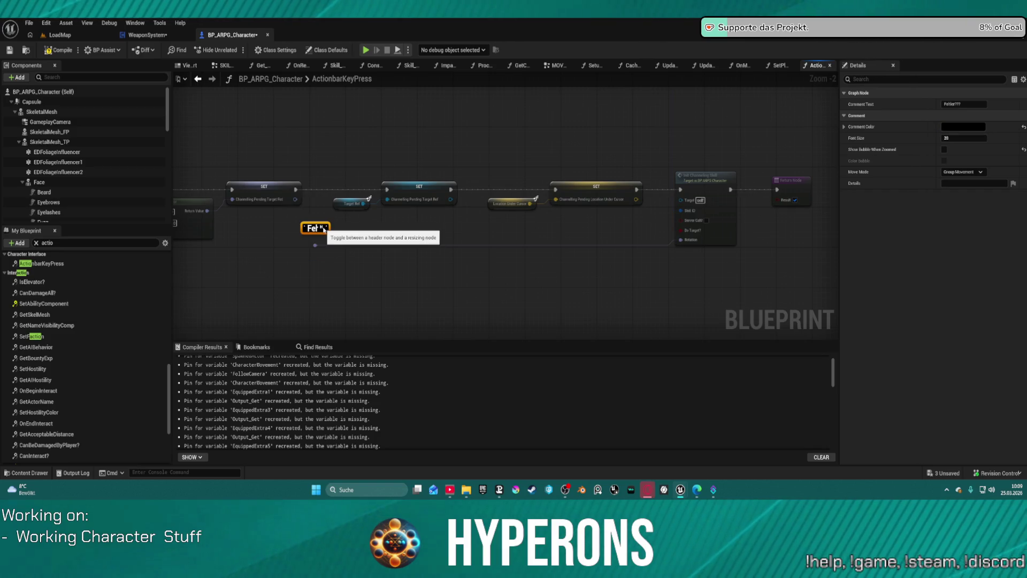
left_click(963, 104)
key("End")
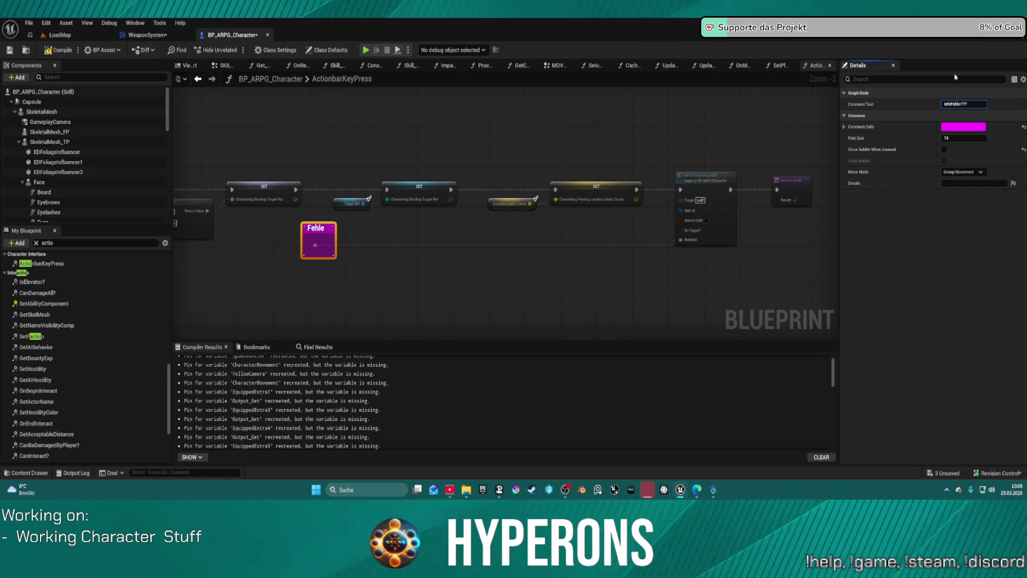
key("Return")
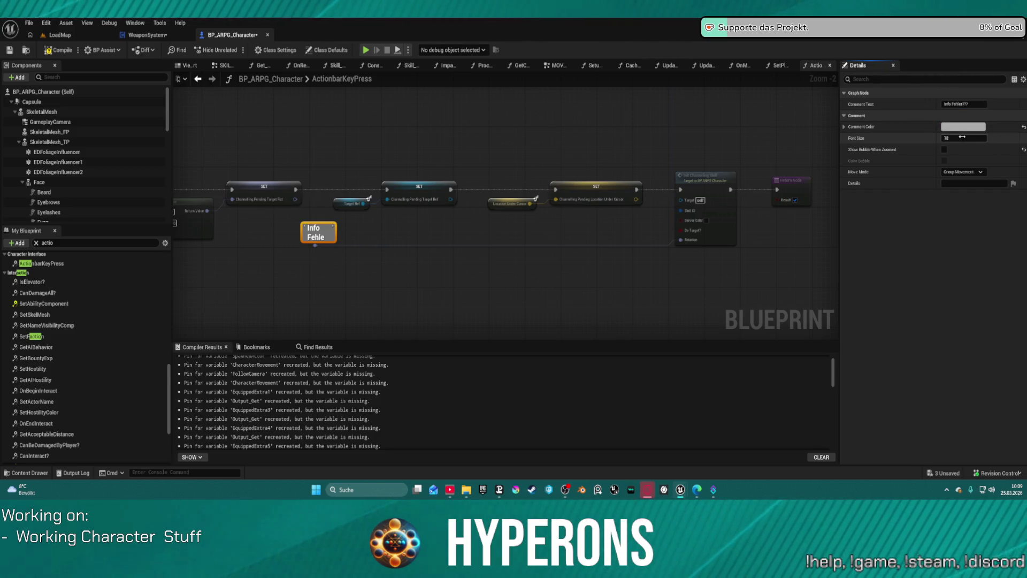
- Reposition the Info Fehler??? comment so it encloses the first SET node
left_click_drag(308, 244, 331, 240)
left_click(266, 169)
mouse_move(266, 169)
left_mouse_down()
mouse_move(309, 248)
mouse_move(327, 254)
left_mouse_up()
right_click(331, 223)
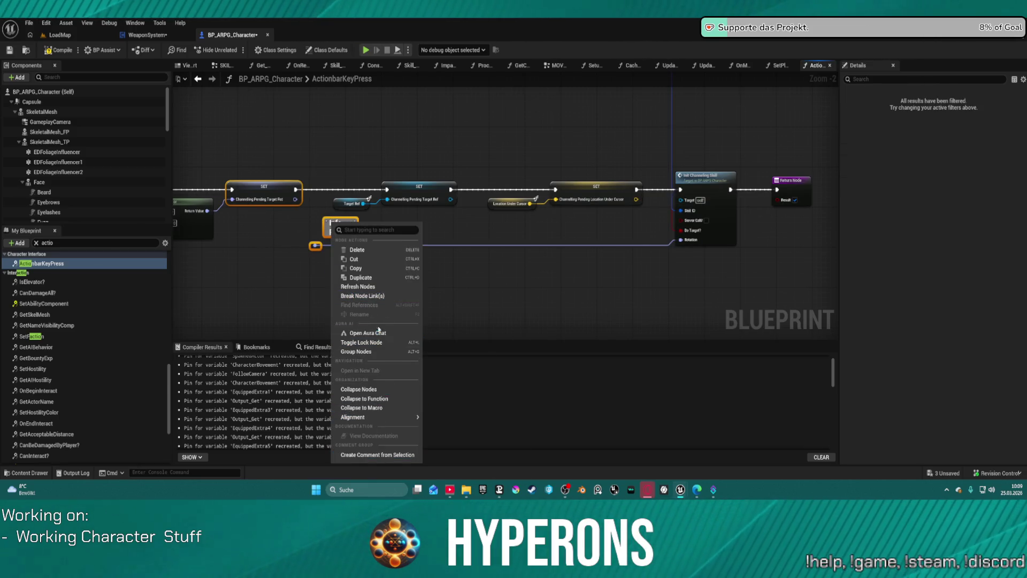
left_click(305, 281)
mouse_move(336, 230)
left_mouse_down()
mouse_move(299, 209)
mouse_move(257, 140)
mouse_move(246, 145)
mouse_move(303, 207)
left_mouse_up()
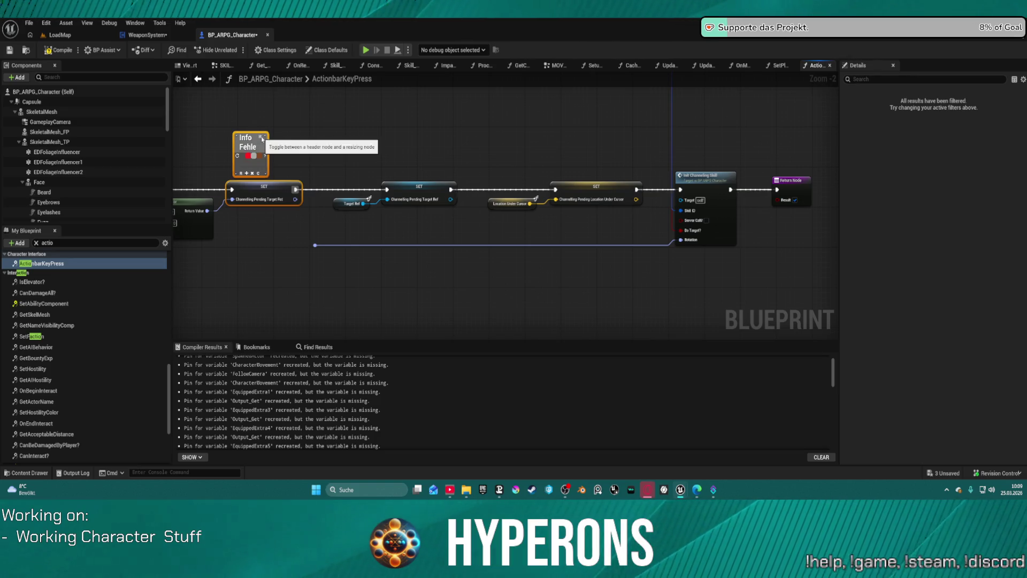
left_click(247, 174)
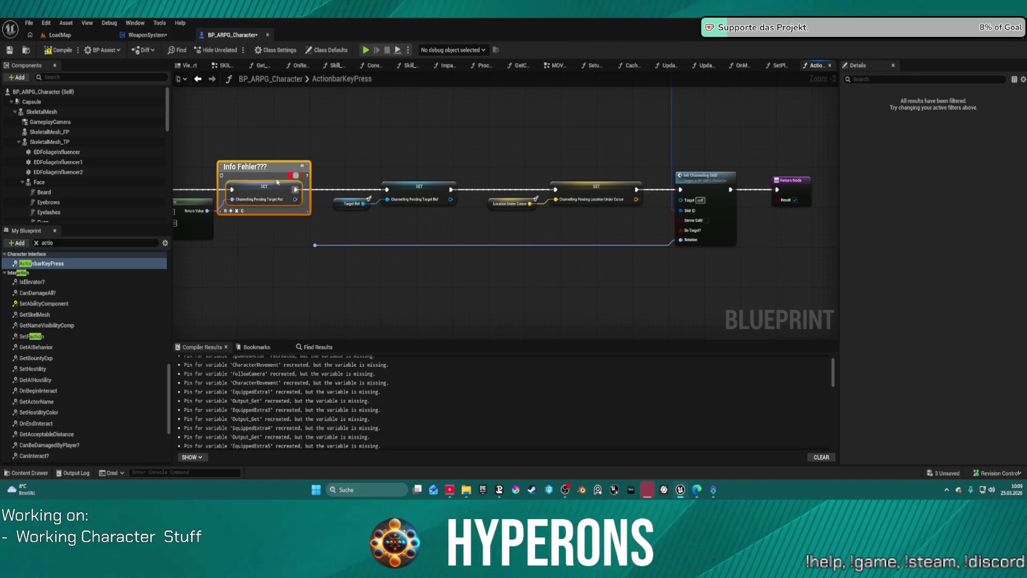
left_click(302, 167)
mouse_move(283, 168)
left_mouse_down()
mouse_move(343, 204)
mouse_move(347, 229)
left_mouse_up()
left_click(303, 170)
left_click(440, 275)
scroll(440, 275, "down", 4)
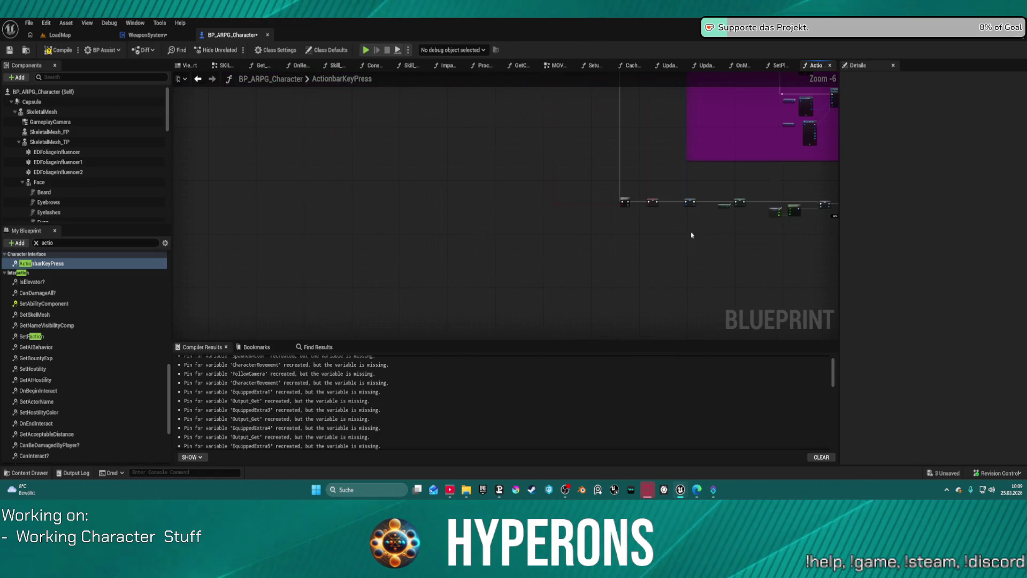
scroll(533, 248, "up", 2)
scroll(541, 221, "up", 1)
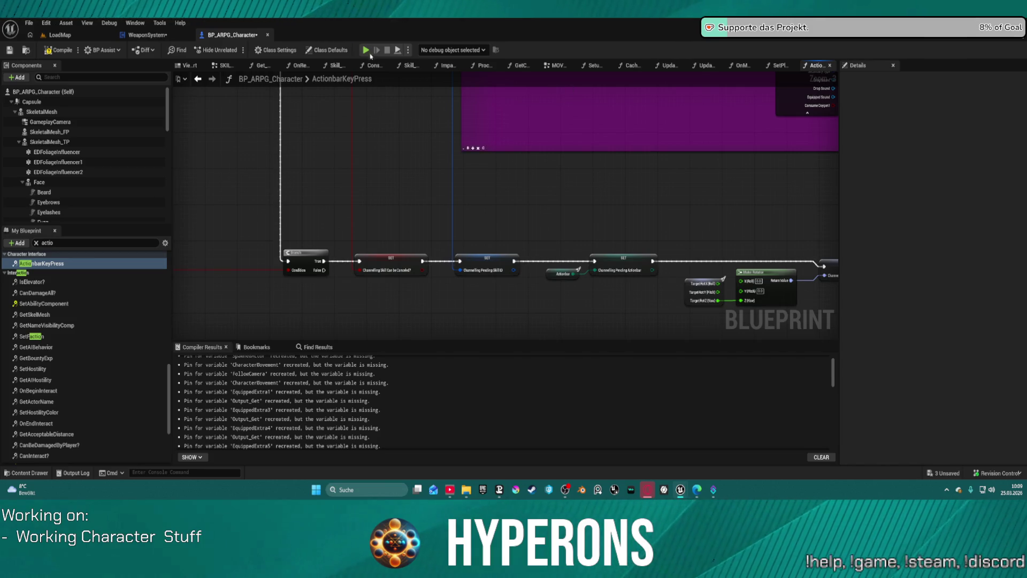
left_click(161, 35)
- Tick Consume on Check Ammo and move Fire Check and Weapon Details nodes down
scroll(452, 241, "down", 2)
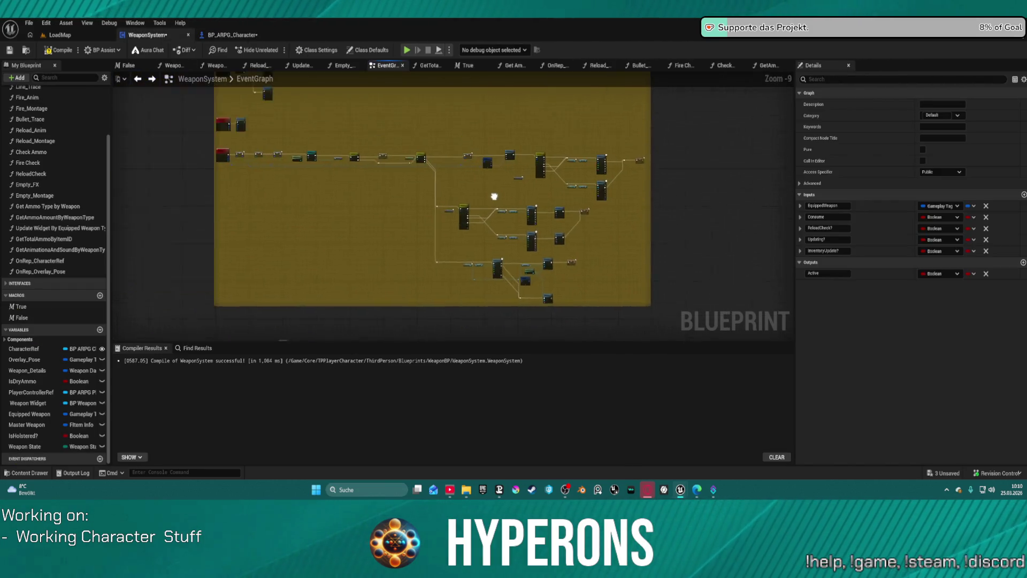
scroll(482, 190, "up", 5)
scroll(649, 216, "down", 3)
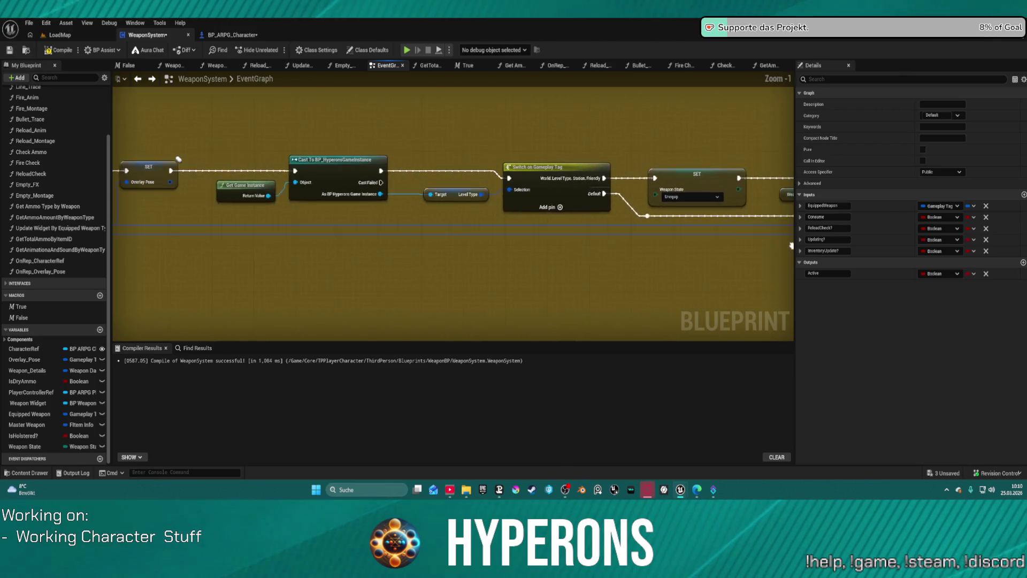
scroll(477, 328, "down", 2)
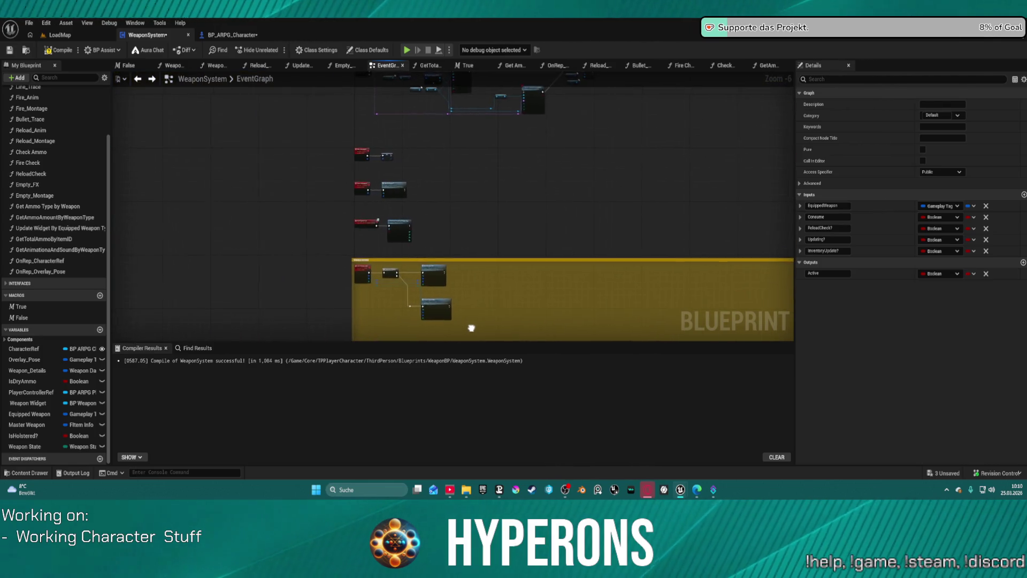
scroll(547, 218, "up", 6)
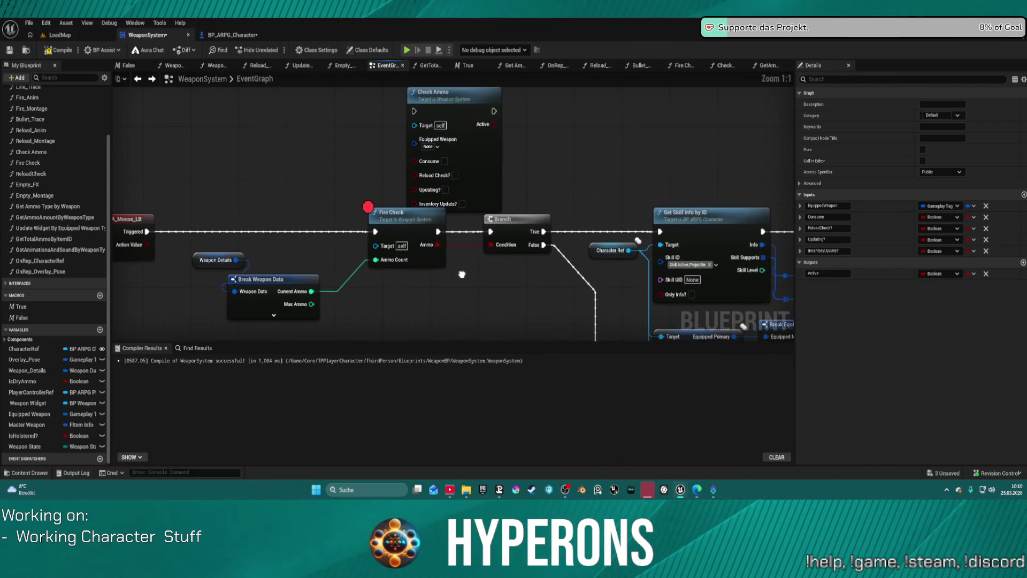
scroll(548, 218, "down", 1)
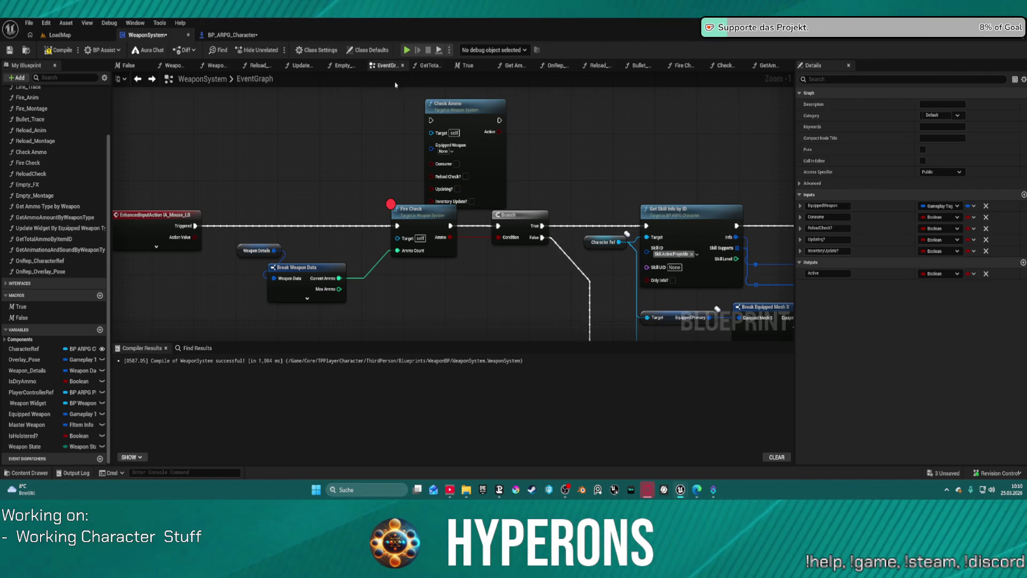
left_click(457, 164)
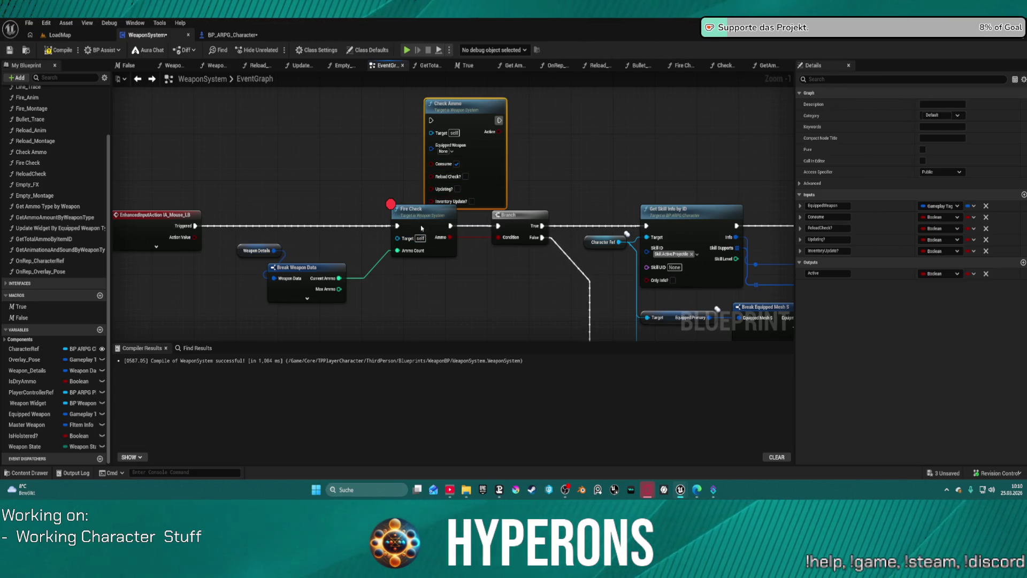
left_click_drag(410, 210, 407, 298)
left_click_drag(236, 245, 192, 304)
- Wire IA_Mouse_LB's Triggered output into Check Ammo and recompile WeaponSystem
mouse_move(195, 214)
left_mouse_down()
mouse_move(239, 205)
mouse_move(424, 98)
mouse_move(430, 109)
mouse_move(409, 135)
mouse_move(330, 162)
mouse_move(412, 172)
mouse_move(498, 214)
mouse_move(360, 180)
left_mouse_up()
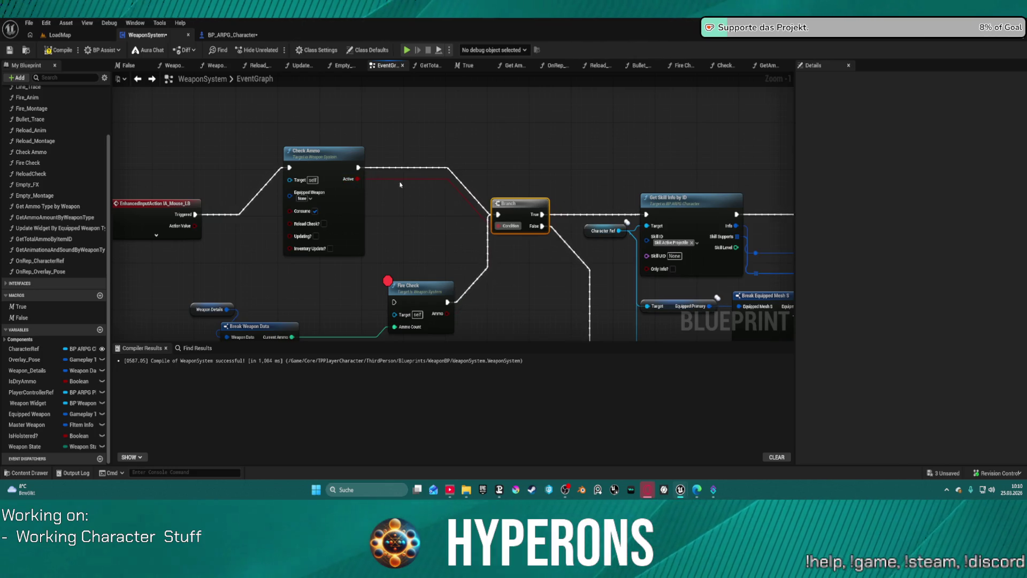
left_click_drag(326, 149, 394, 149)
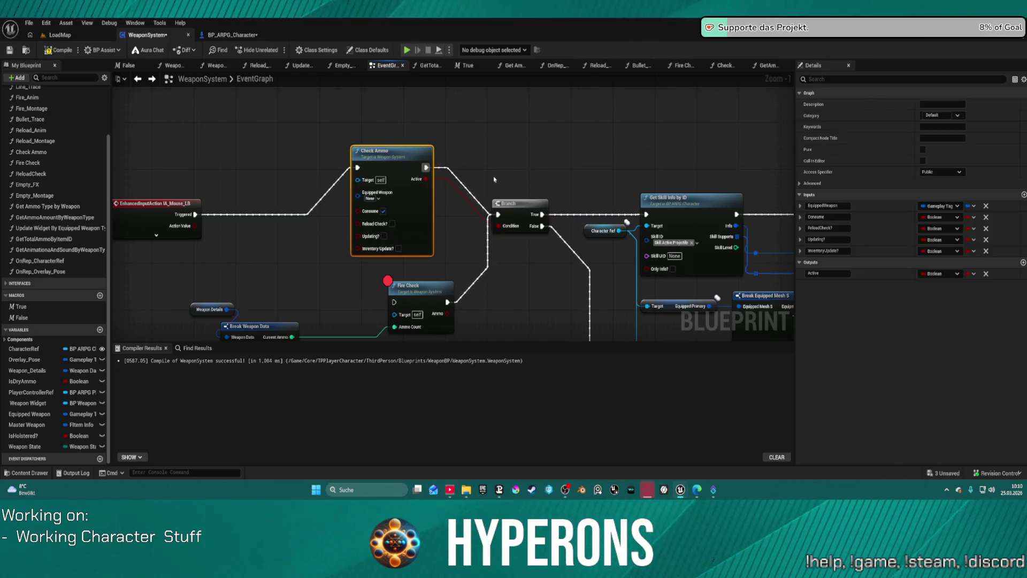
mouse_move(601, 248)
left_mouse_down()
mouse_move(527, 187)
mouse_move(545, 233)
left_mouse_up()
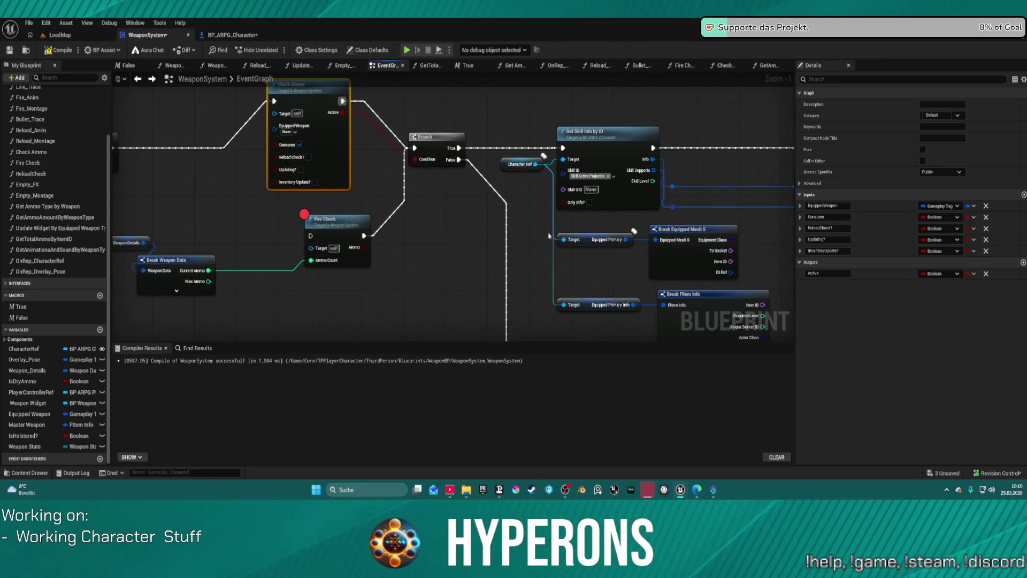
left_click_drag(614, 264, 569, 231)
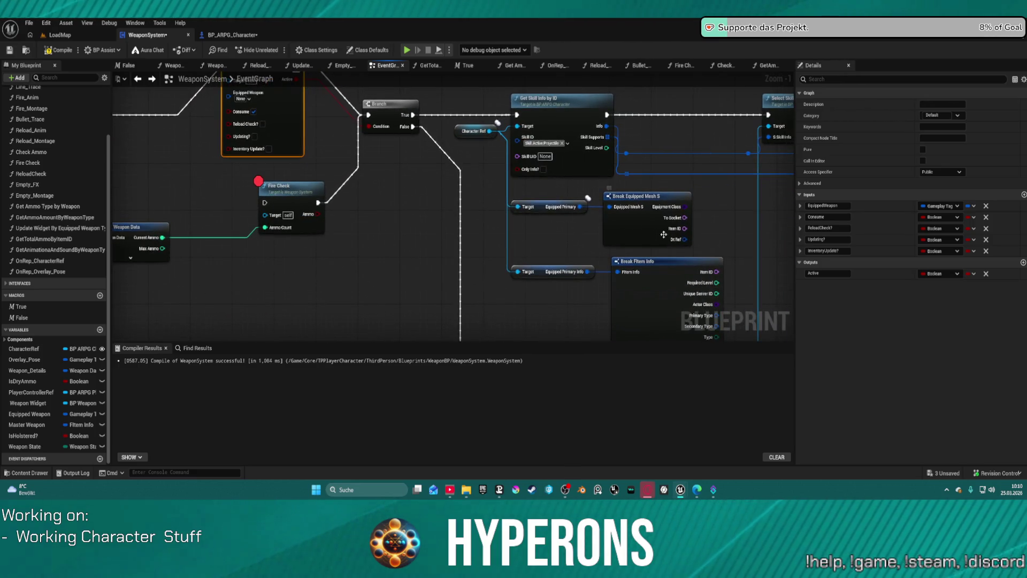
left_click_drag(278, 96, 435, 150)
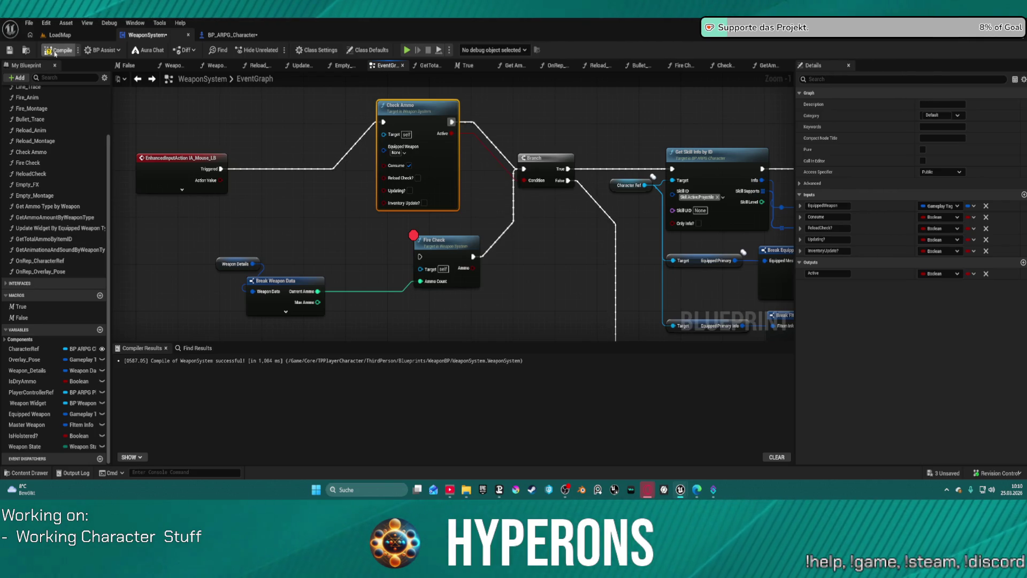
left_click(56, 51)
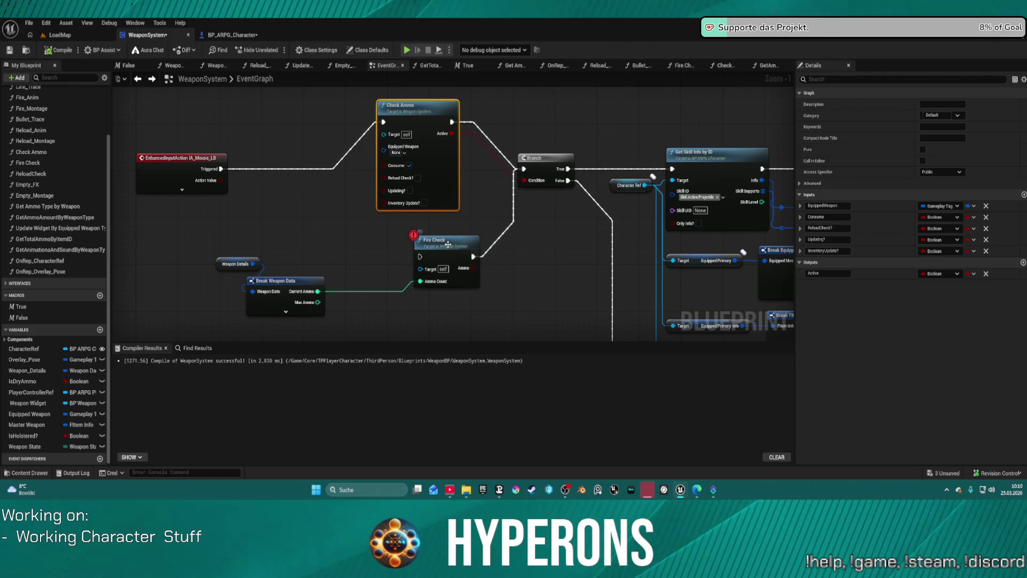
- Move Fire Check beside Check Ammo, wire them together, and align the nodes in a row
left_click_drag(448, 244, 520, 213)
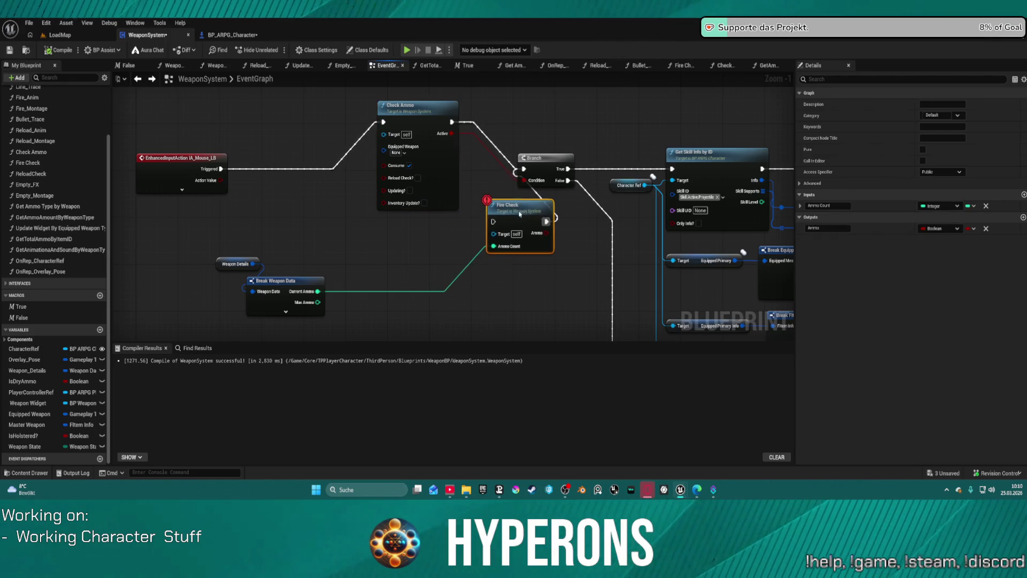
left_click_drag(453, 122, 494, 221)
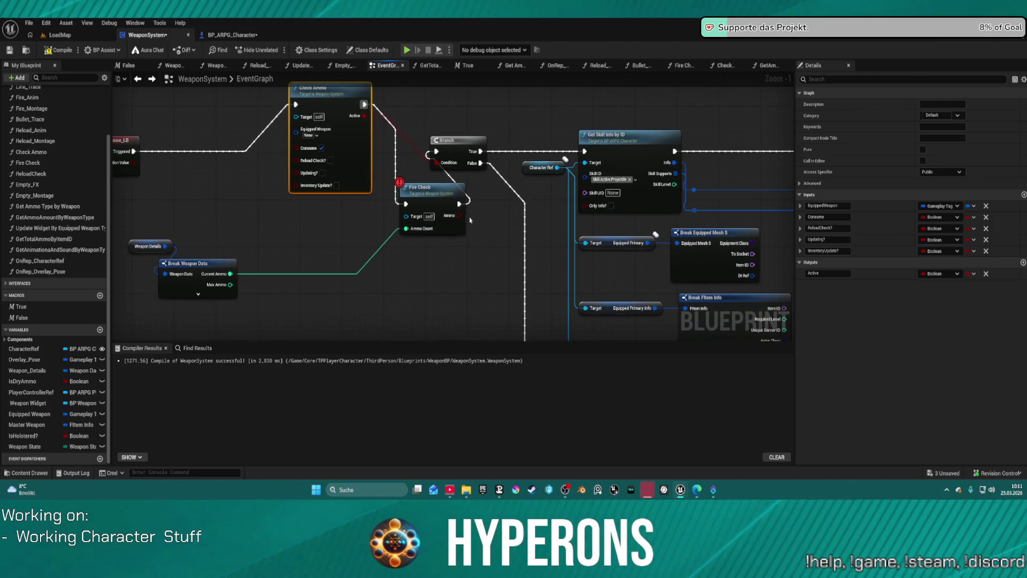
left_click(462, 217)
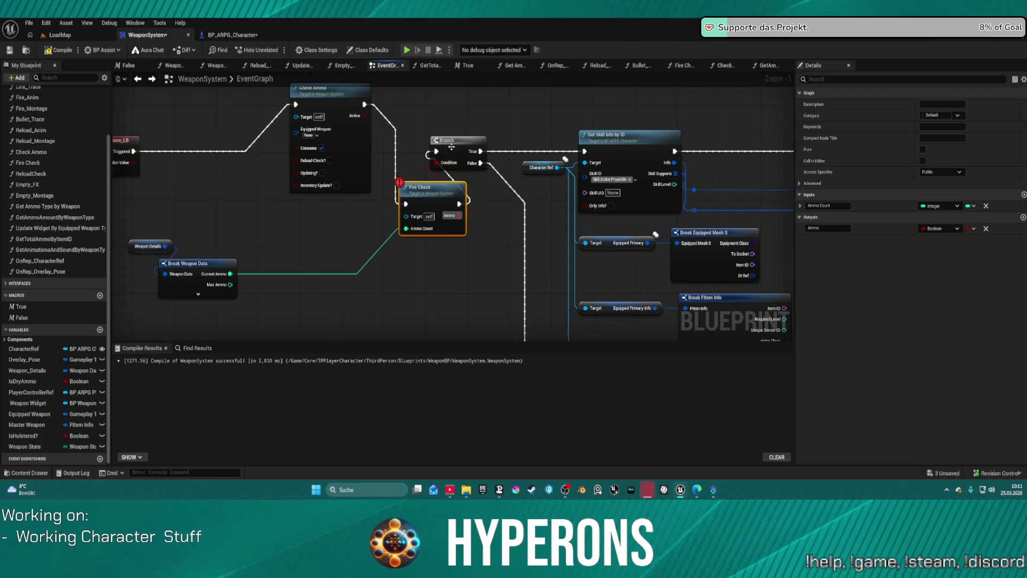
left_click(470, 152)
key("f")
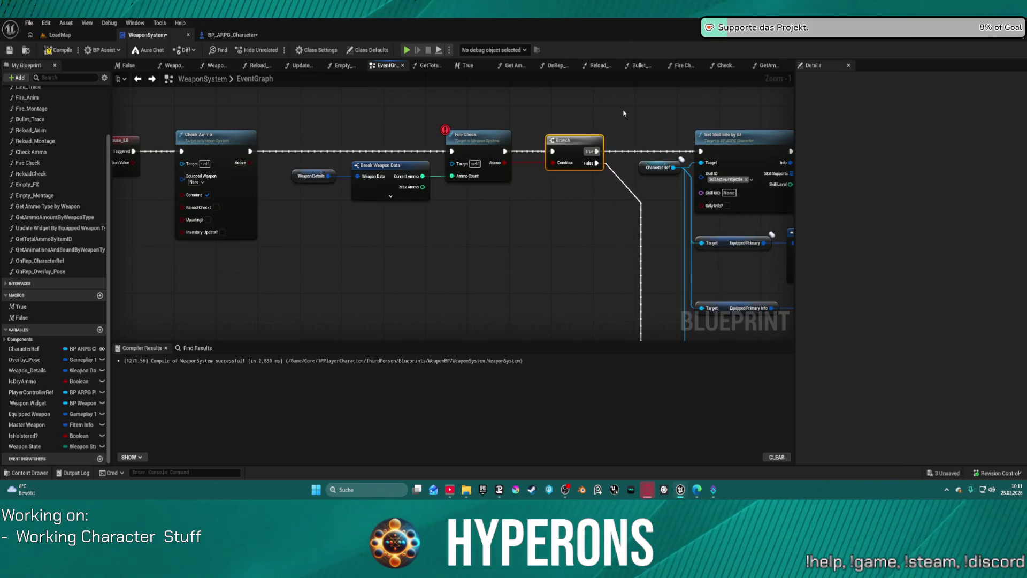
scroll(484, 102, "down", 2)
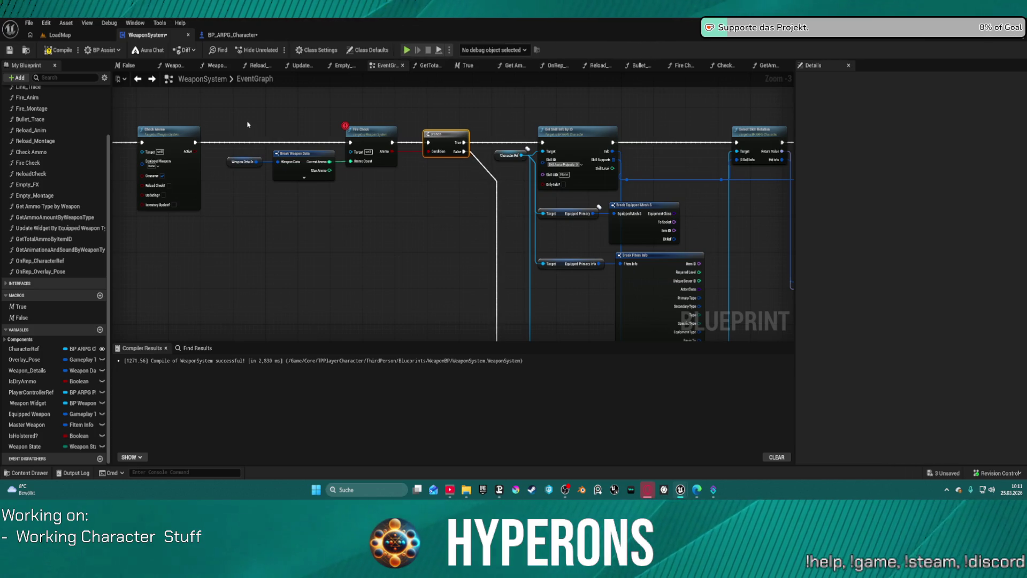
- Paste a Branch after Check Ammo, route its True to Fire Check, and start a play test
left_click(264, 113)
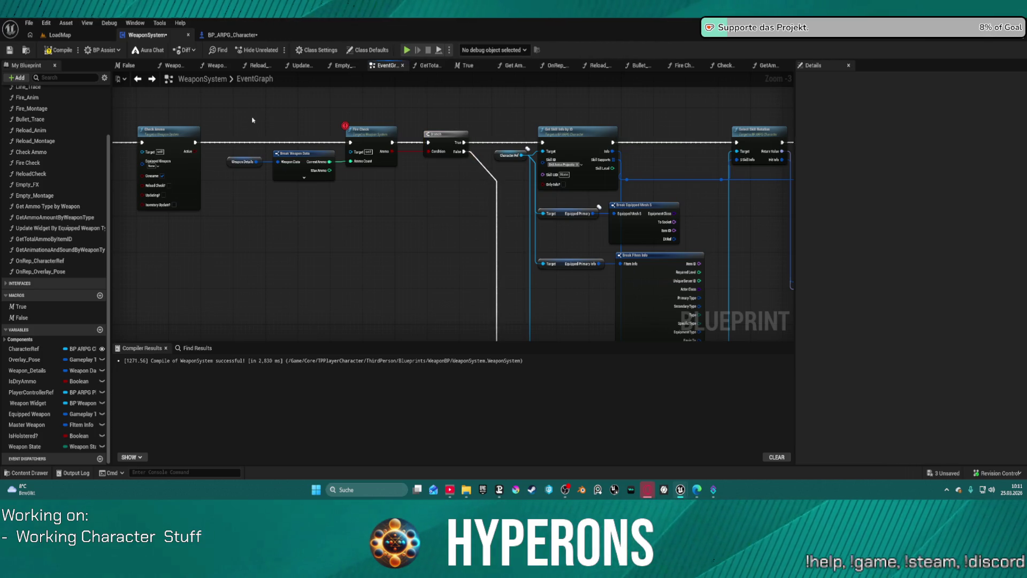
key("ctrl+v")
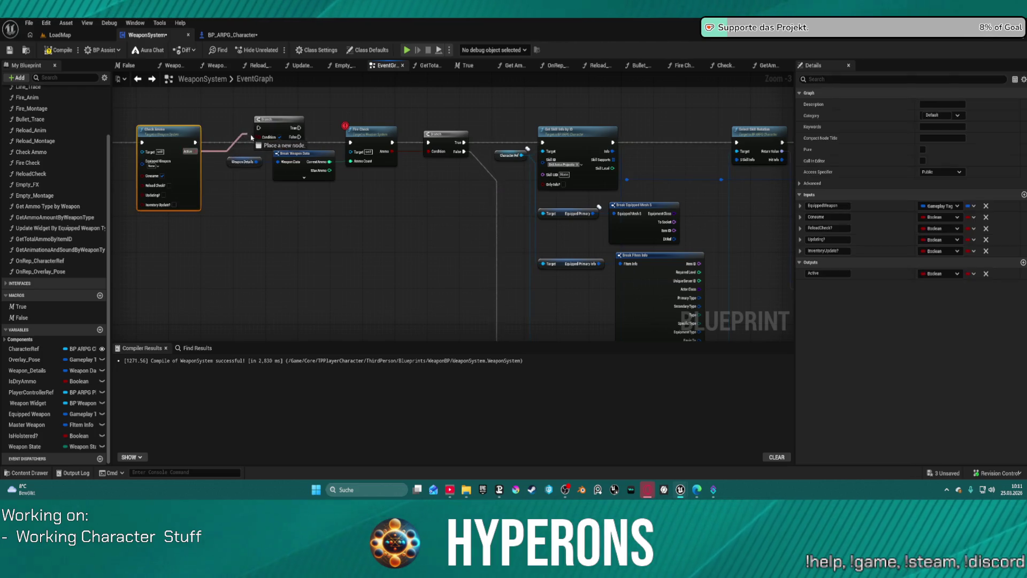
left_click_drag(259, 128, 196, 142)
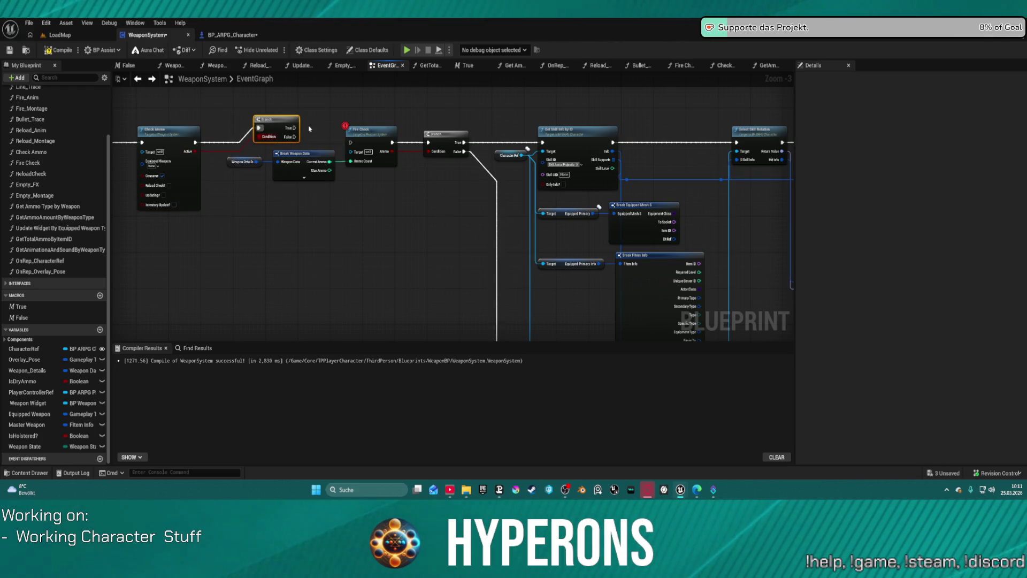
left_click_drag(294, 128, 350, 143)
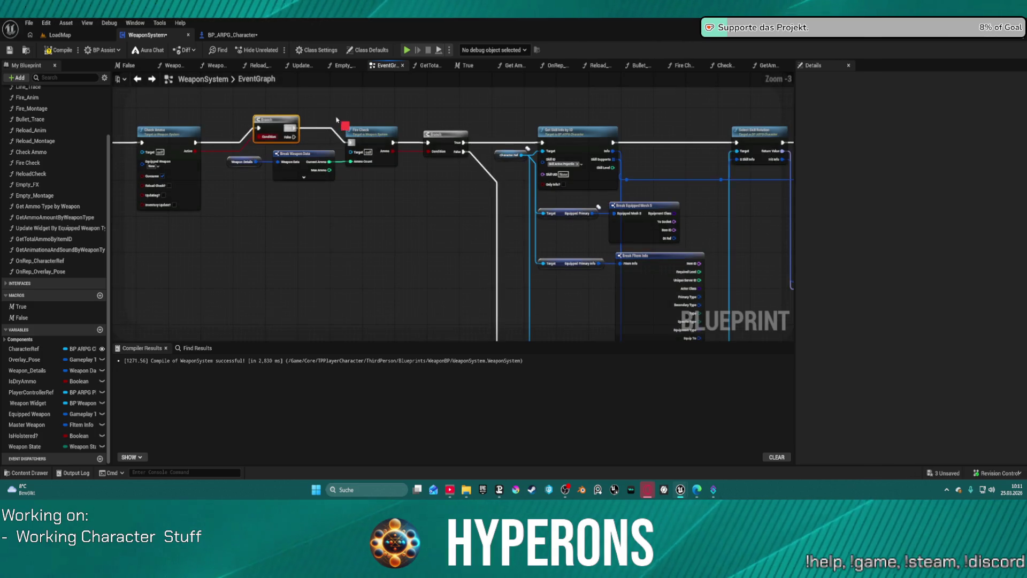
key("f")
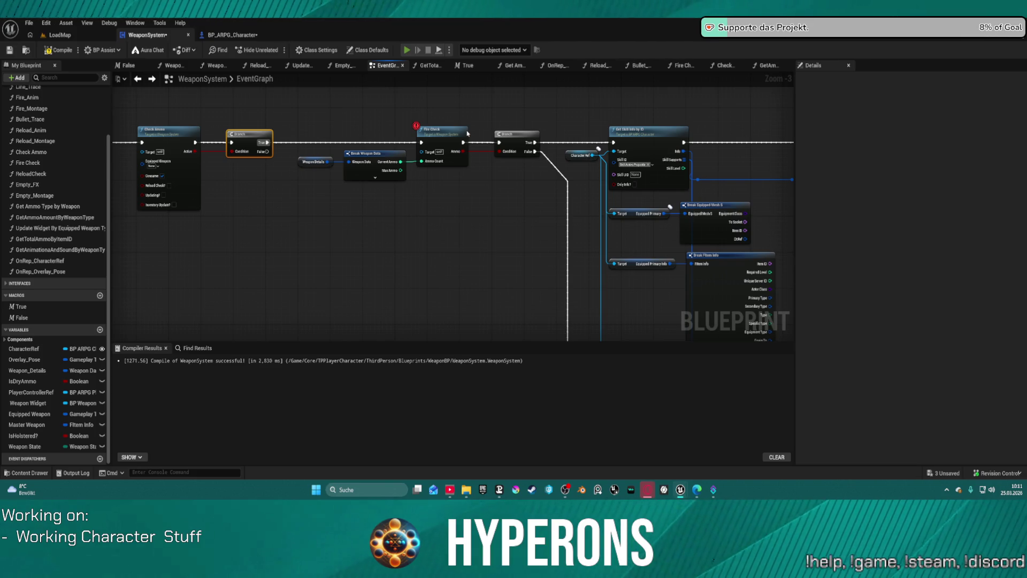
left_click(407, 50)
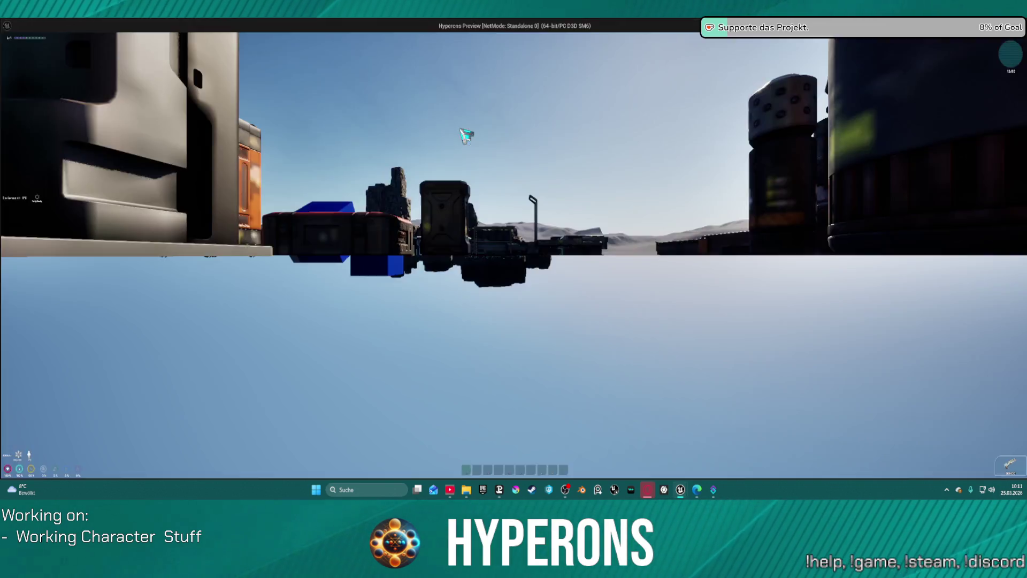
- In the running game, toggle the inventory, run forward, and fire to hit the Fire Check breakpoint
left_click(428, 50)
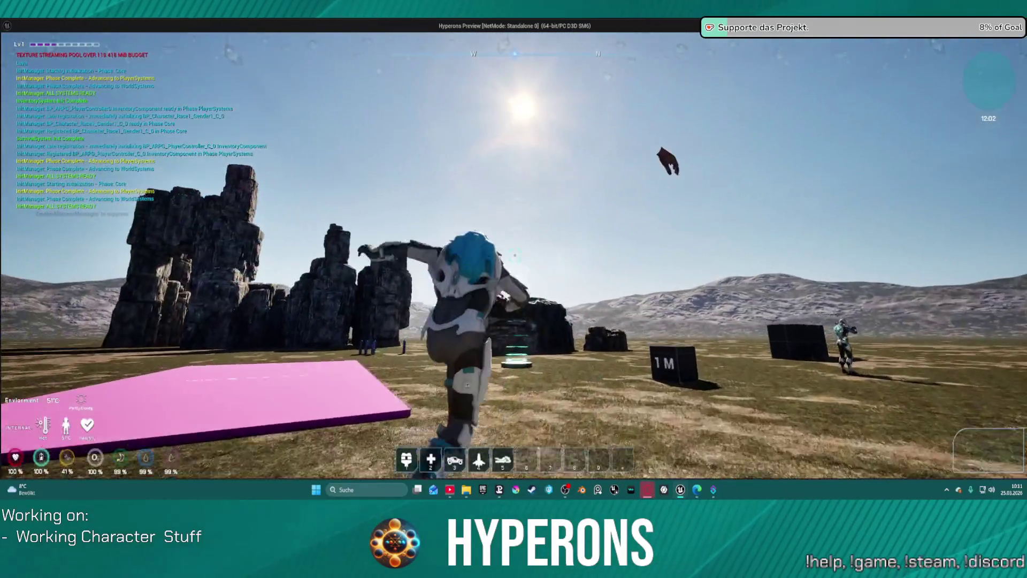
key("i")
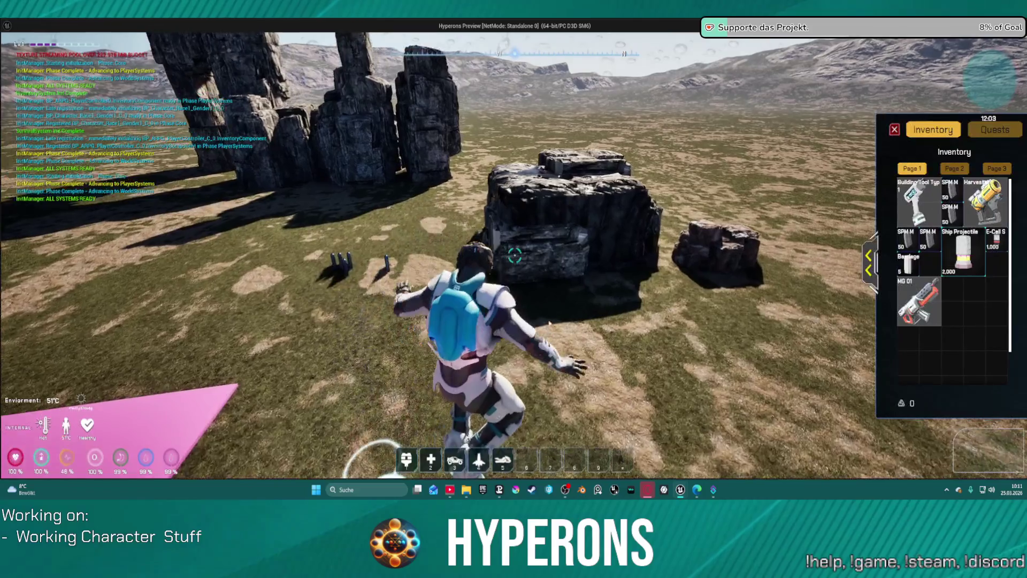
key("w")
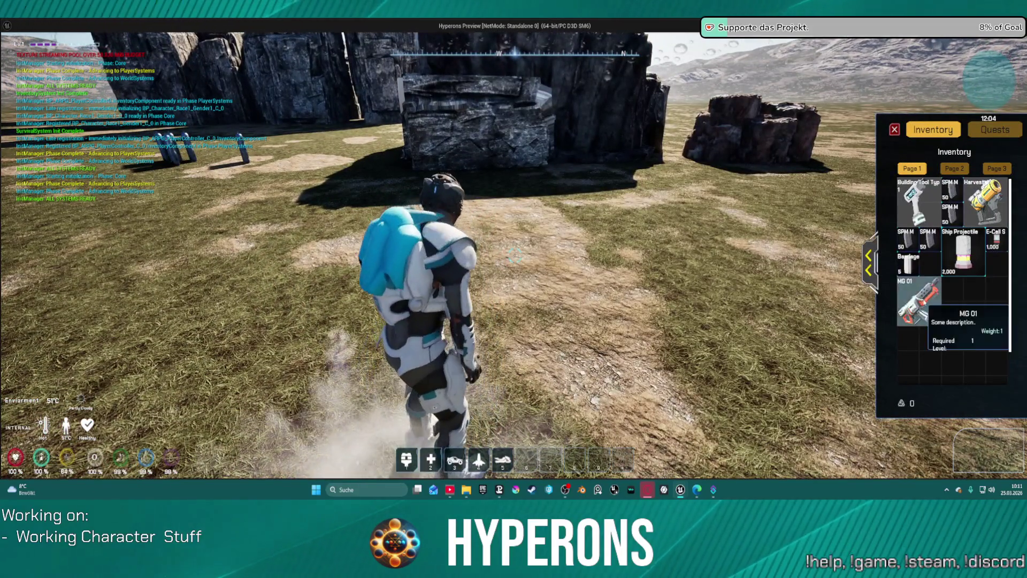
key("i")
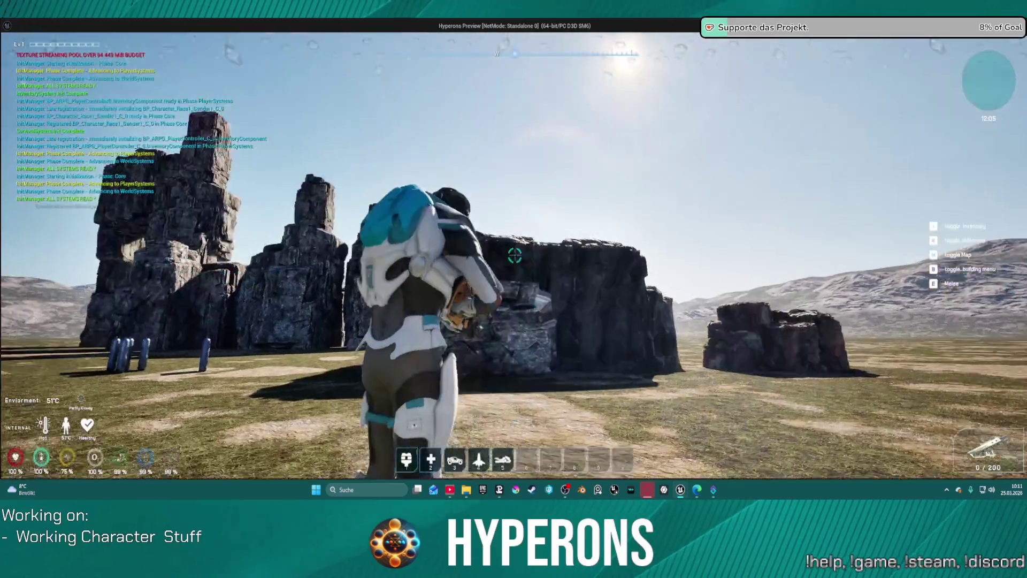
left_click(514, 255)
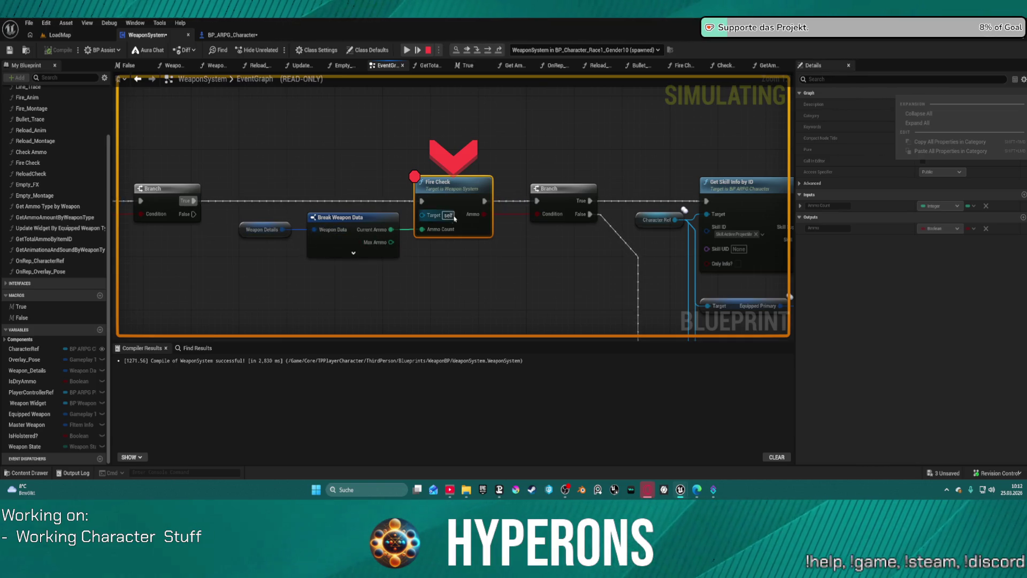
- Step execution forward and remove the breakpoint from Fire Check
left_click(489, 50)
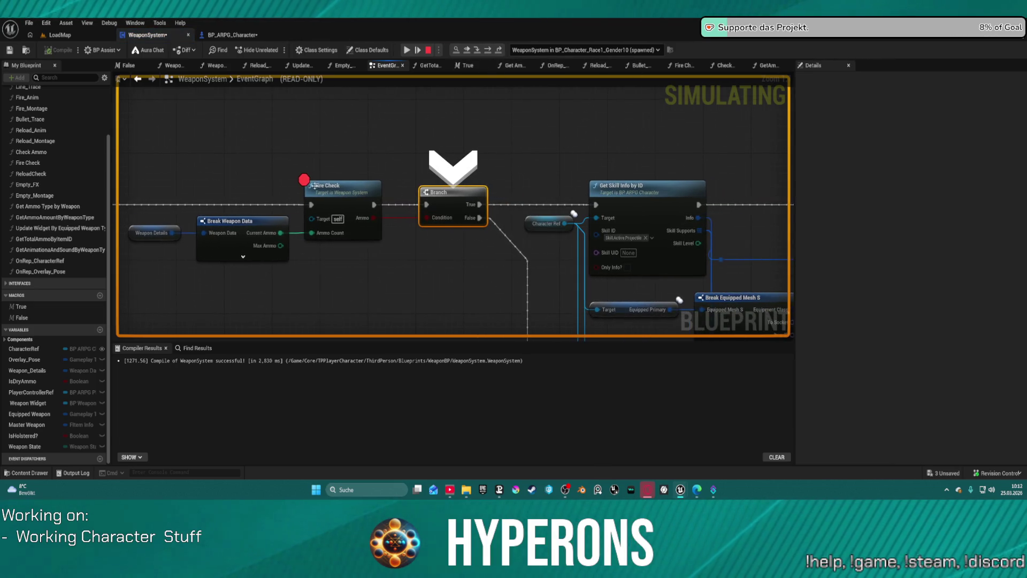
right_click(347, 196)
left_click(374, 307)
- Add a breakpoint on Check Ammo and stop the simulation
mouse_move(332, 179)
left_mouse_down()
mouse_move(594, 155)
mouse_move(610, 165)
left_mouse_up()
left_click_drag(445, 165, 346, 171)
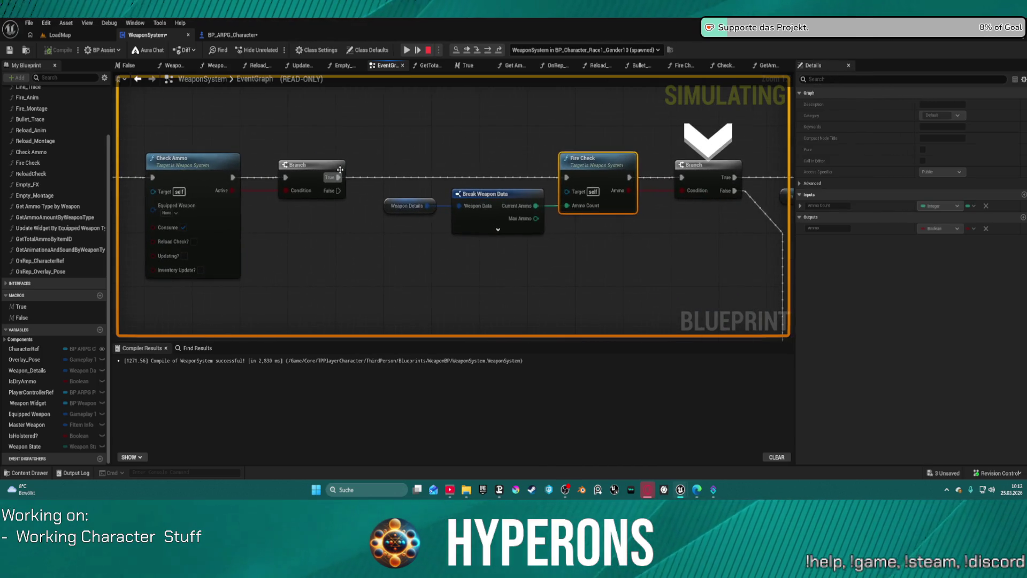
mouse_move(300, 195)
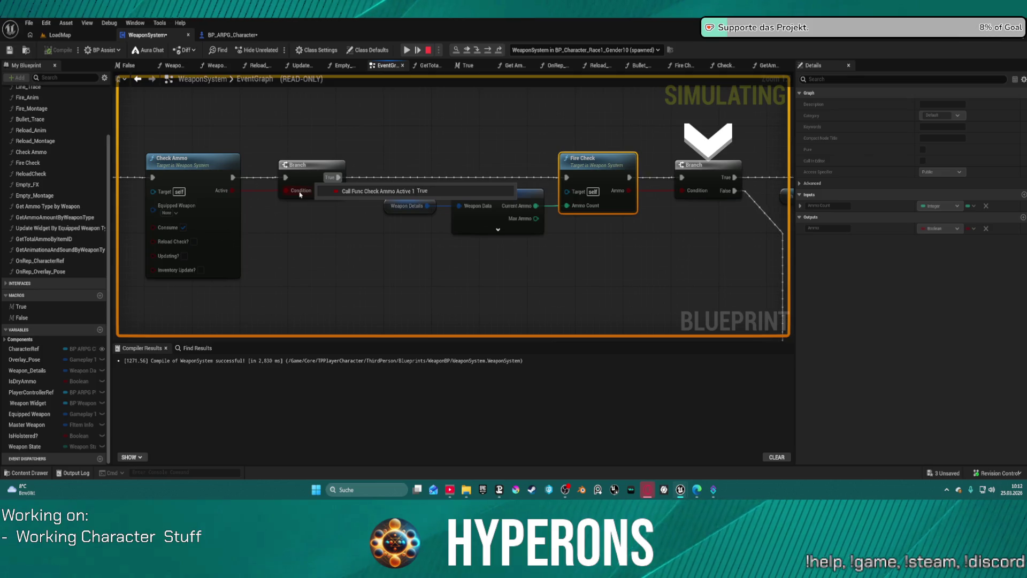
right_click(215, 195)
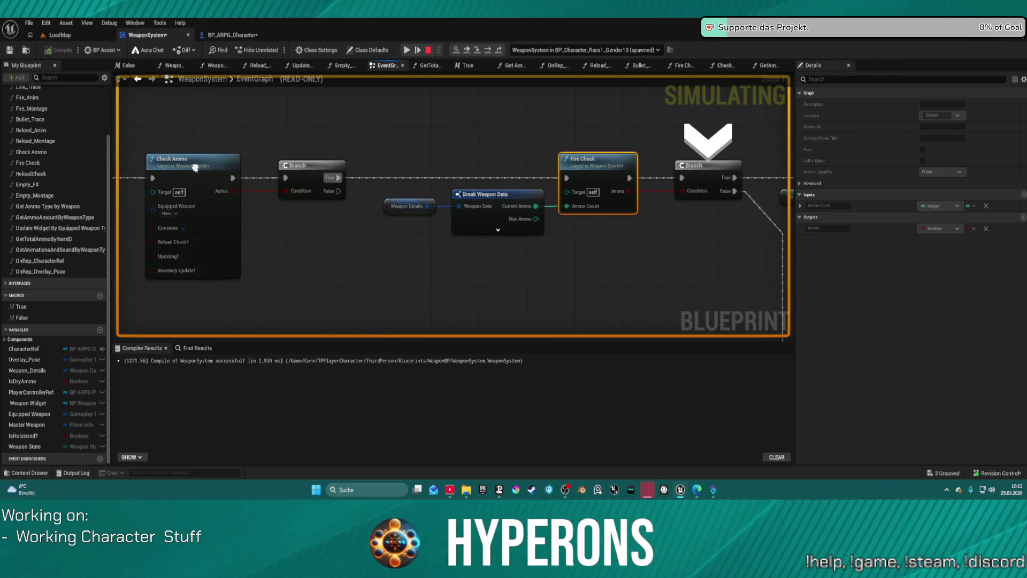
right_click(198, 171)
left_click(241, 279)
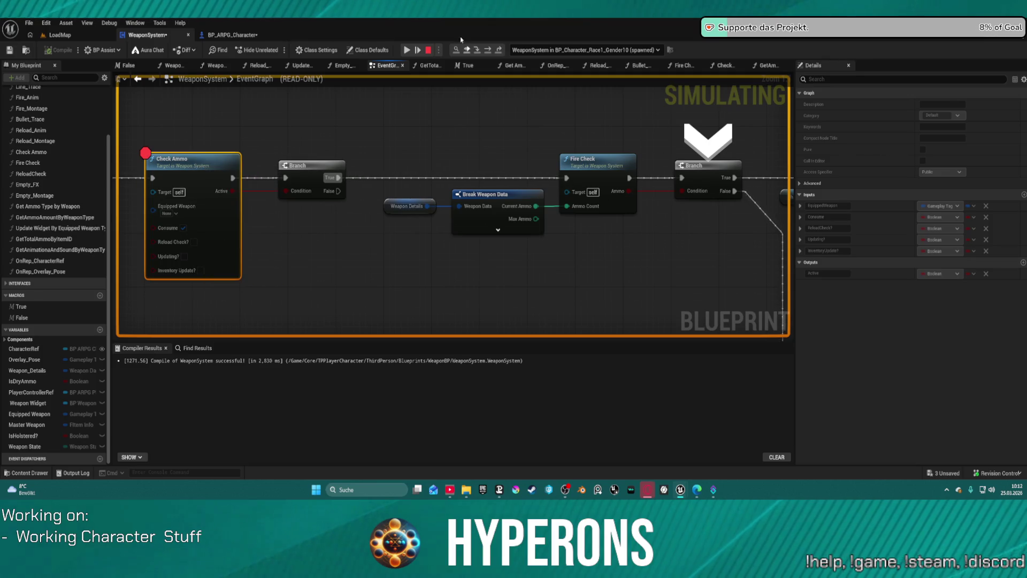
left_click(428, 50)
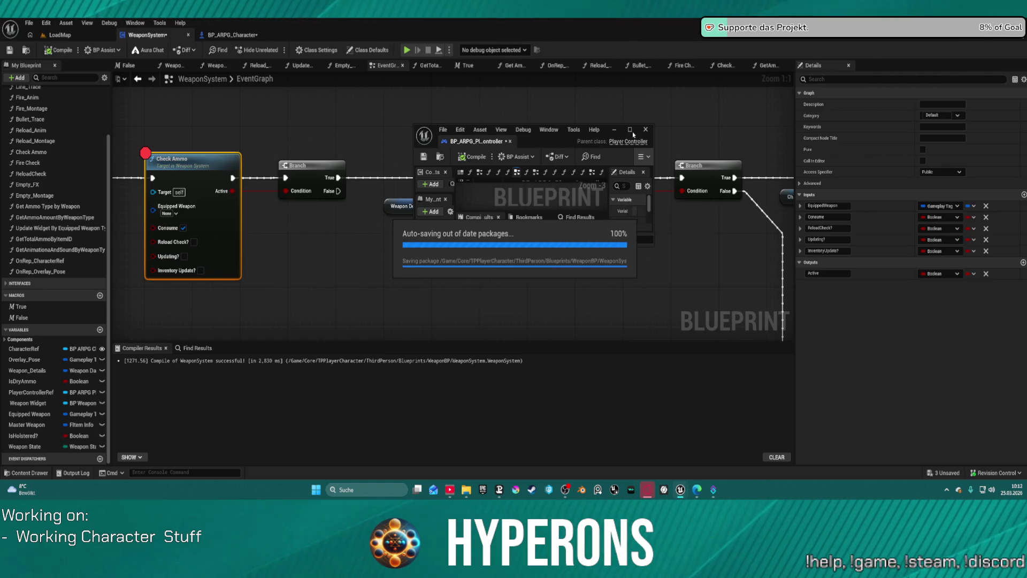
left_click(631, 130)
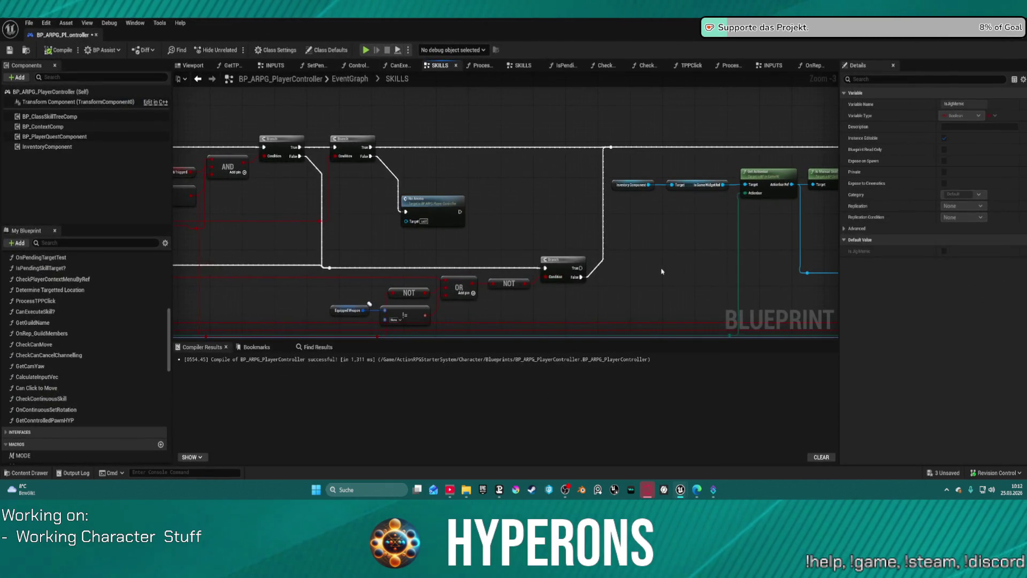
left_click_drag(661, 272, 448, 270)
mouse_move(786, 164)
left_mouse_down()
mouse_move(721, 252)
mouse_move(682, 130)
mouse_move(753, 134)
mouse_move(489, 180)
mouse_move(593, 179)
mouse_move(584, 180)
mouse_move(805, 253)
left_mouse_up()
double_click(623, 209)
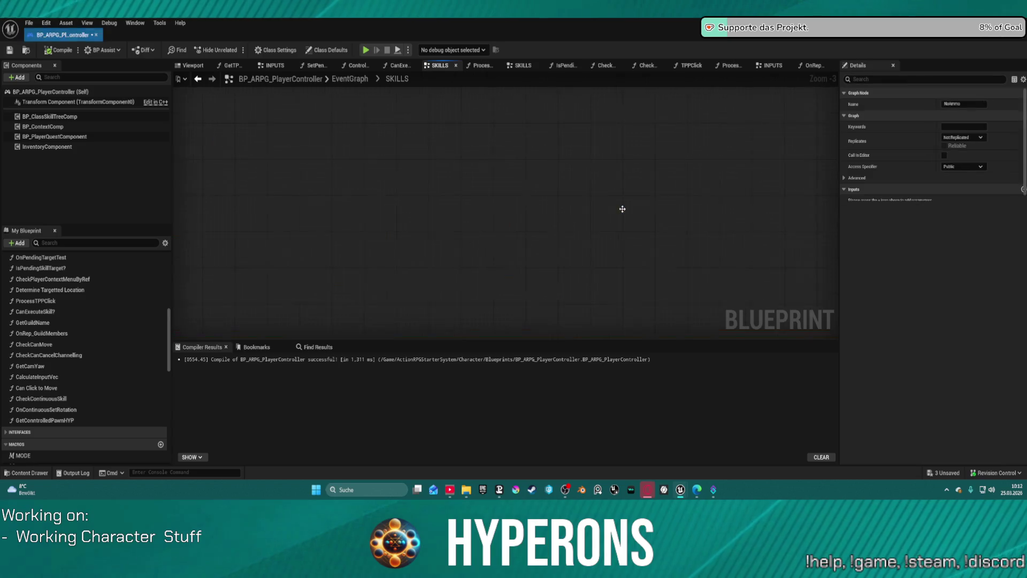
scroll(669, 213, "down", 1)
mouse_move(668, 213)
left_mouse_down()
mouse_move(446, 196)
mouse_move(649, 154)
mouse_move(570, 229)
left_mouse_up()
scroll(446, 196, "down", 2)
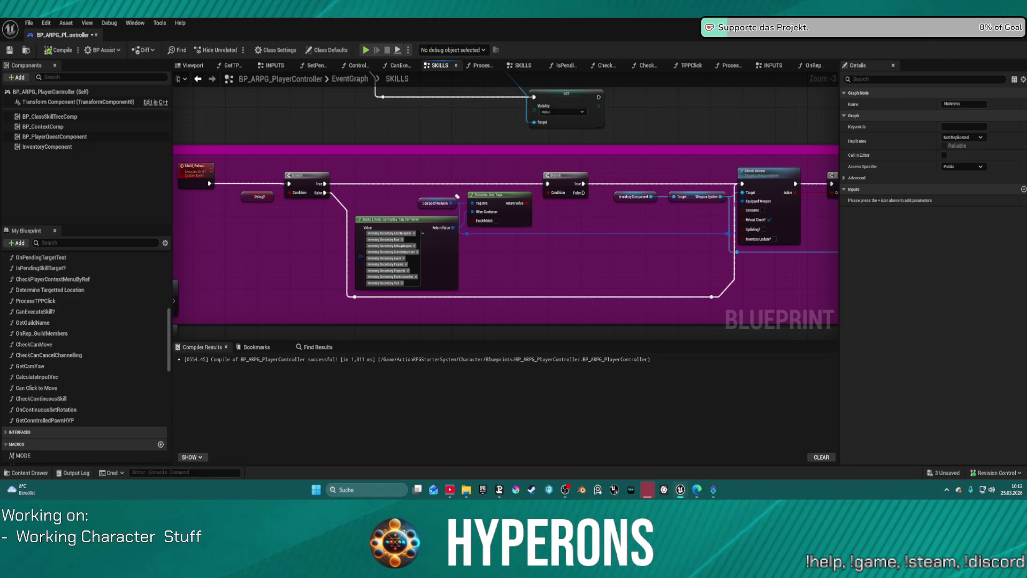
key("alt+Tab")
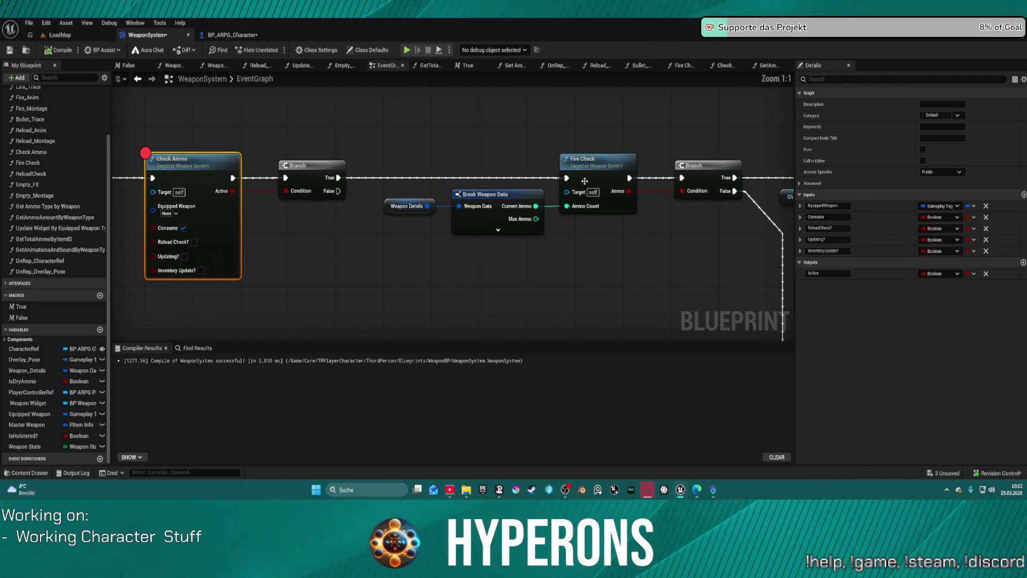
scroll(585, 181, "down", 1)
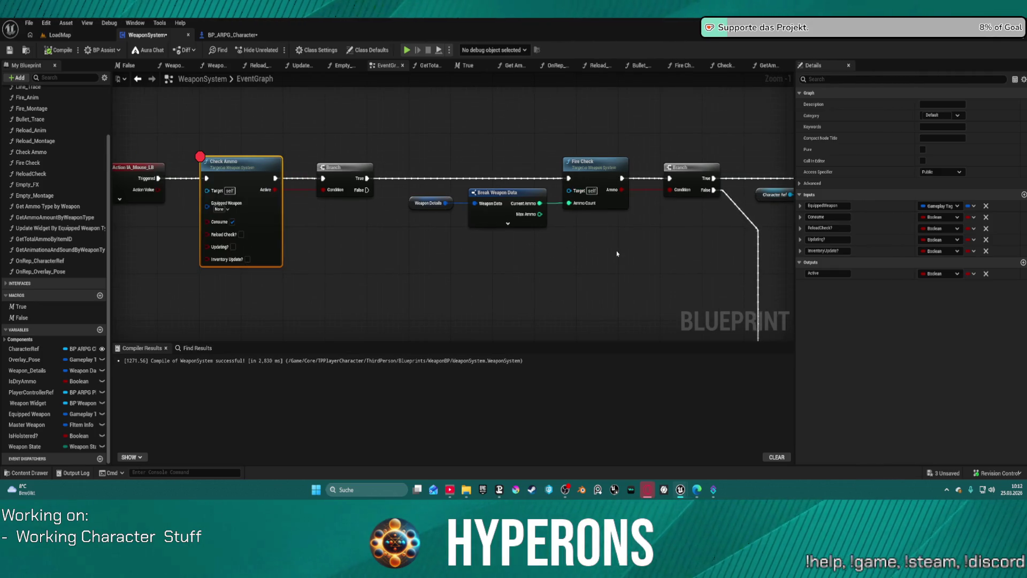
mouse_move(691, 274)
left_mouse_down()
mouse_move(142, 211)
mouse_move(278, 127)
left_mouse_up()
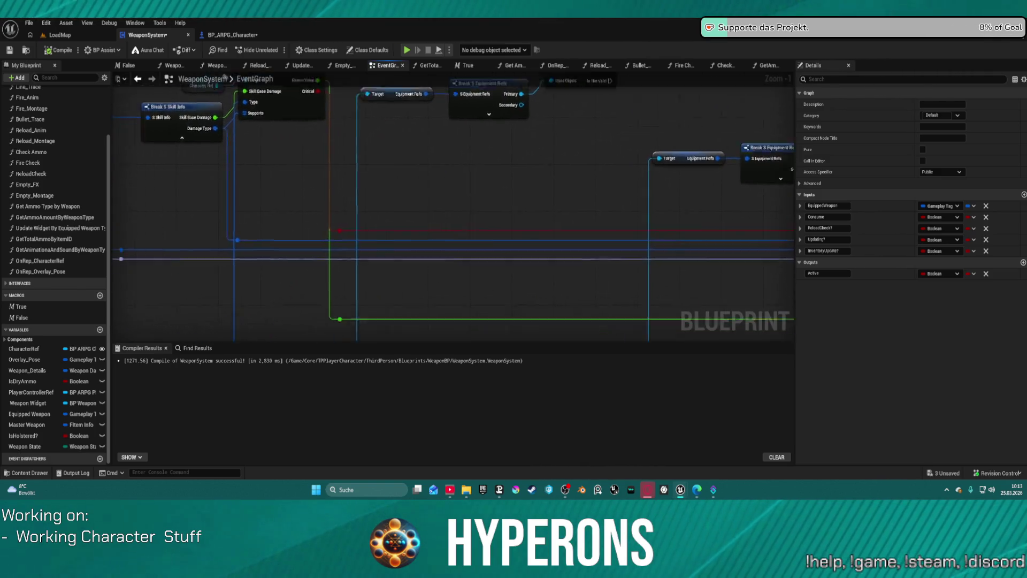
scroll(466, 233, "down", 5)
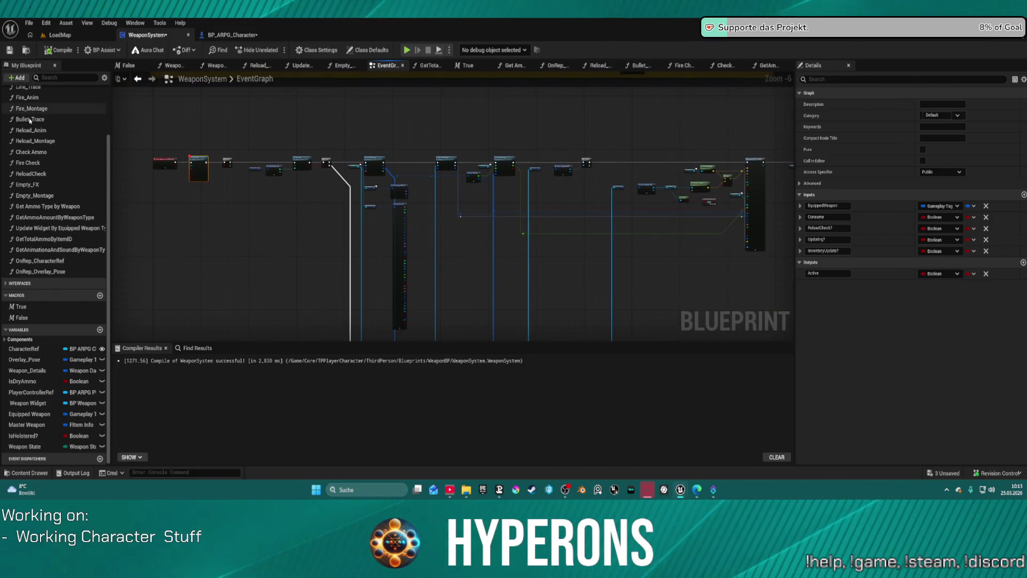
left_click_drag(454, 154, 278, 137)
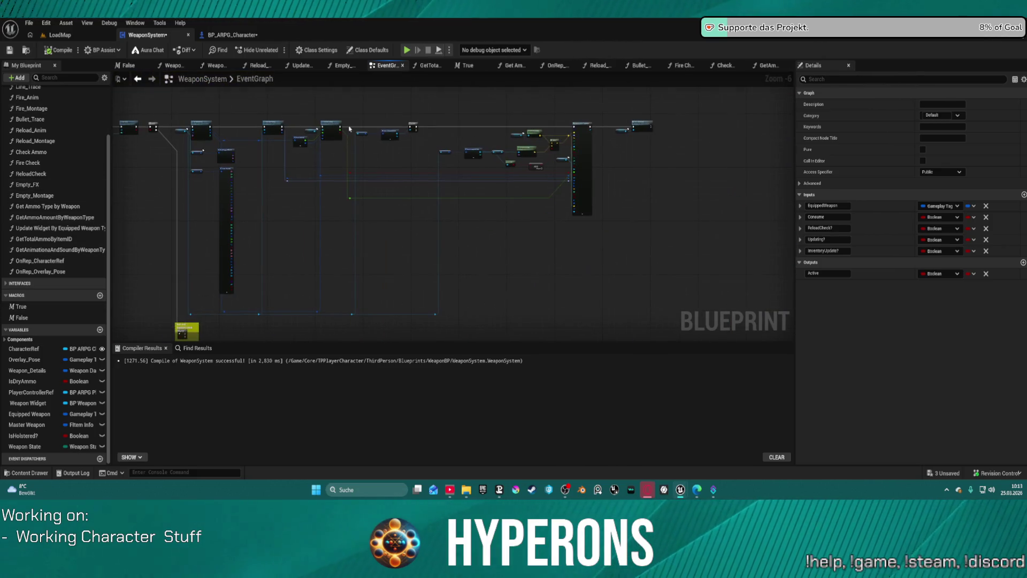
mouse_move(443, 225)
left_mouse_down()
mouse_move(538, 83)
mouse_move(612, 203)
mouse_move(656, 218)
mouse_move(593, 240)
mouse_move(493, 248)
mouse_move(553, 228)
mouse_move(564, 206)
left_mouse_up()
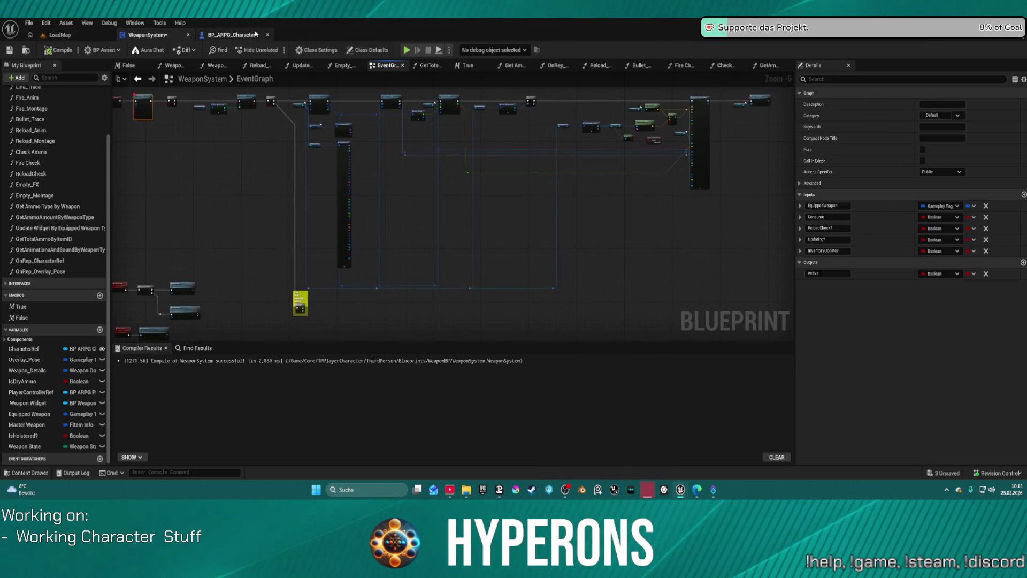
- Play LoadMap with Alt+P, run around with W/A, open and close the inventory, then exit with Esc
left_click(59, 35)
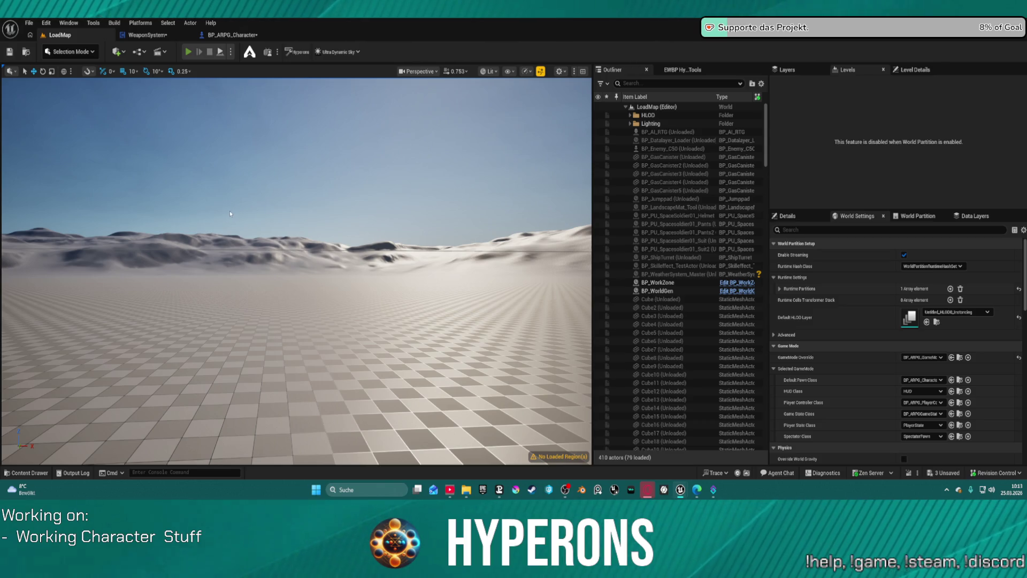
key("alt+p")
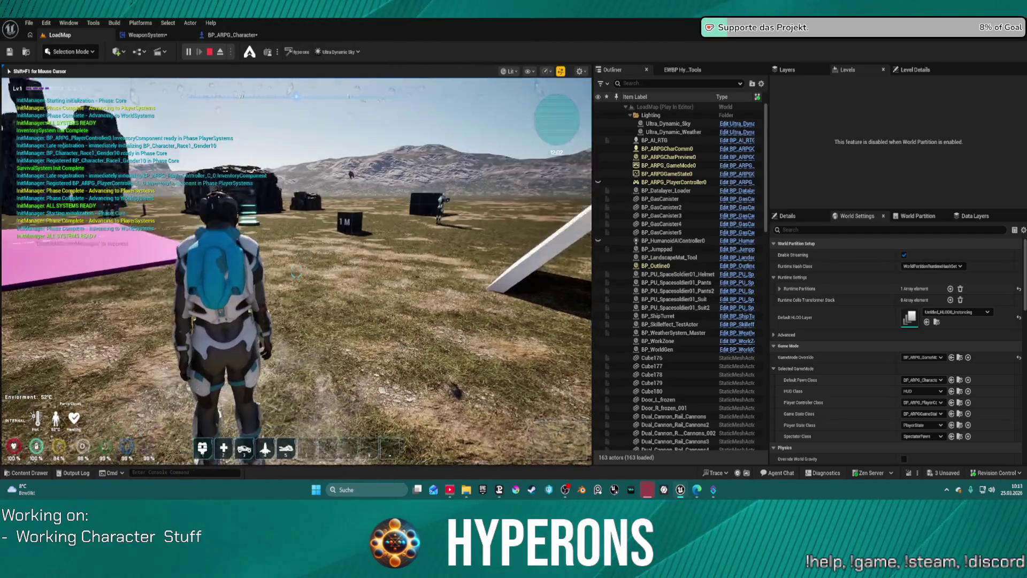
key("w")
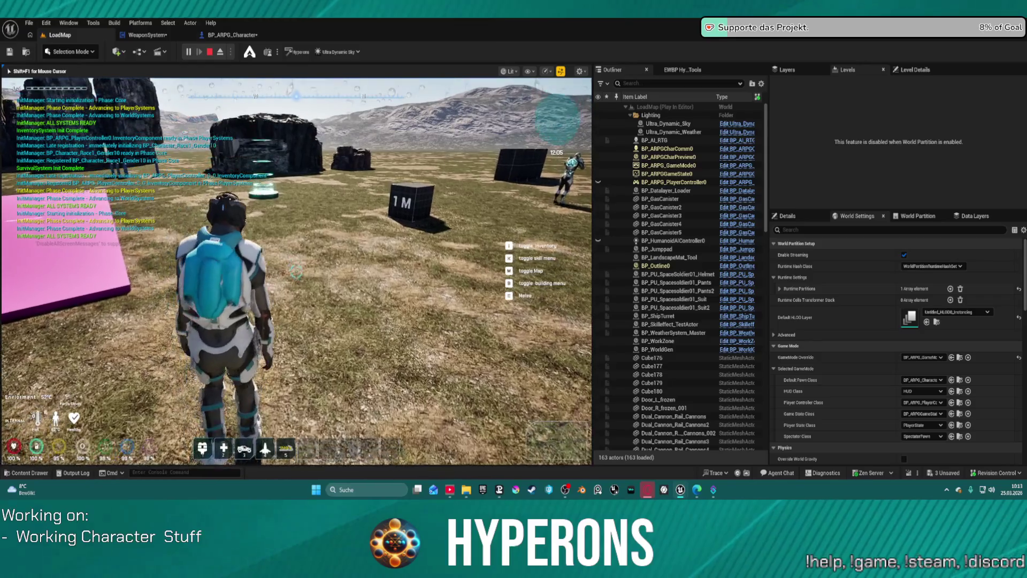
key("i")
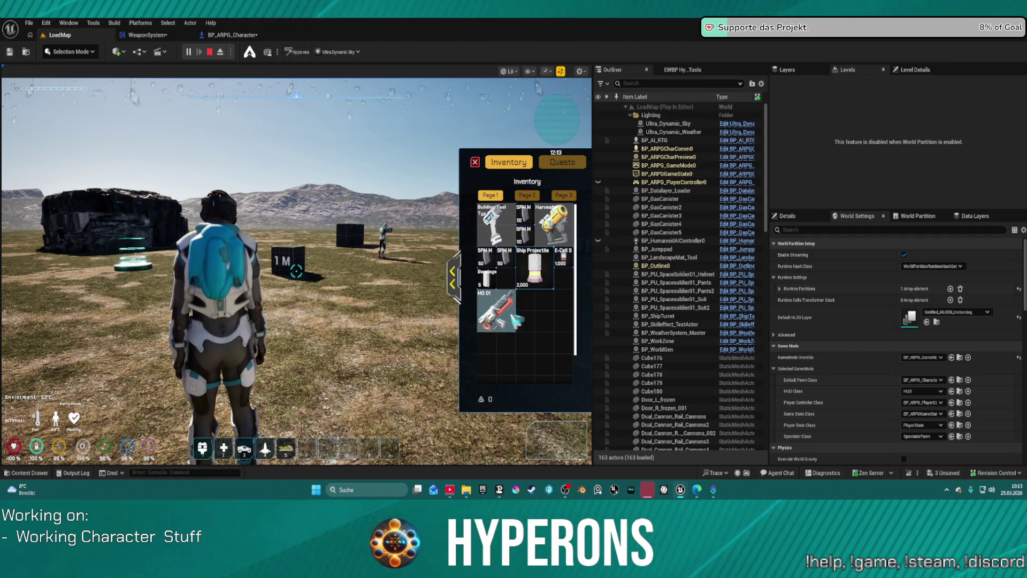
left_click(475, 162)
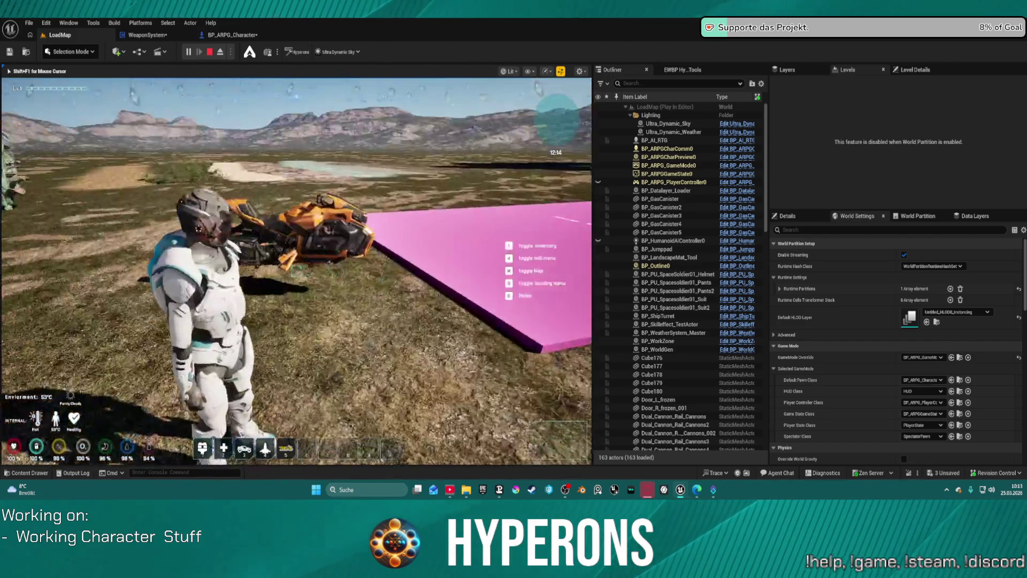
key("w")
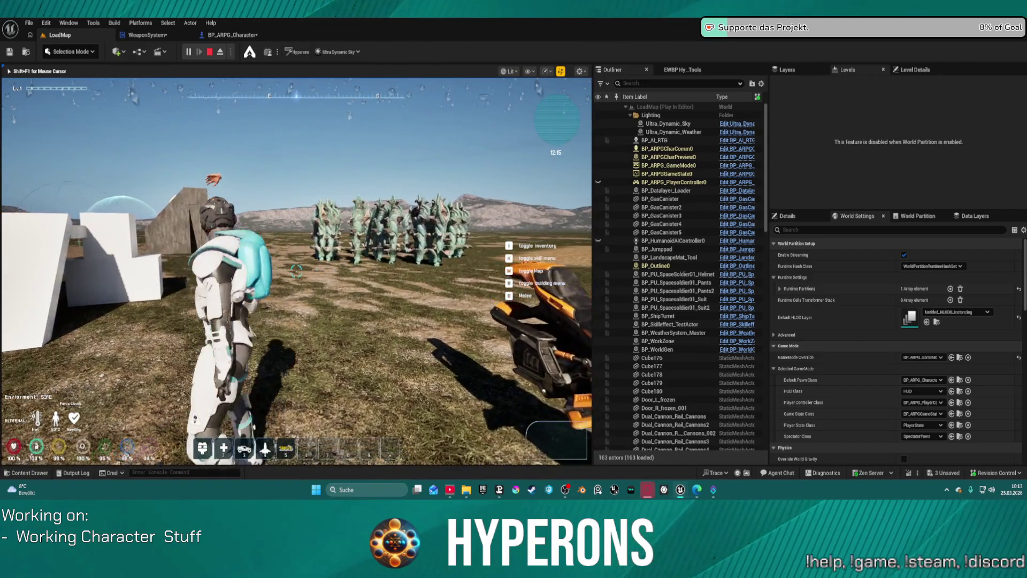
key("a")
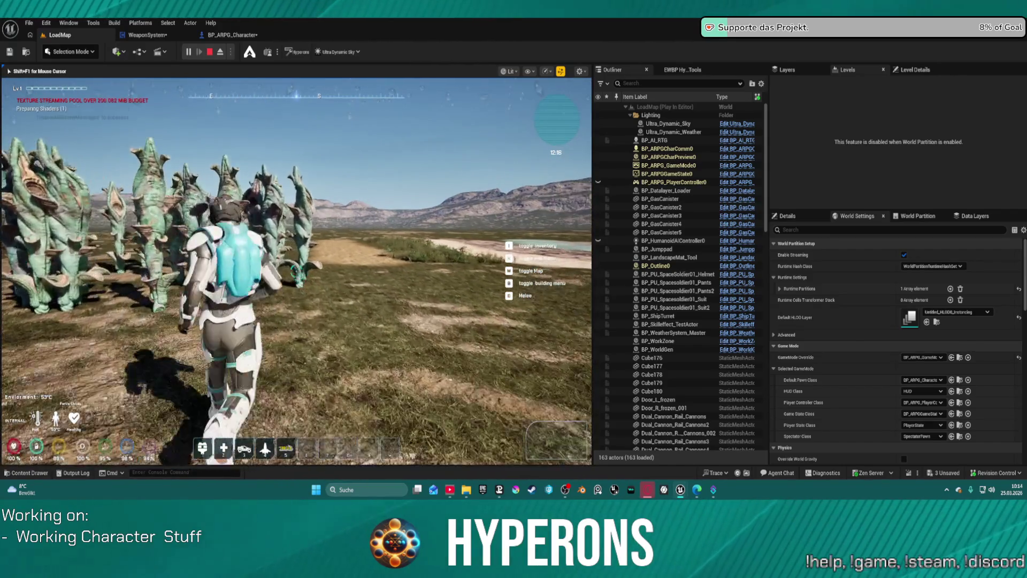
key("w")
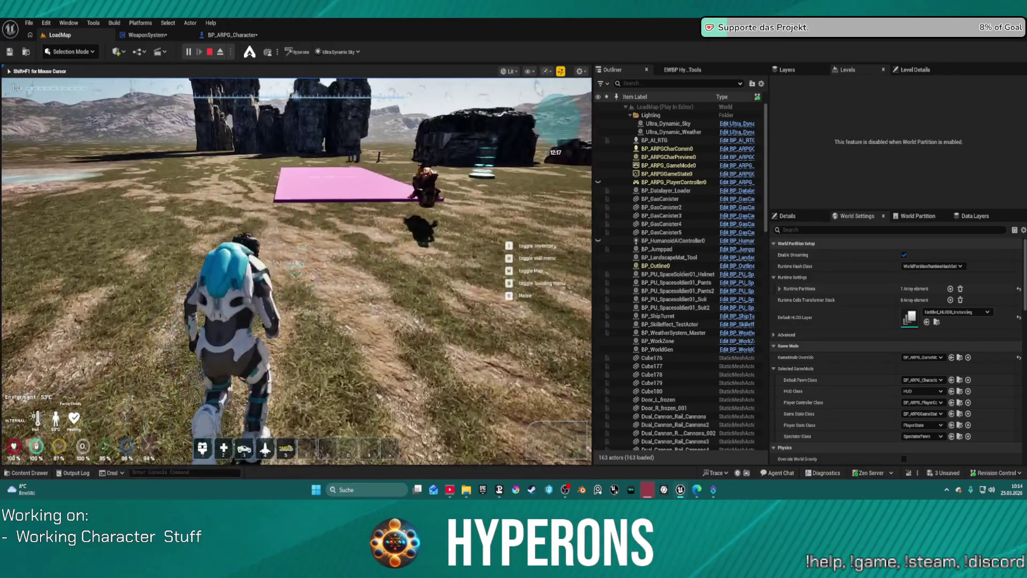
key("w")
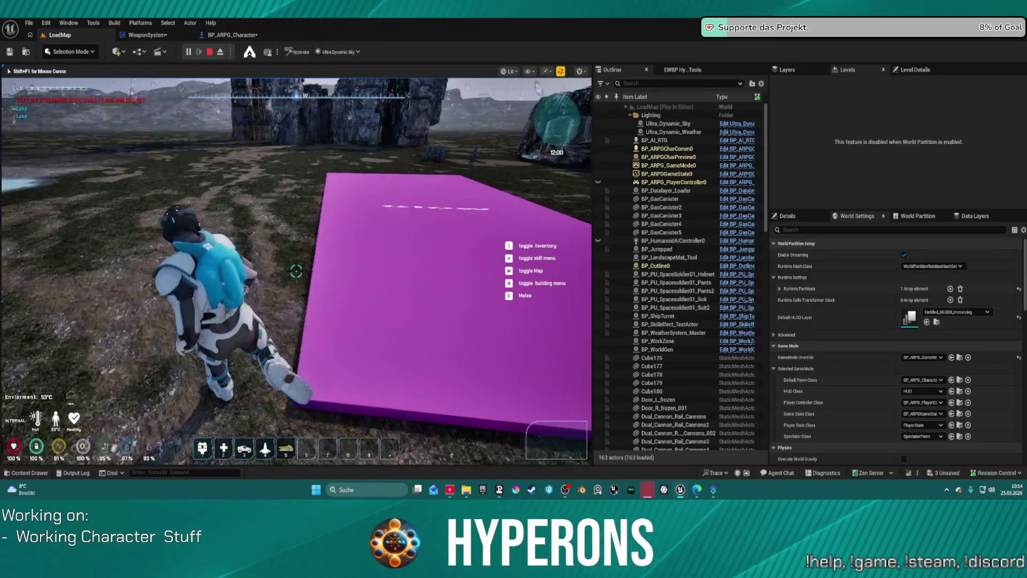
key("w")
key("Escape")
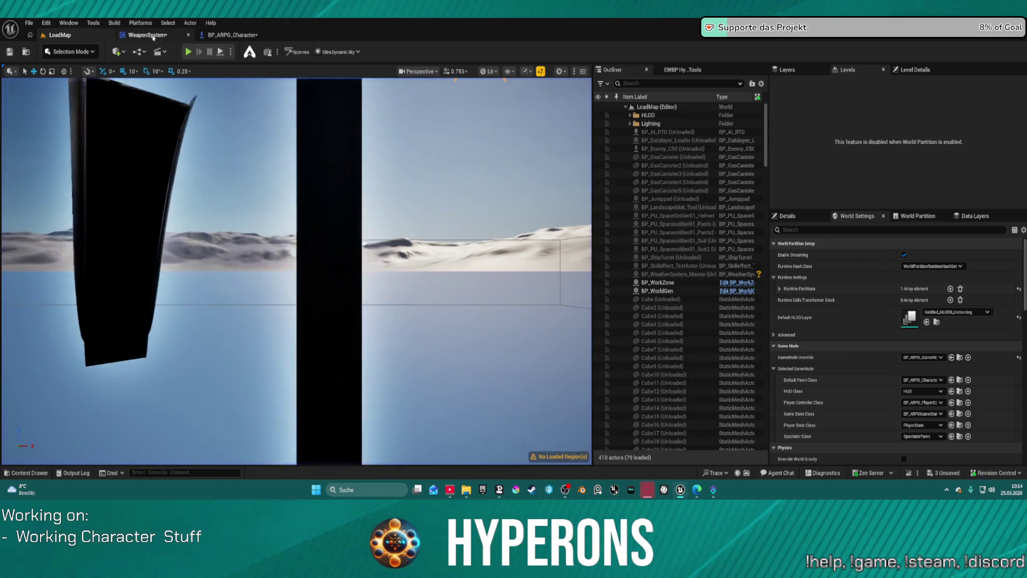
- Return to WeaponSystem's EventGraph, pan to the Check Ammo chain, and peek into the Fire Check function
left_click(152, 36)
mouse_move(432, 262)
left_mouse_down()
mouse_move(481, 289)
mouse_move(559, 294)
mouse_move(500, 248)
mouse_move(494, 224)
left_mouse_up()
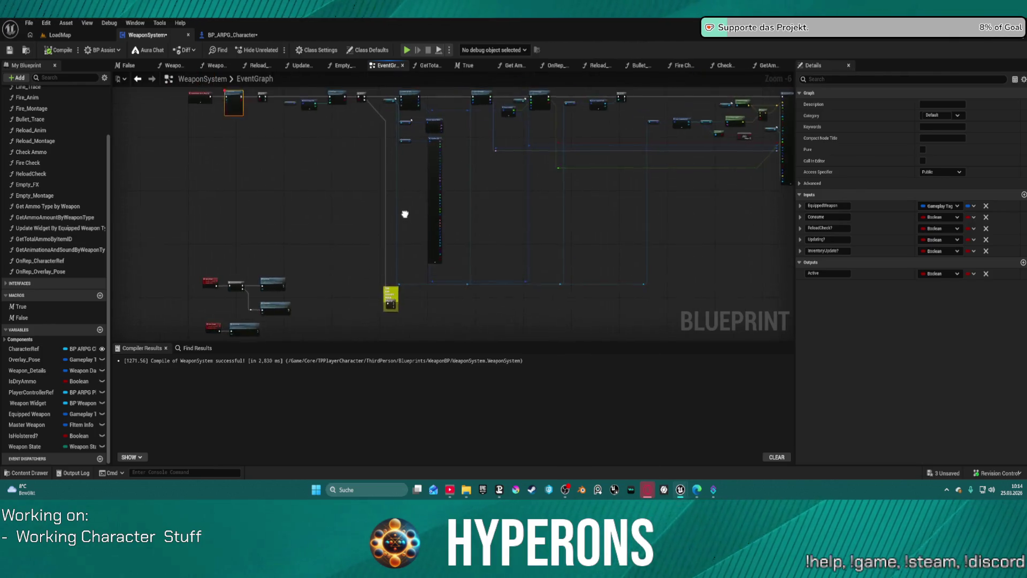
scroll(362, 149, "up", 4)
left_click_drag(366, 206, 490, 261)
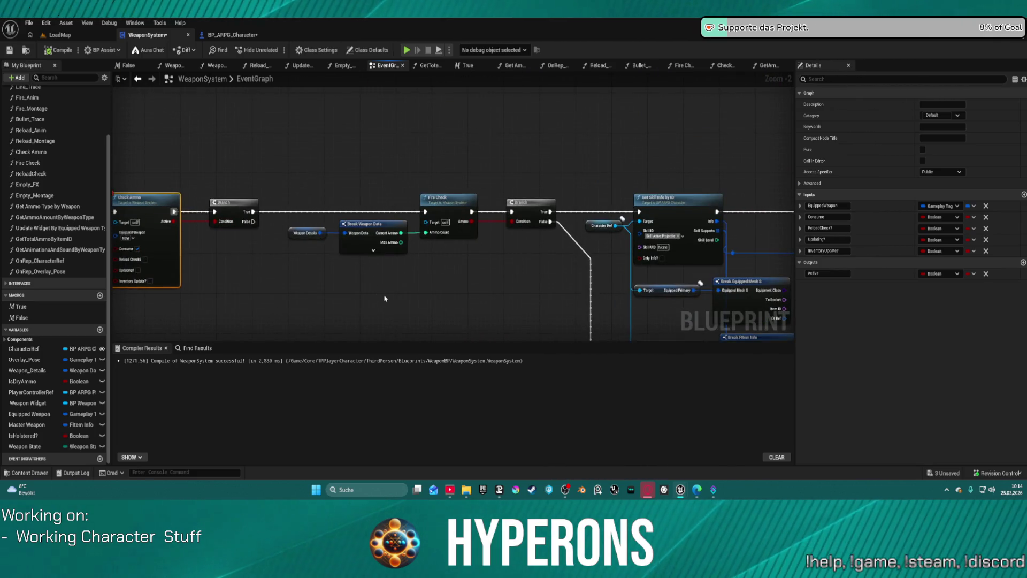
left_click_drag(324, 201, 513, 186)
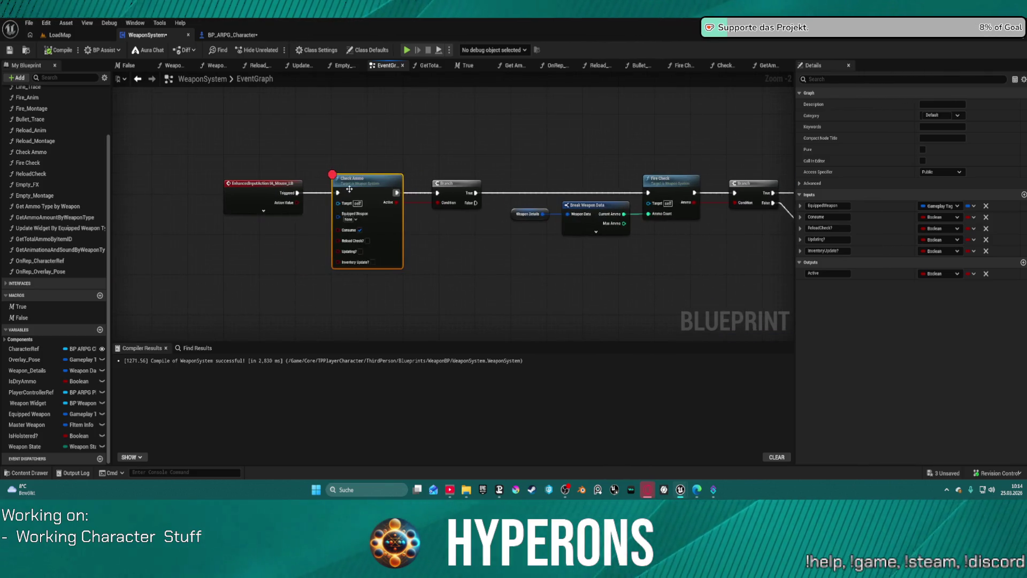
double_click(673, 186)
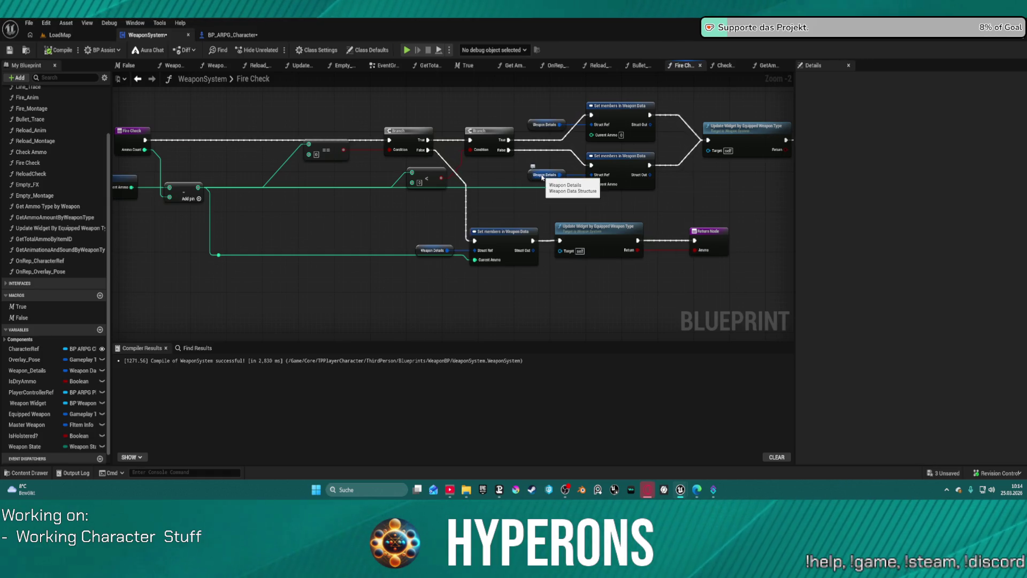
mouse_move(544, 177)
left_mouse_down()
mouse_move(592, 166)
mouse_move(539, 149)
left_mouse_up()
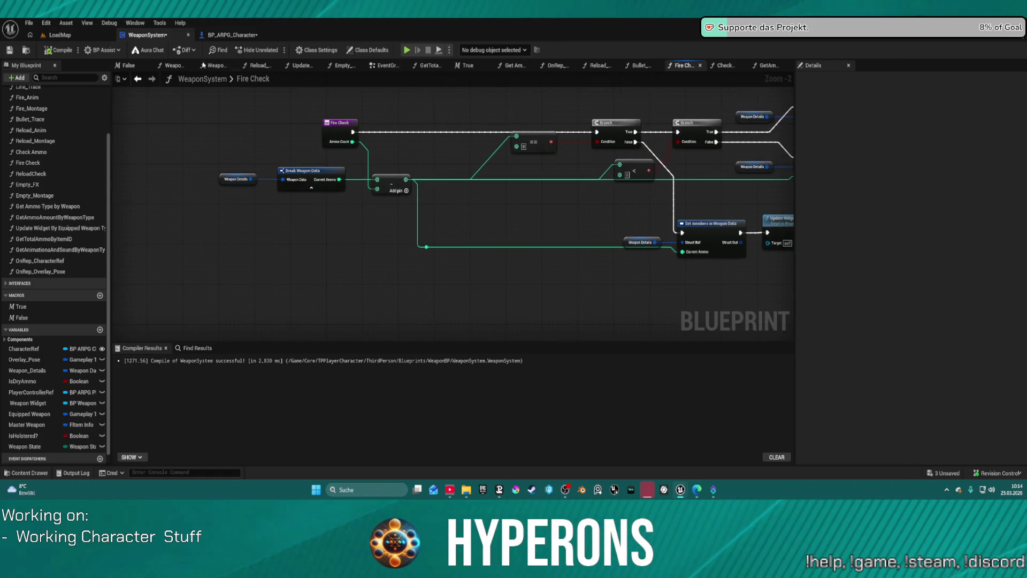
left_click(137, 78)
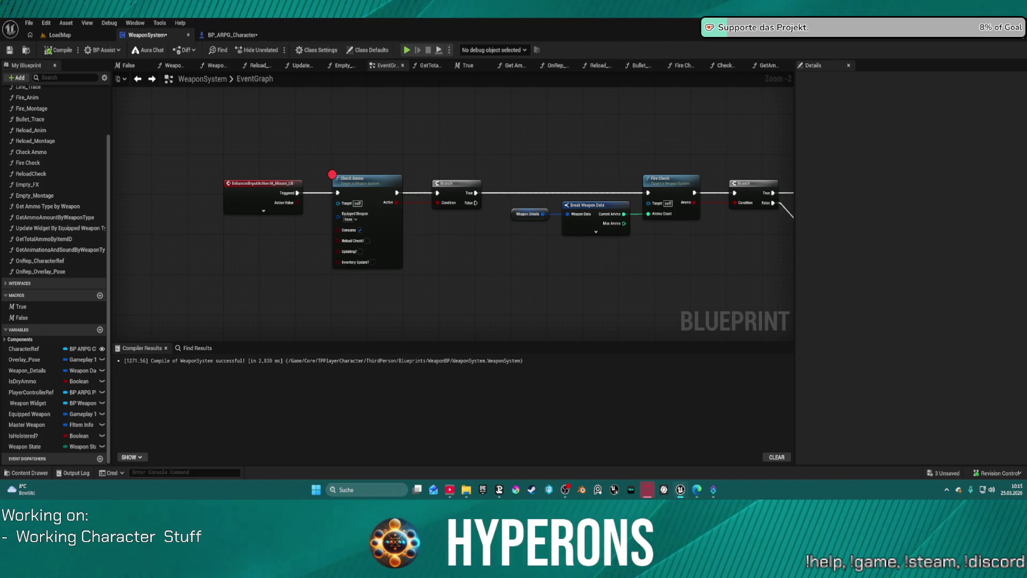
- Select the Weapon Details getter, collapse its default values, and pan the graph left
left_click(520, 213)
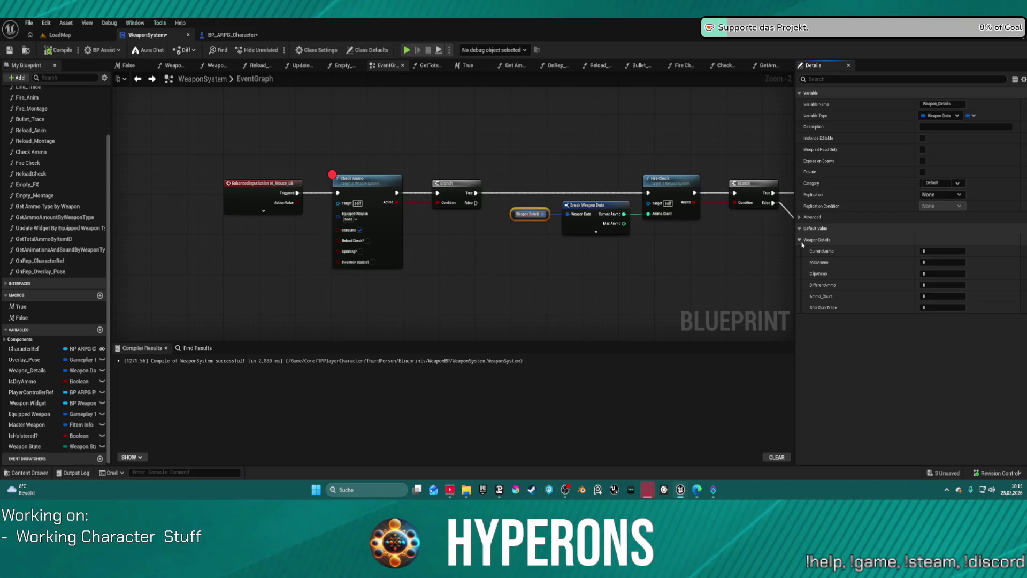
left_click(800, 240)
left_click_drag(615, 137, 303, 131)
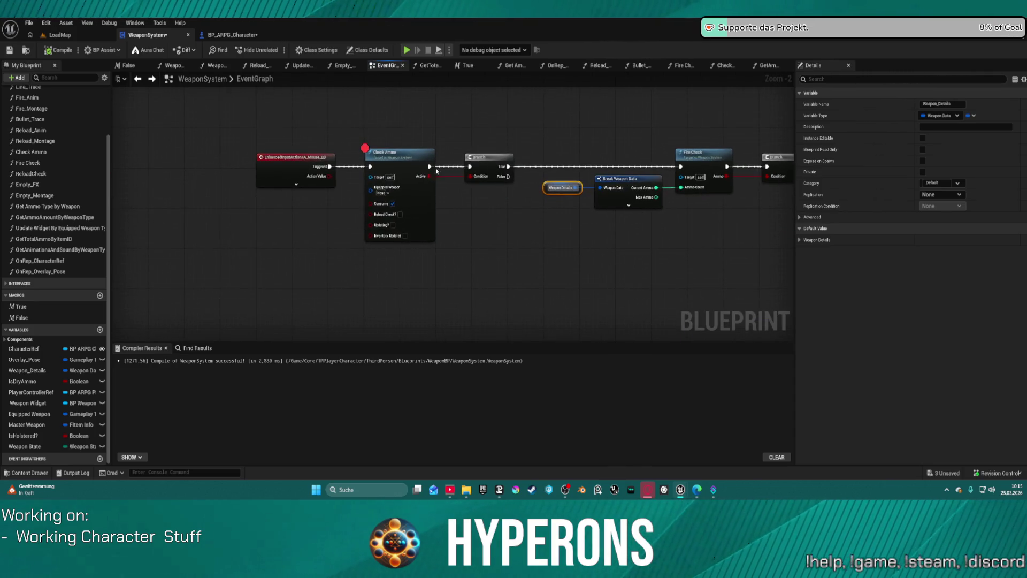
- Open Check Ammo, move the Weapon Details getter, and breakpoint Get Ammo Amount By Weapon Type
double_click(416, 163)
left_click_drag(430, 168, 432, 225)
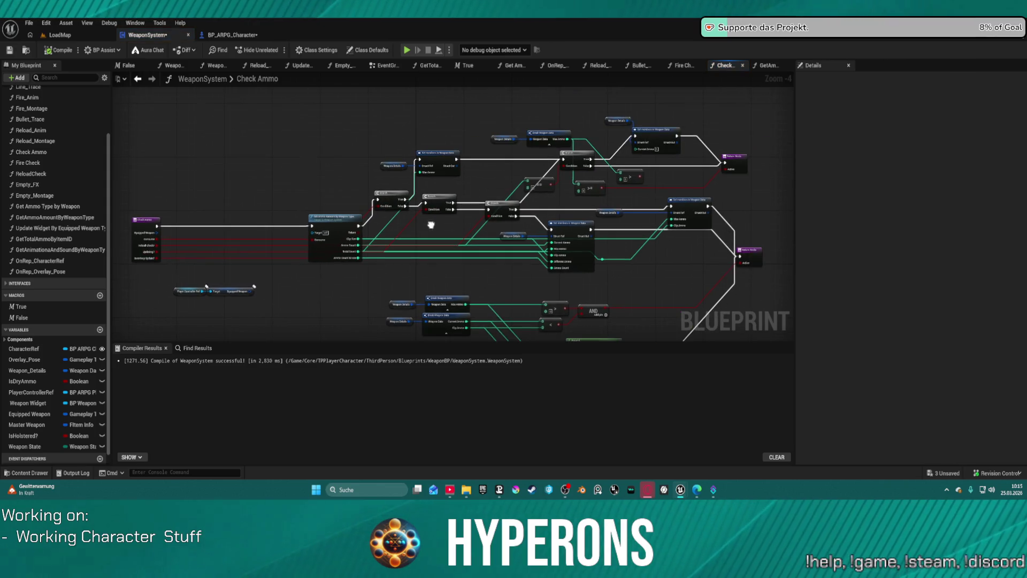
scroll(369, 228, "up", 2)
left_click(370, 228)
scroll(248, 224, "up", 2)
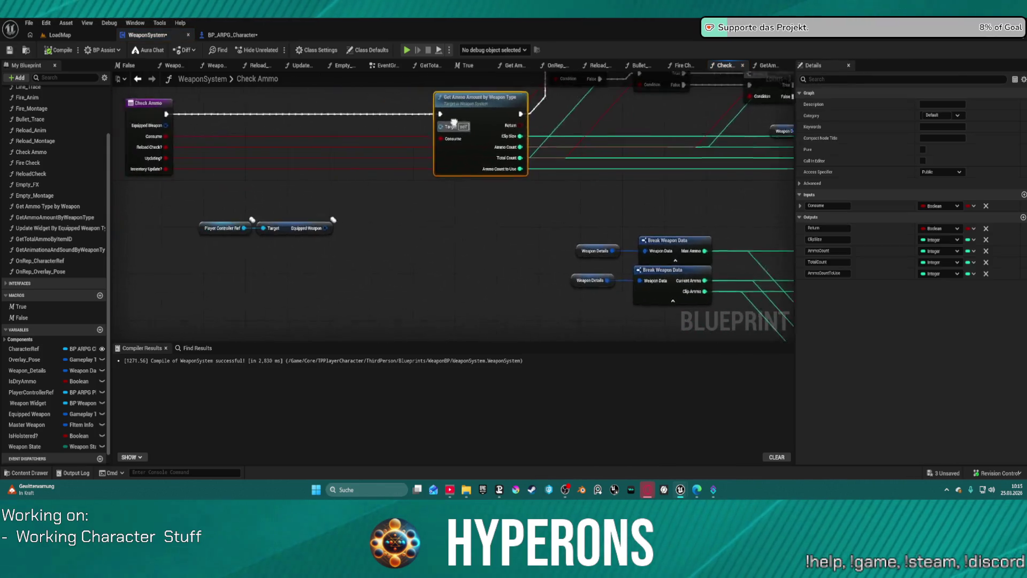
mouse_move(673, 218)
left_mouse_down()
mouse_move(441, 227)
mouse_move(358, 206)
mouse_move(244, 312)
left_mouse_up()
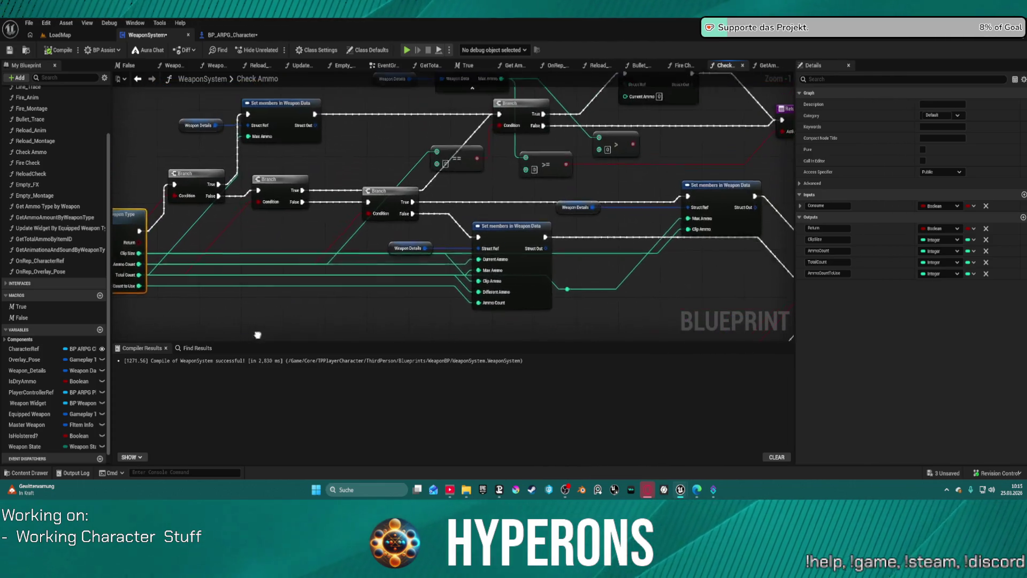
left_click_drag(407, 254, 357, 292)
left_click_drag(415, 229, 564, 250)
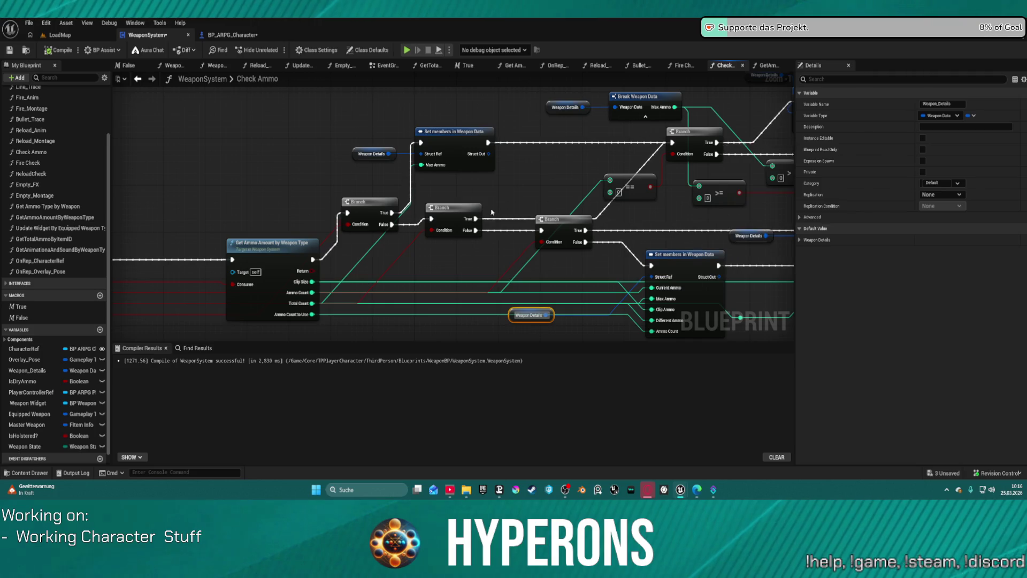
mouse_move(513, 201)
left_mouse_down()
mouse_move(362, 210)
mouse_move(588, 177)
left_mouse_up()
right_click(343, 224)
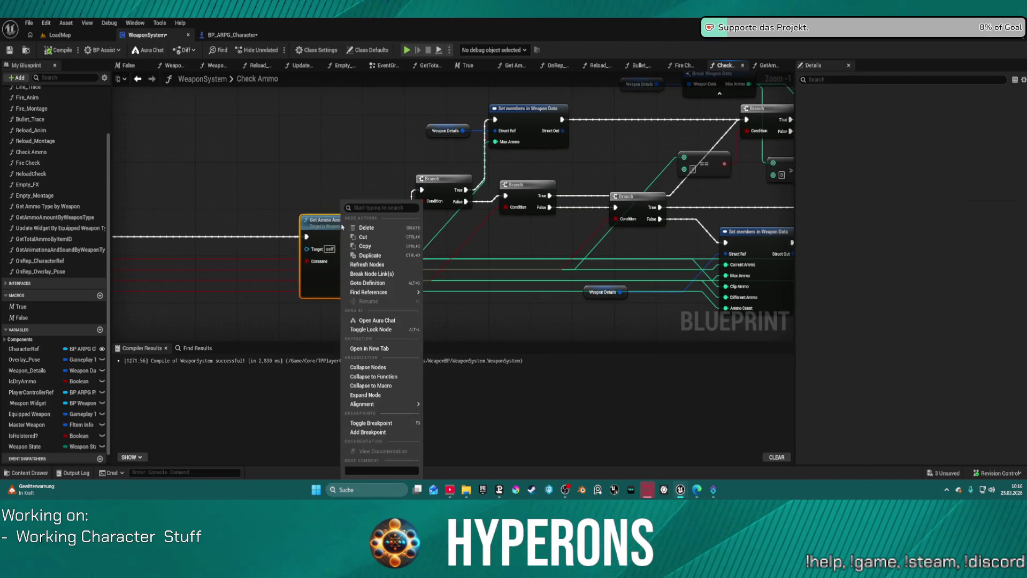
left_click(395, 432)
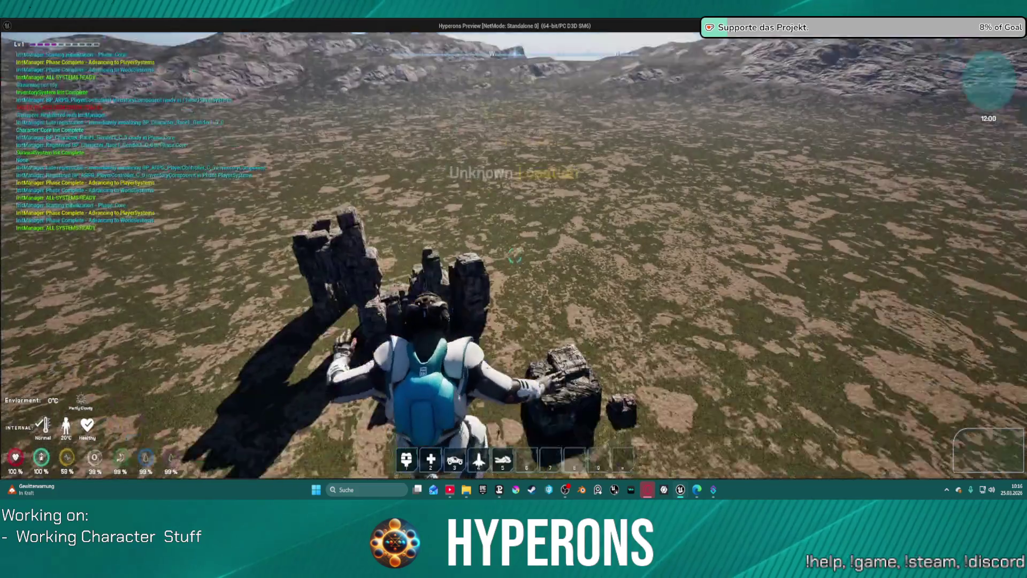
- Stop the running play session and return to the level editor
key("w")
key("Escape")
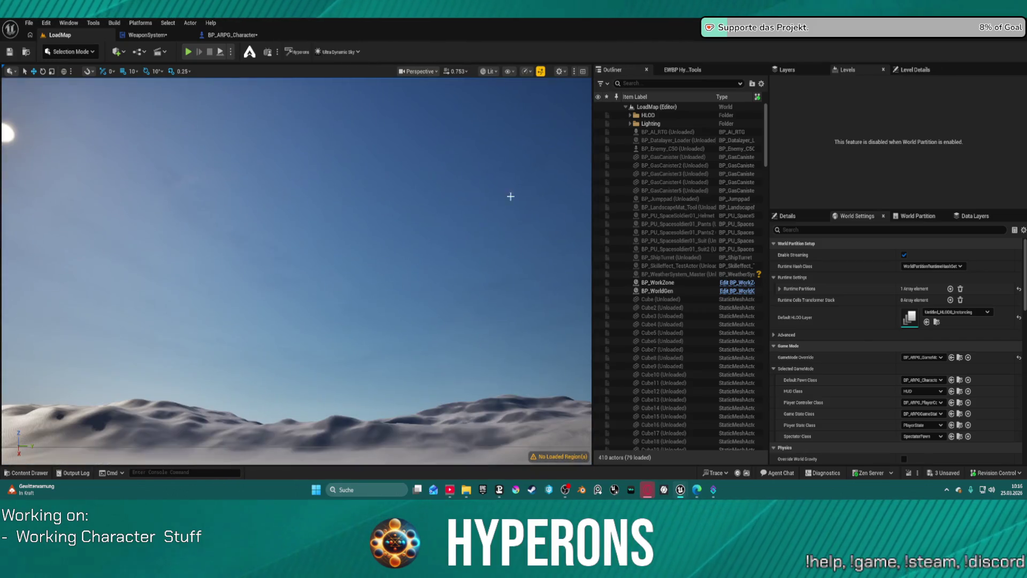
key("ctrl+a")
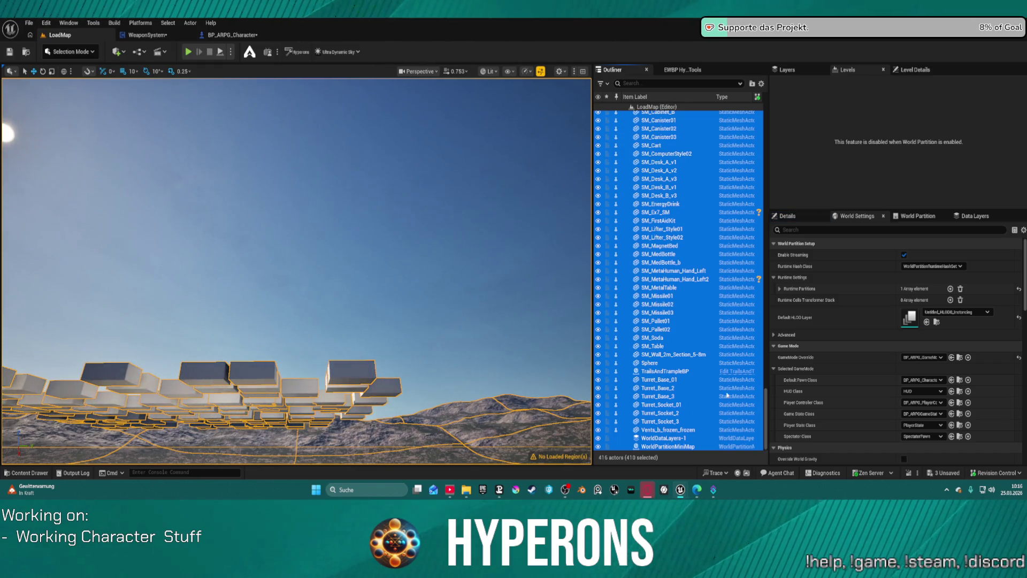
left_click(666, 379)
- Focus PlayerStart from the Outliner and snap it onto the ground before the rocks
scroll(665, 205, "up", 3)
scroll(665, 205, "up", 10)
double_click(655, 241)
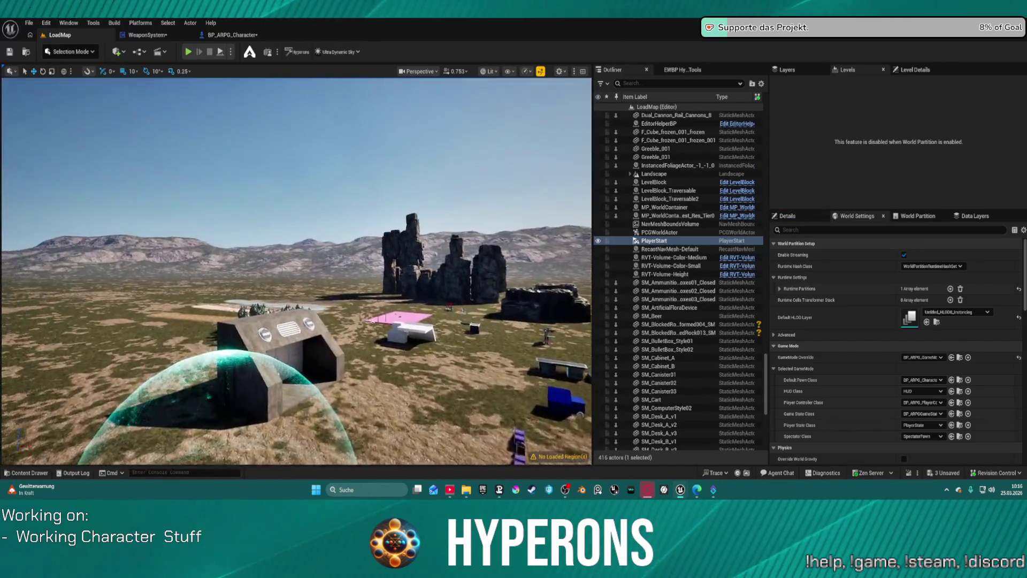
key("End")
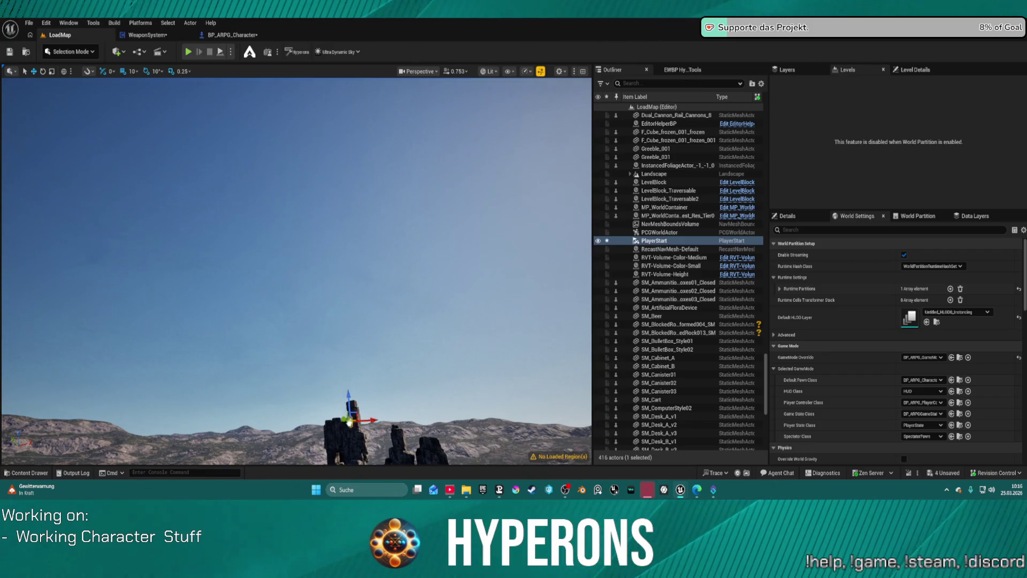
key("f")
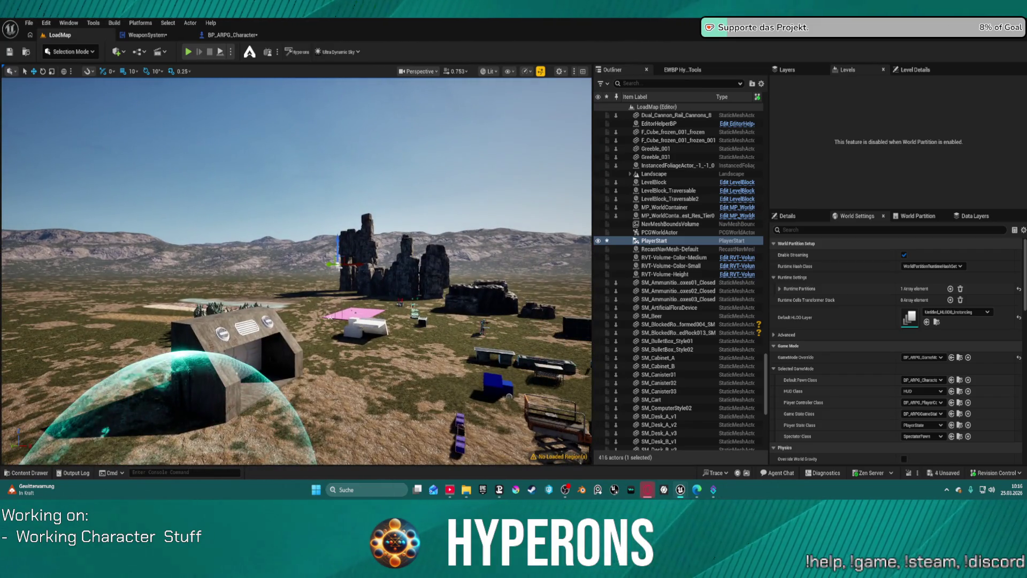
left_click_drag(338, 264, 316, 296)
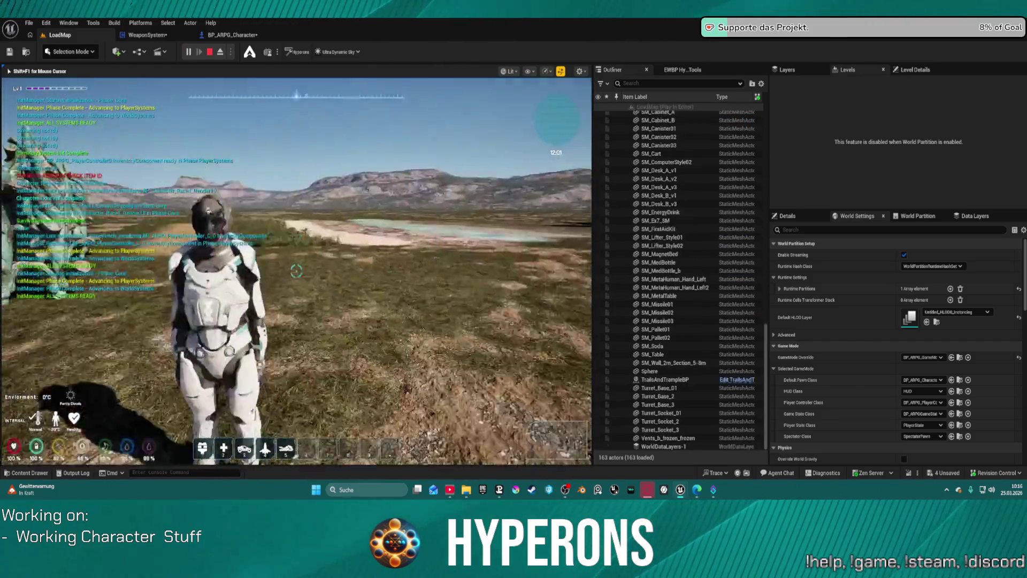
- Walk the character forward and back, then crouch and head toward the 1M cube
key("w")
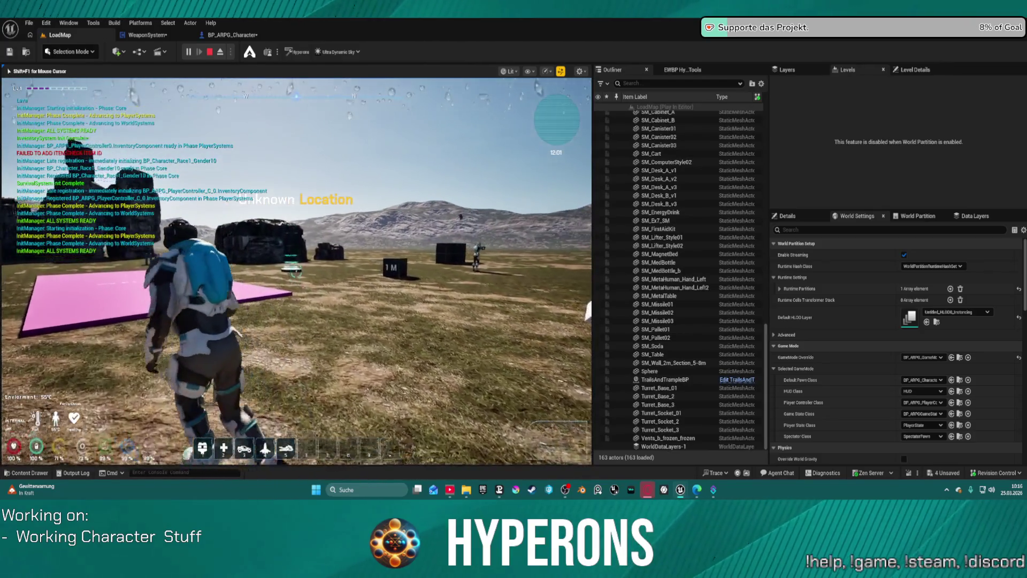
key("w")
key("s")
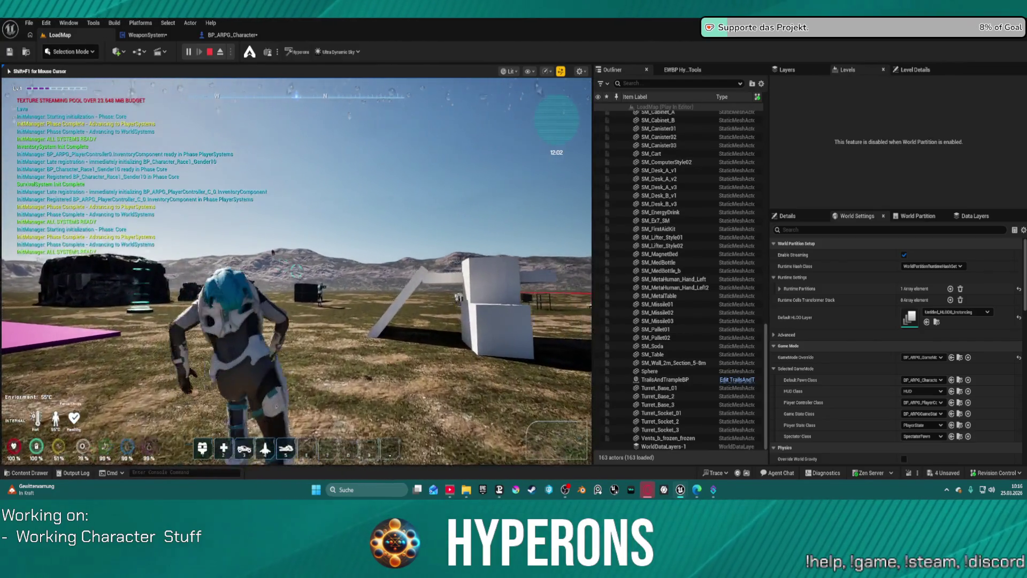
key("w")
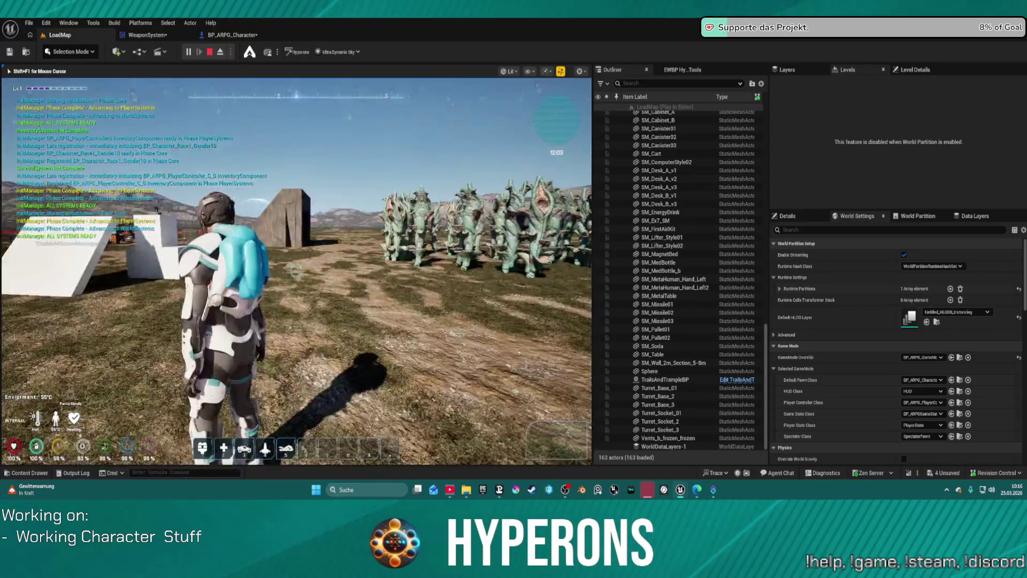
key("c")
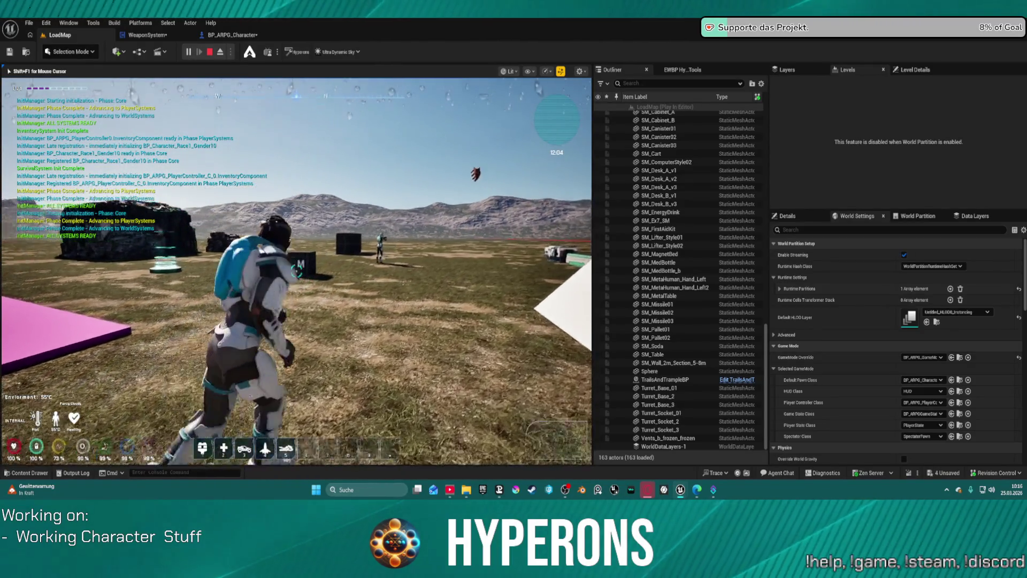
key("w")
key("w")
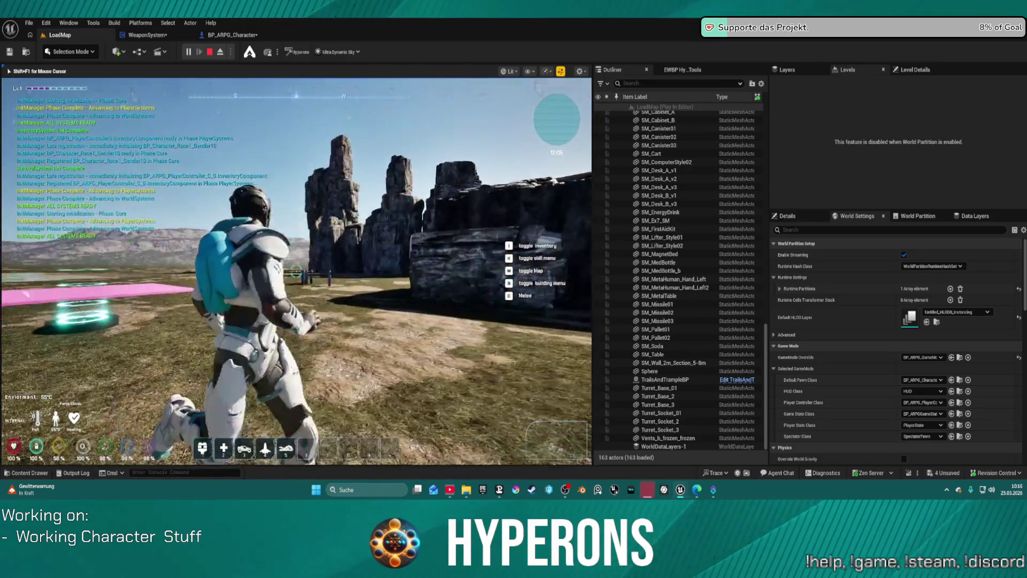
- Run past the rocks, jump onto the box and back down, then end the session
key("w")
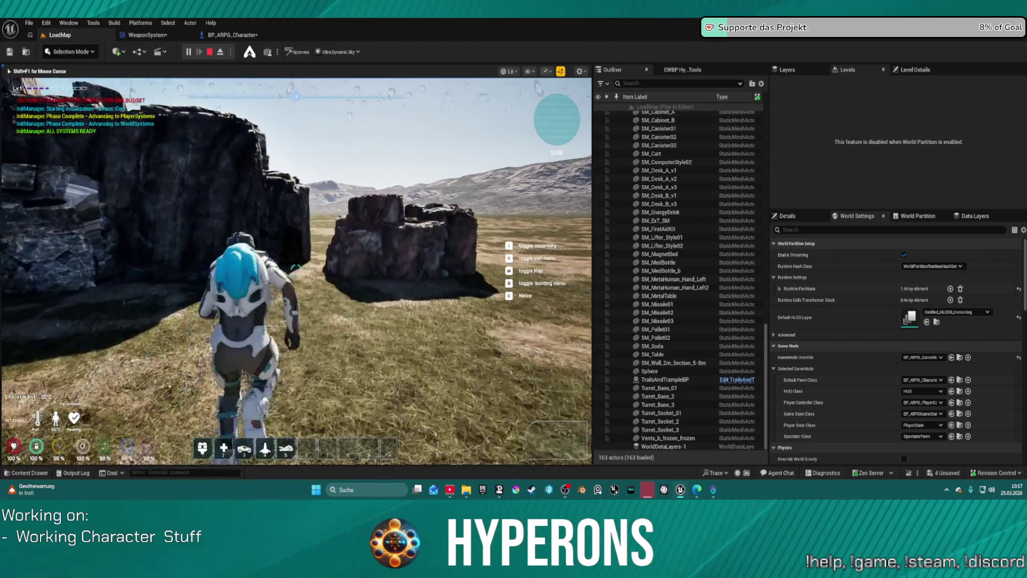
key("w")
key("w")
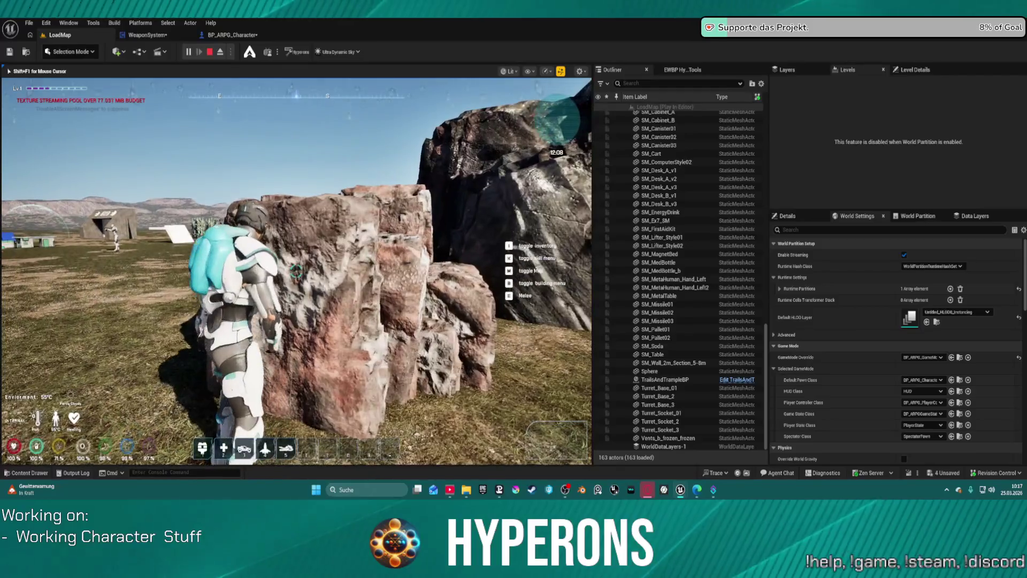
key("w")
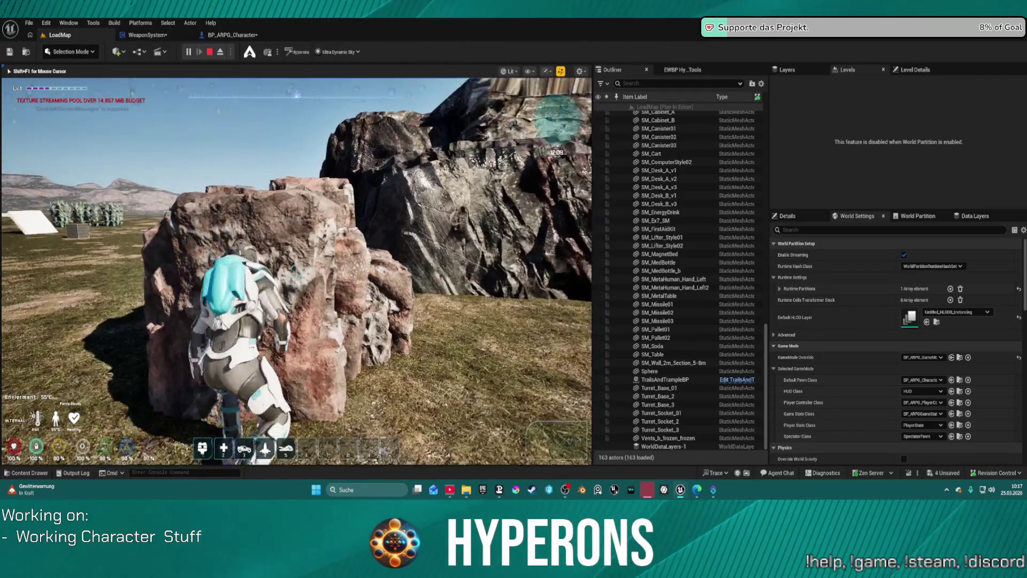
key("w")
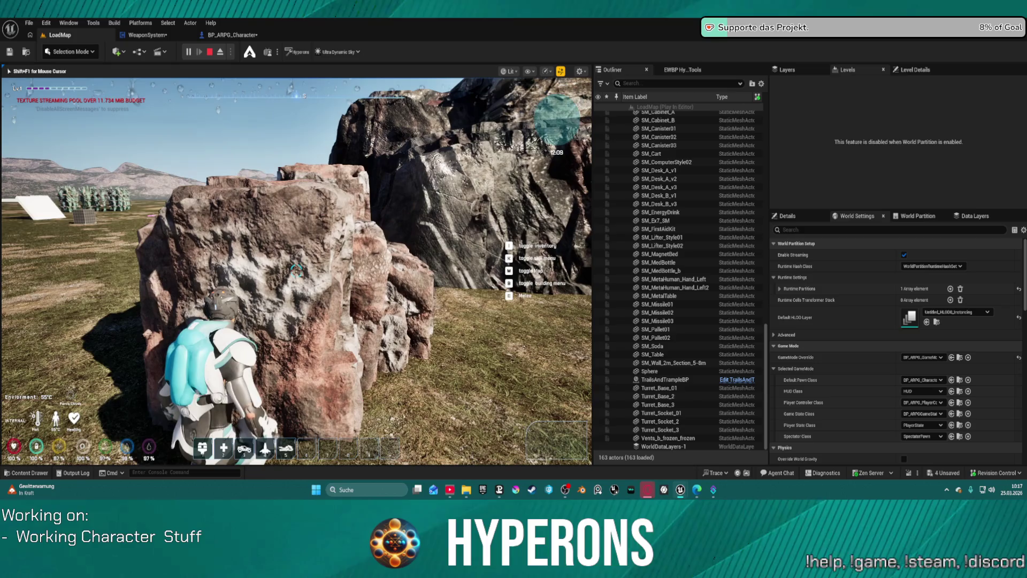
key("s")
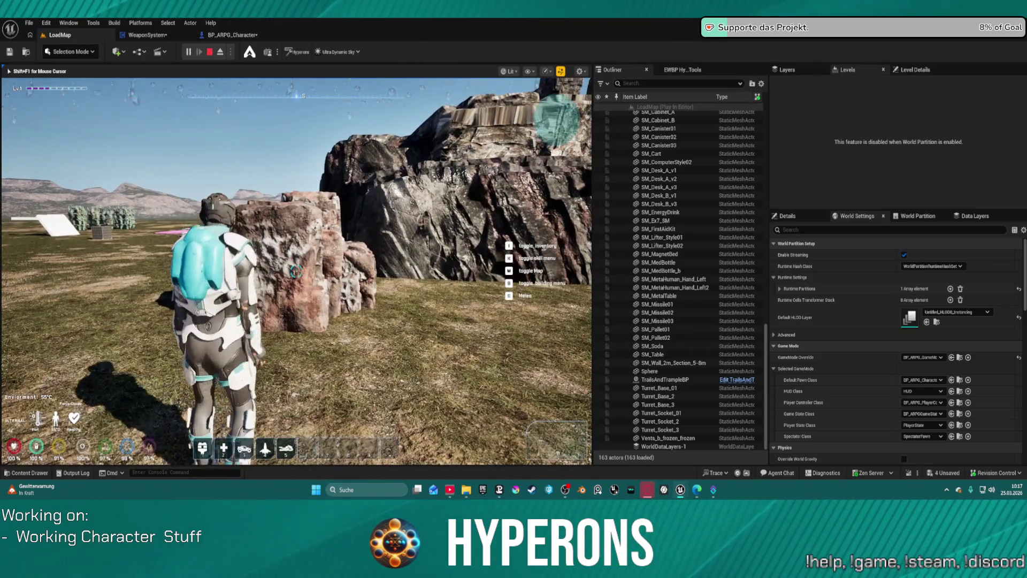
mouse_move(296, 272)
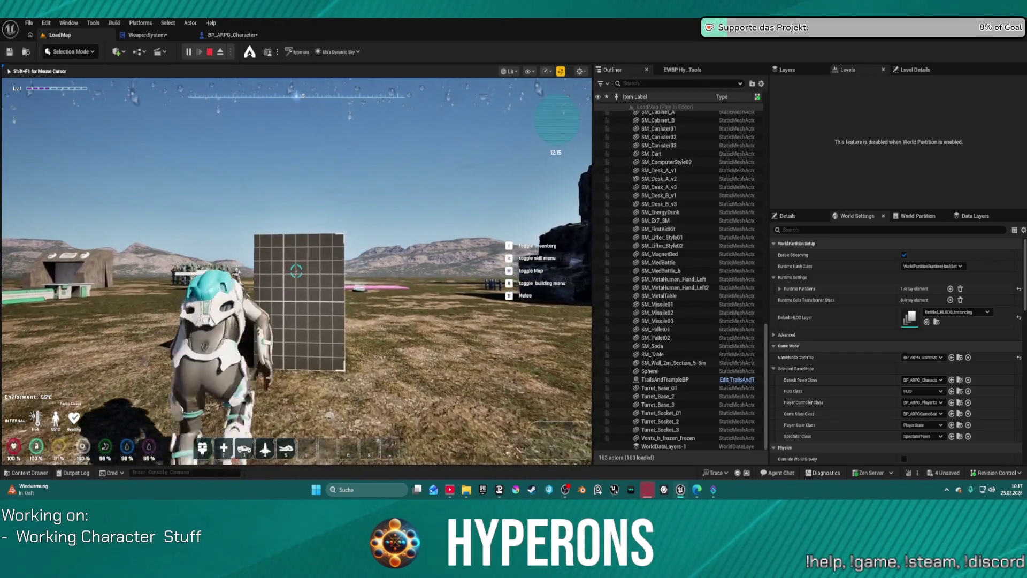
key("space")
key("s")
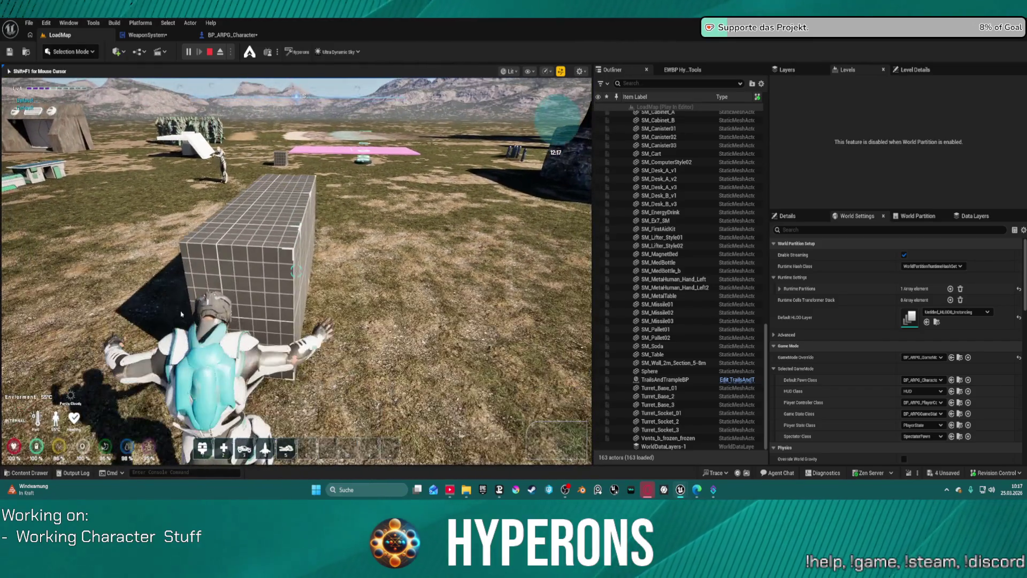
key("Escape")
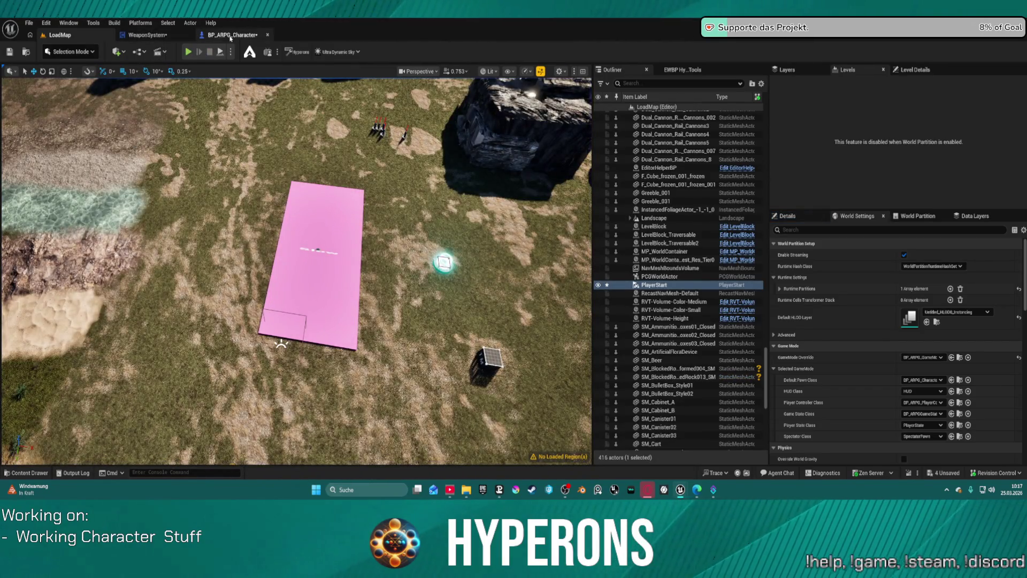
- In BP_ARPG_Character, reset AC_TraversalTracer's Min Ledge Width to its 70.0 default
left_click(230, 35)
scroll(56, 182, "down", 10)
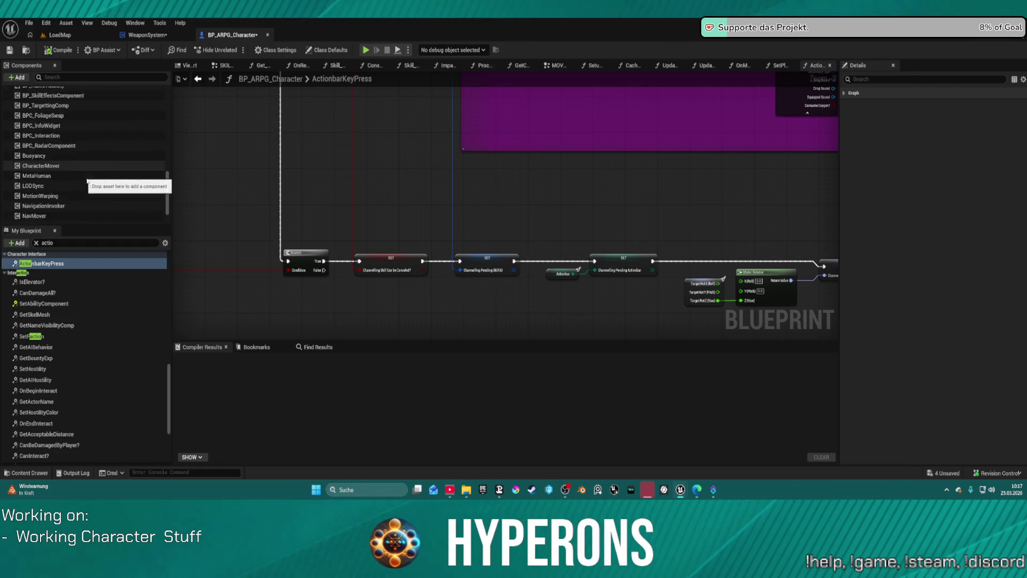
scroll(71, 144, "up", 1)
left_click(70, 123)
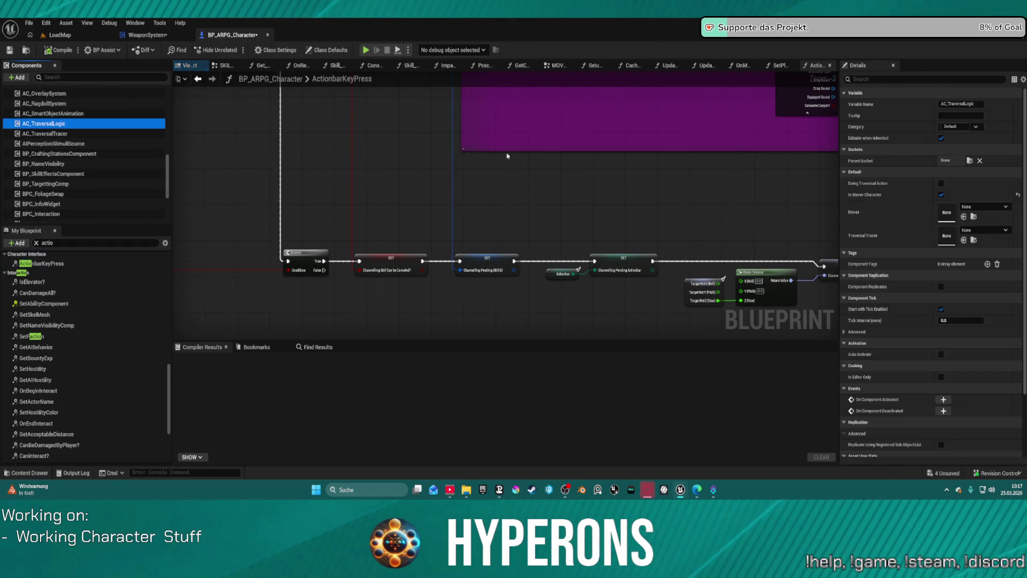
left_click(101, 134)
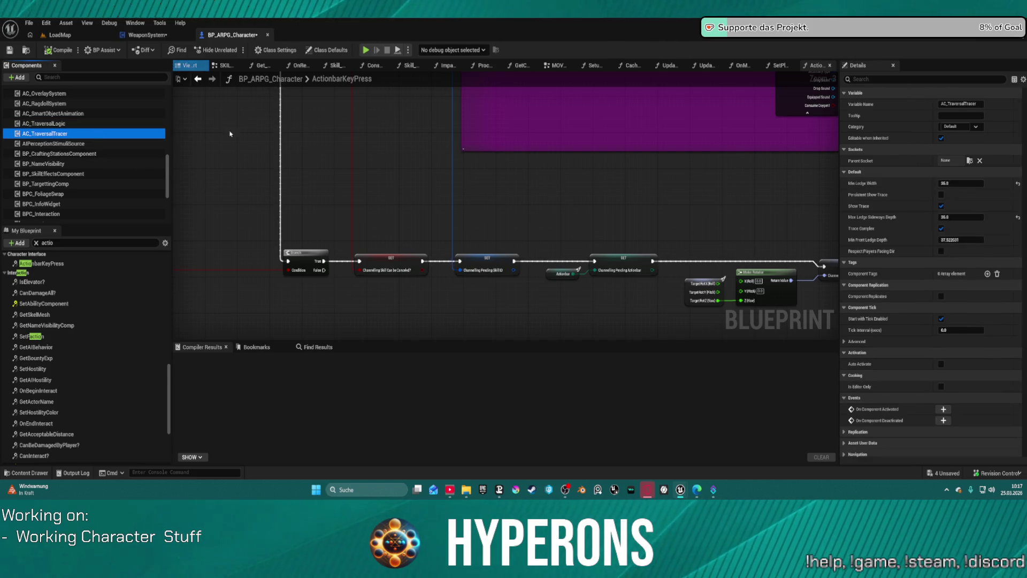
left_click(1018, 183)
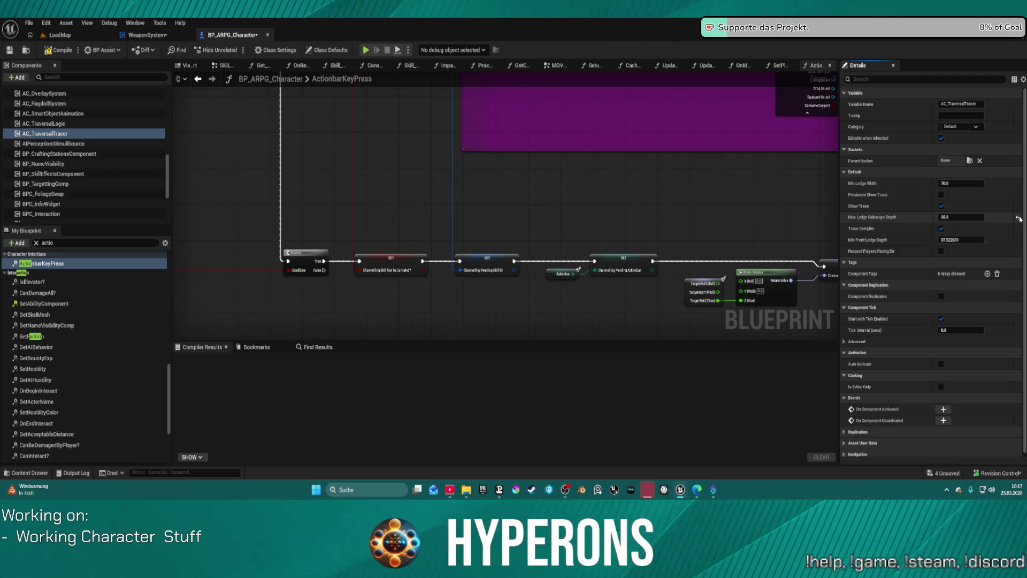
left_click(1019, 218)
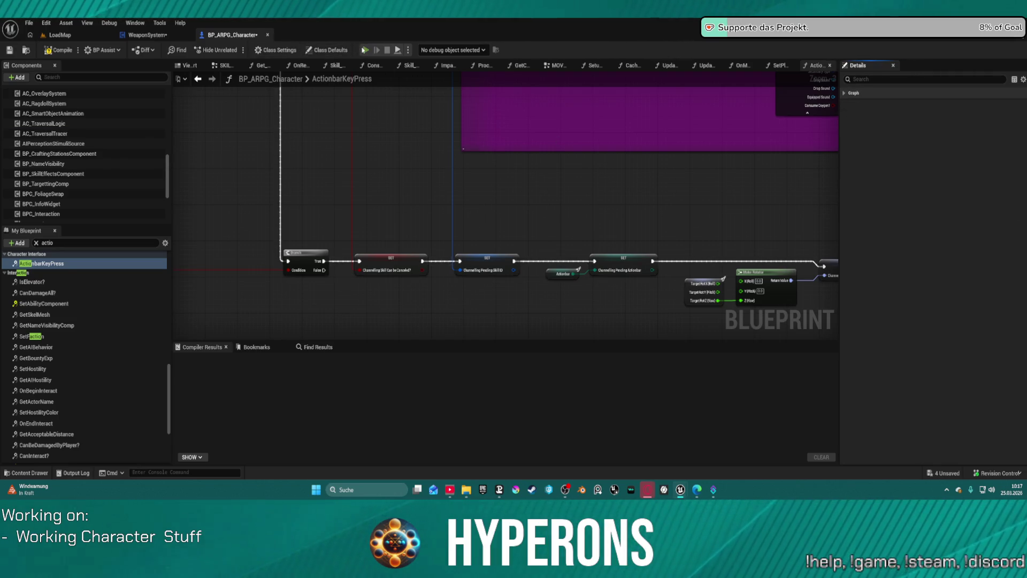
- Launch Play in Editor despite compile errors and run across the grid platform
key("F7")
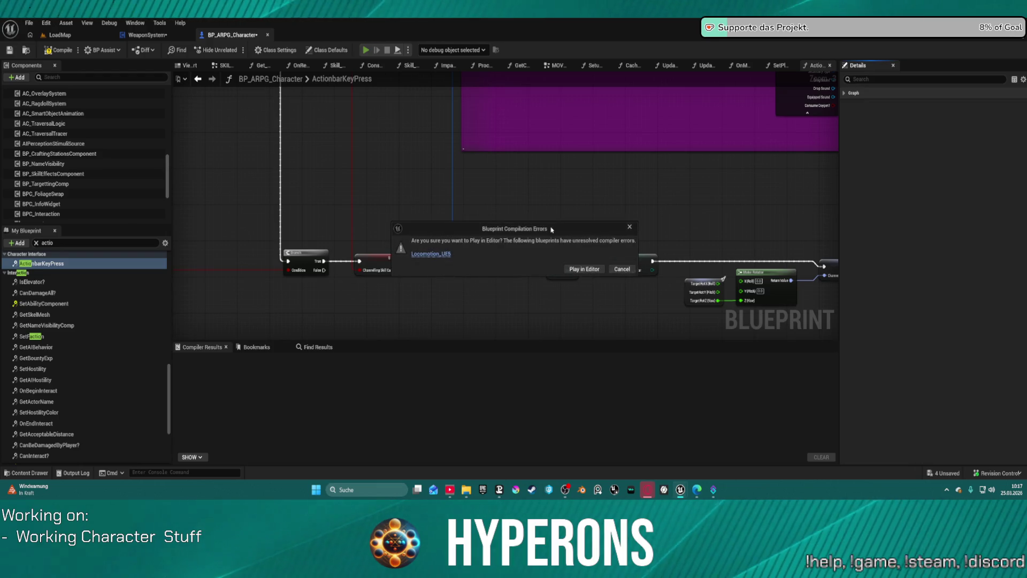
left_click(586, 268)
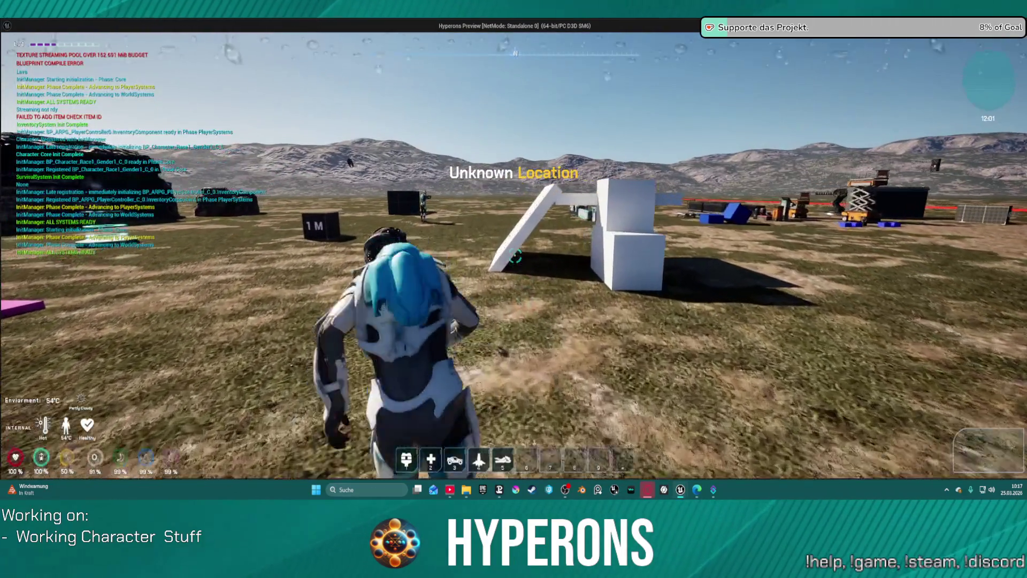
key("w")
key("w")
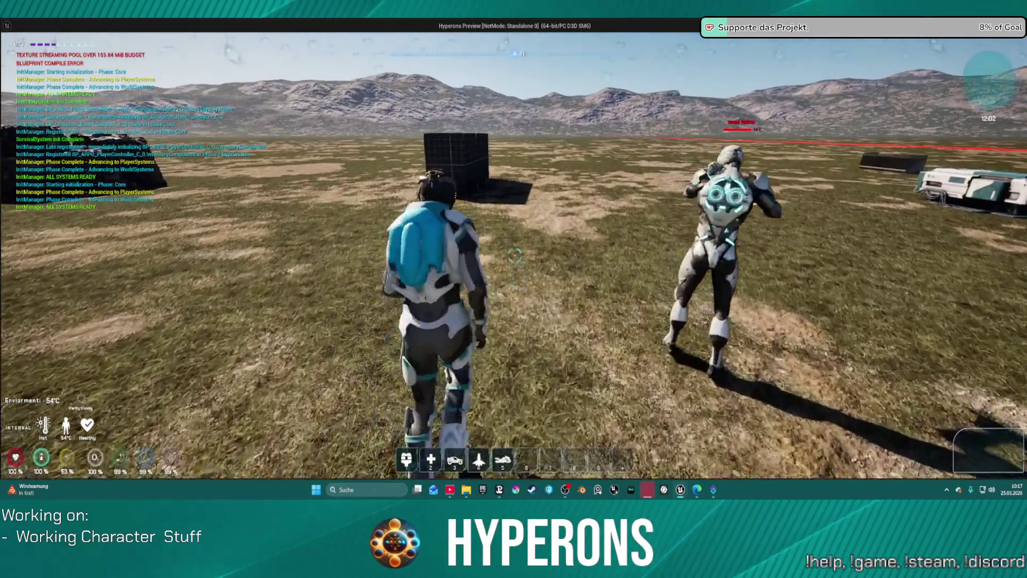
key("w")
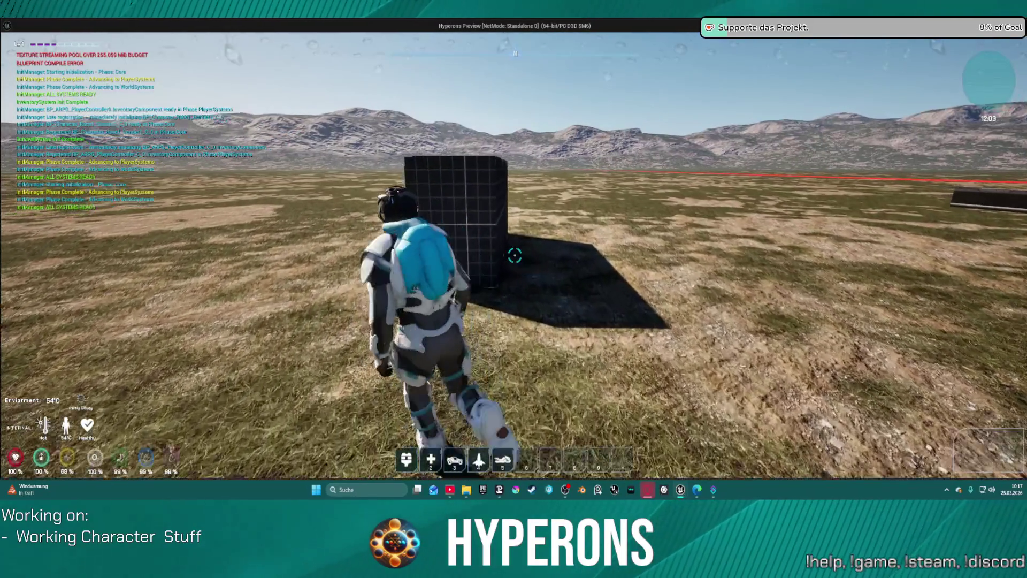
key("w")
key("w")
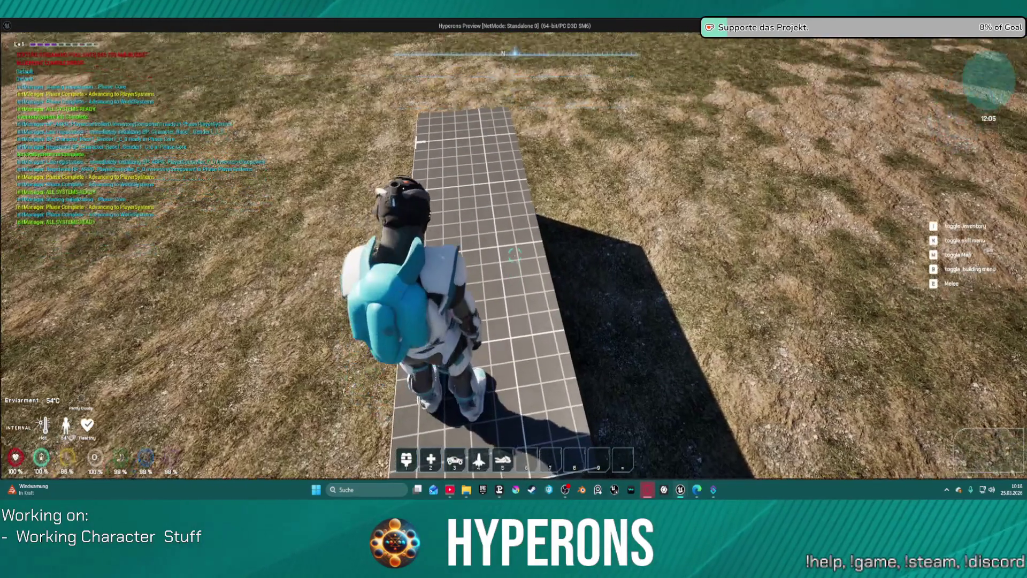
key("w")
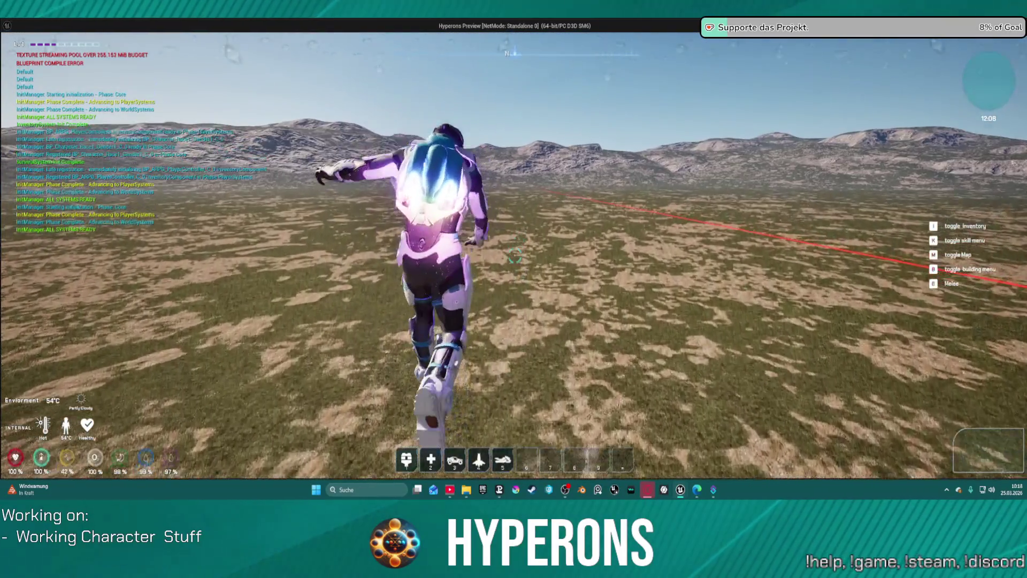
key("w")
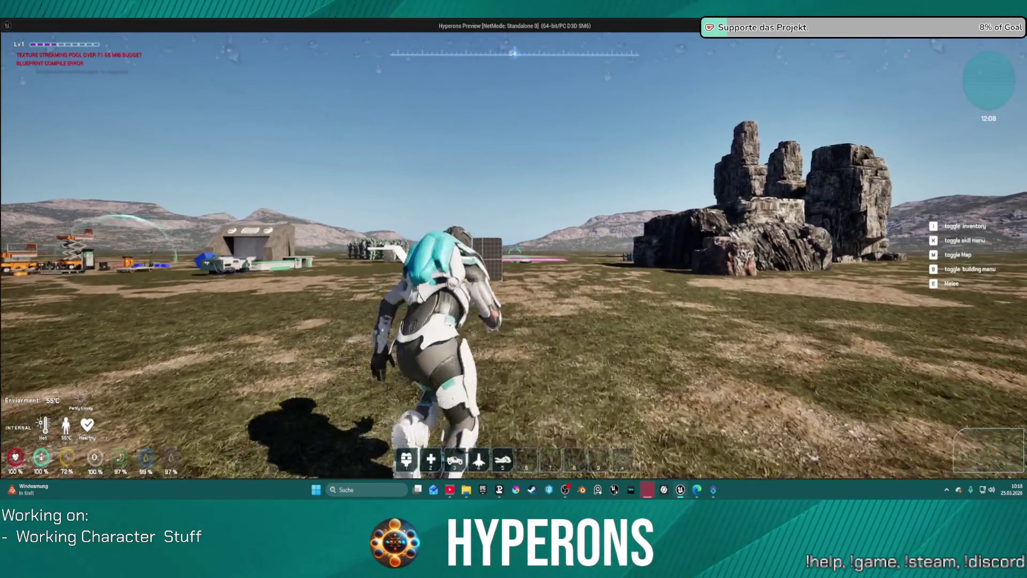
- Run to the grid wall, jump and climb onto its top, then leap off
key("w")
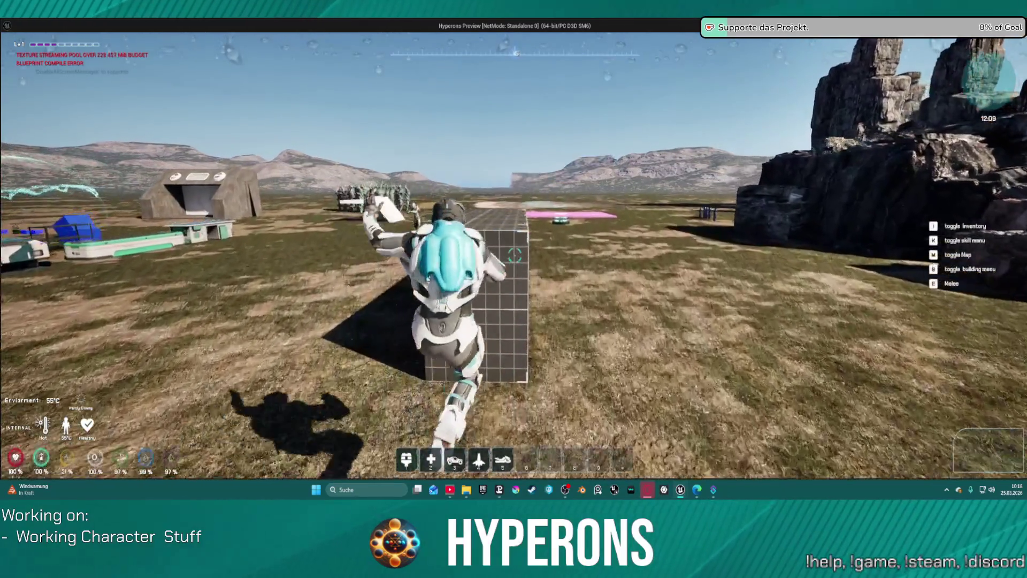
key("w")
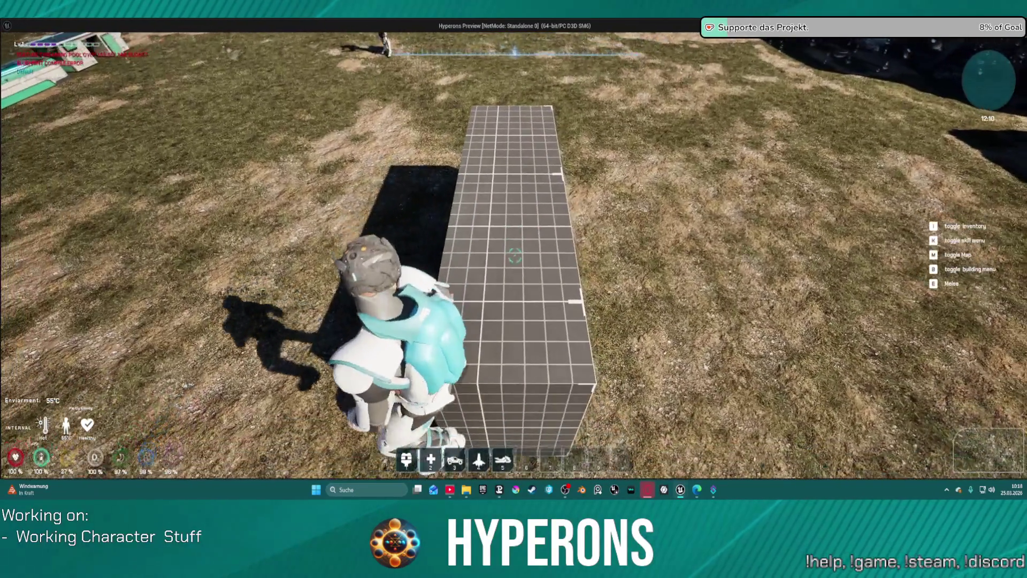
key("space")
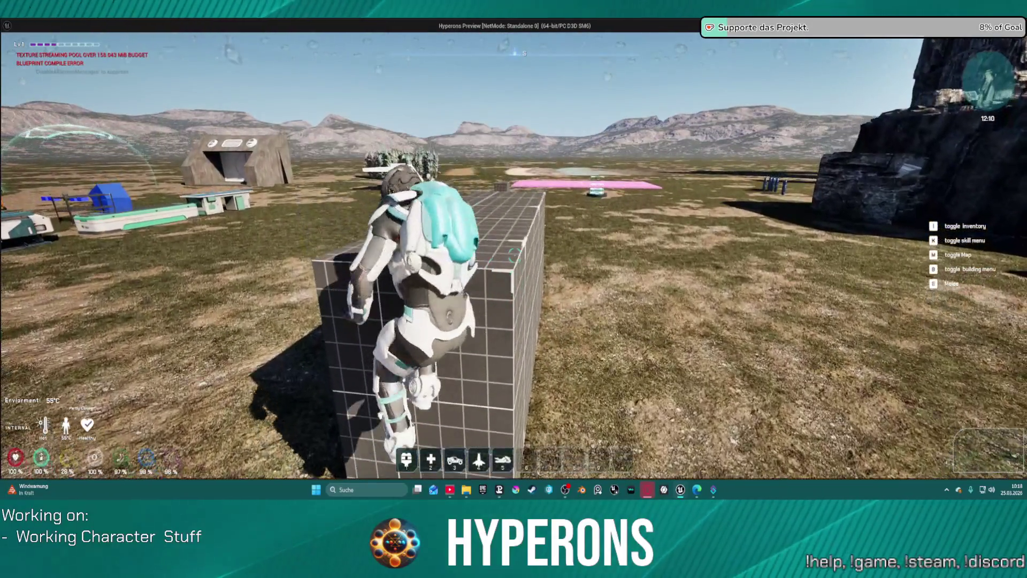
key("w")
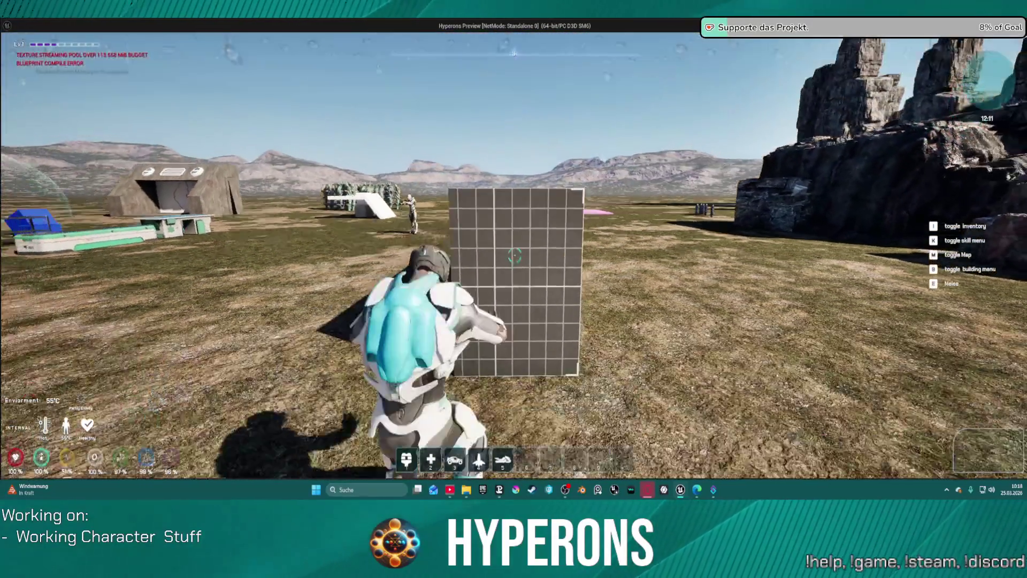
key("w")
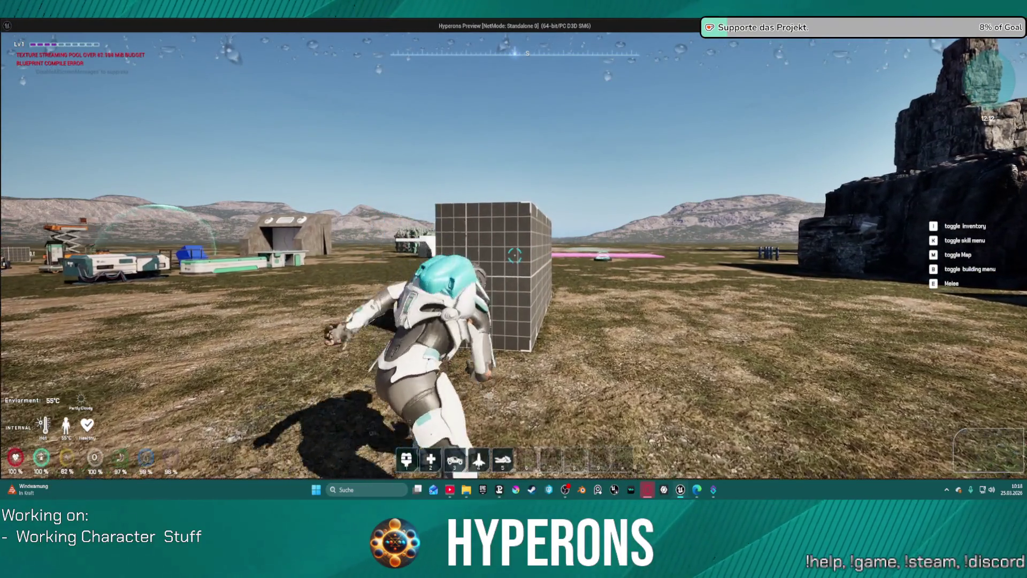
key("w")
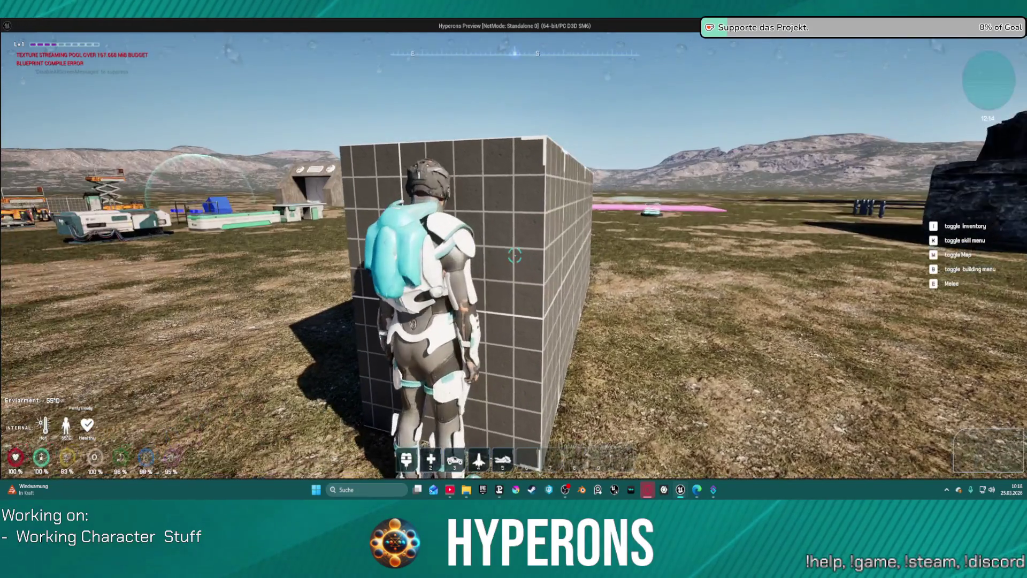
key("space")
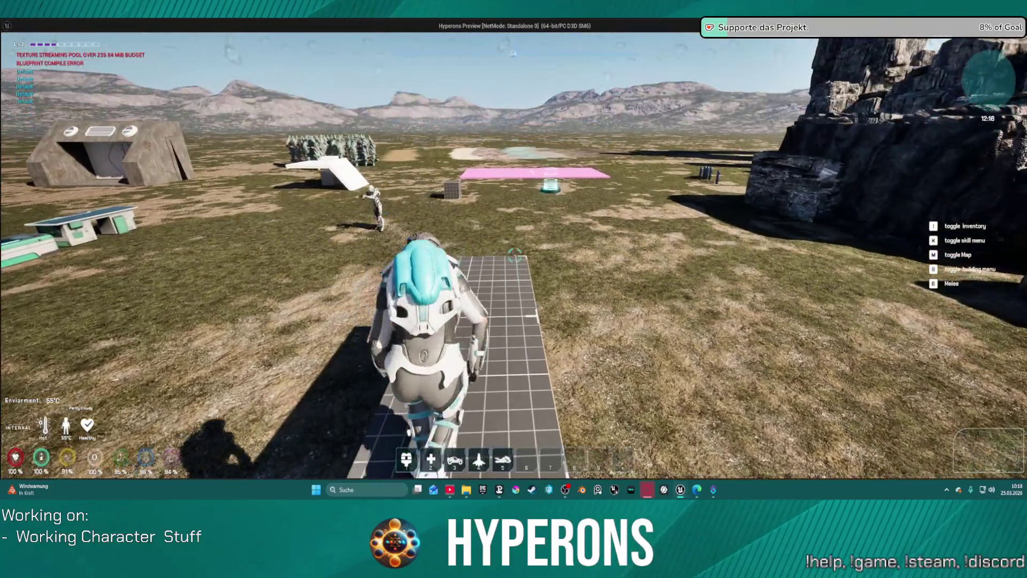
key("space")
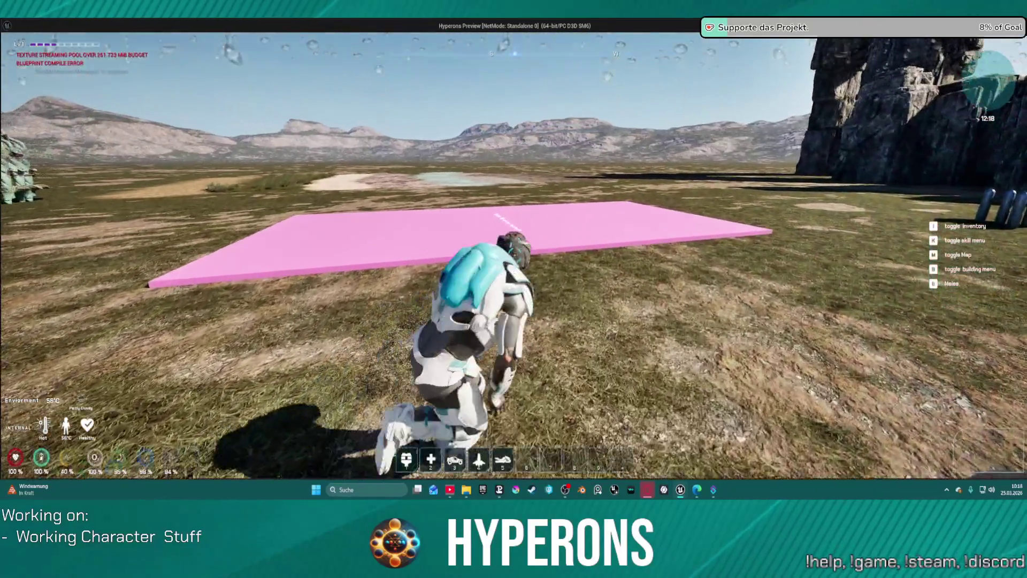
- Jet-jump and glide over the pink platform, then run along the sand strip
key("space")
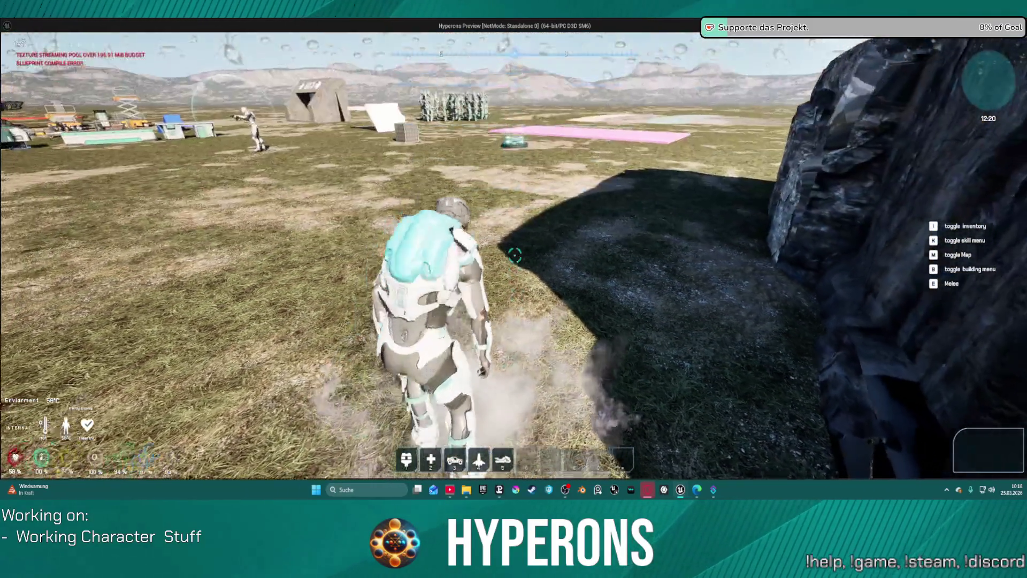
key("s")
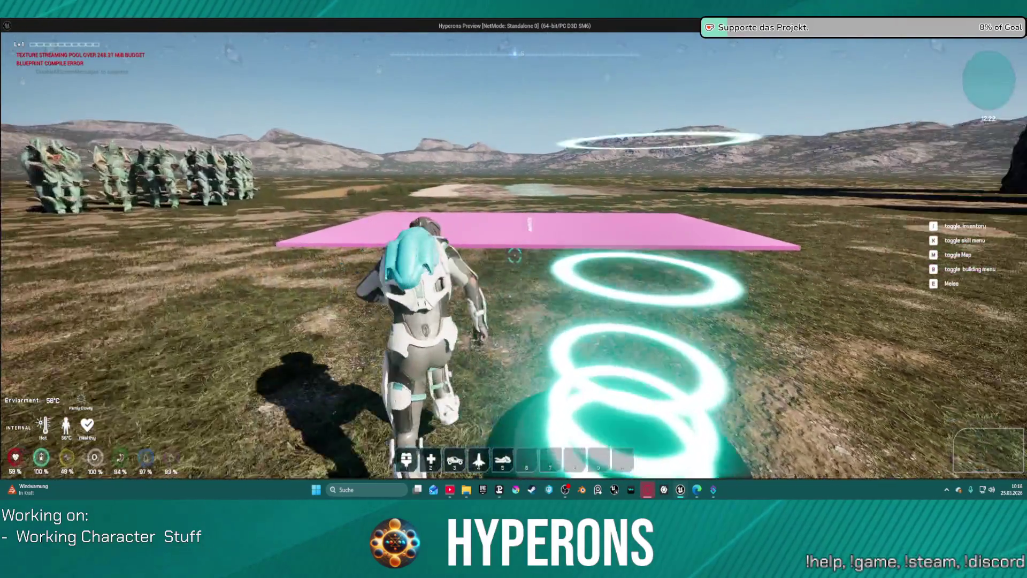
key("space")
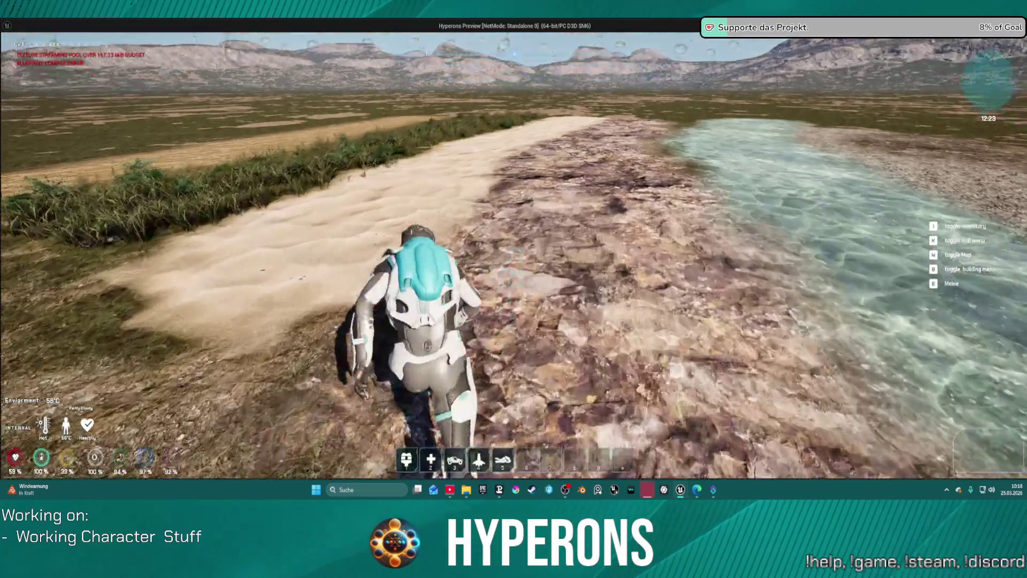
key("w")
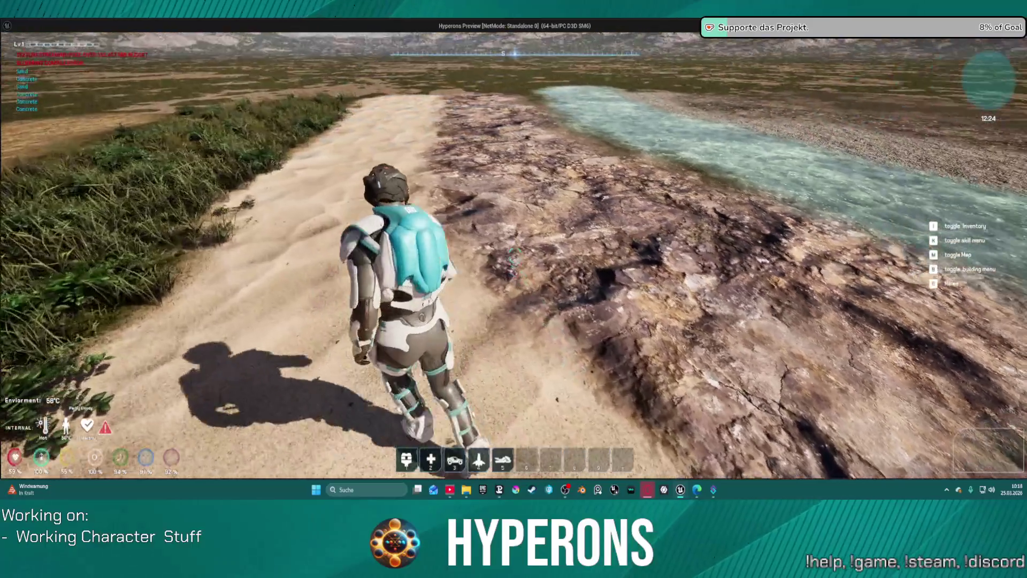
key("w")
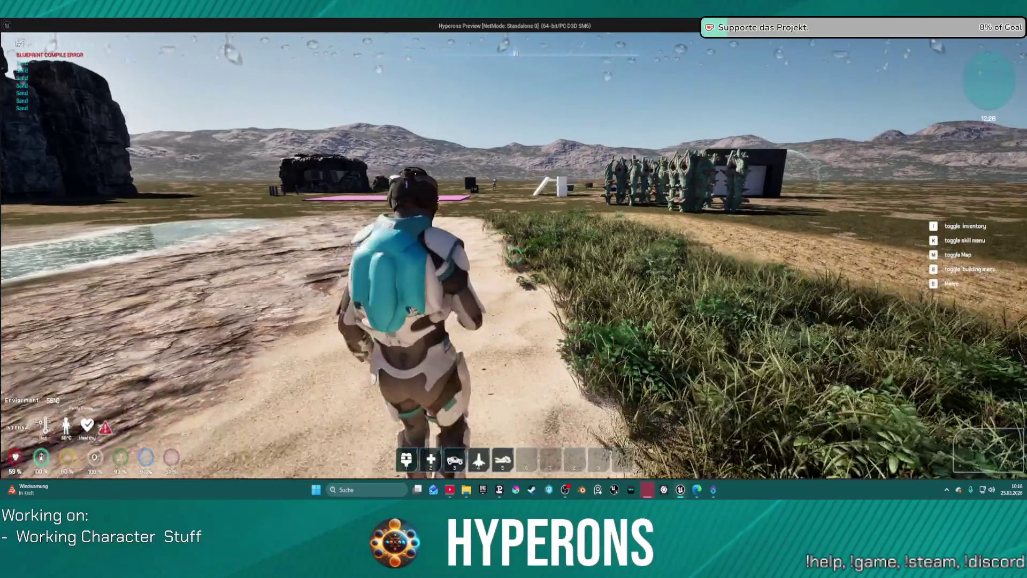
- Look toward the mountains and shore, crouch in the grass, then stop the session
key("s")
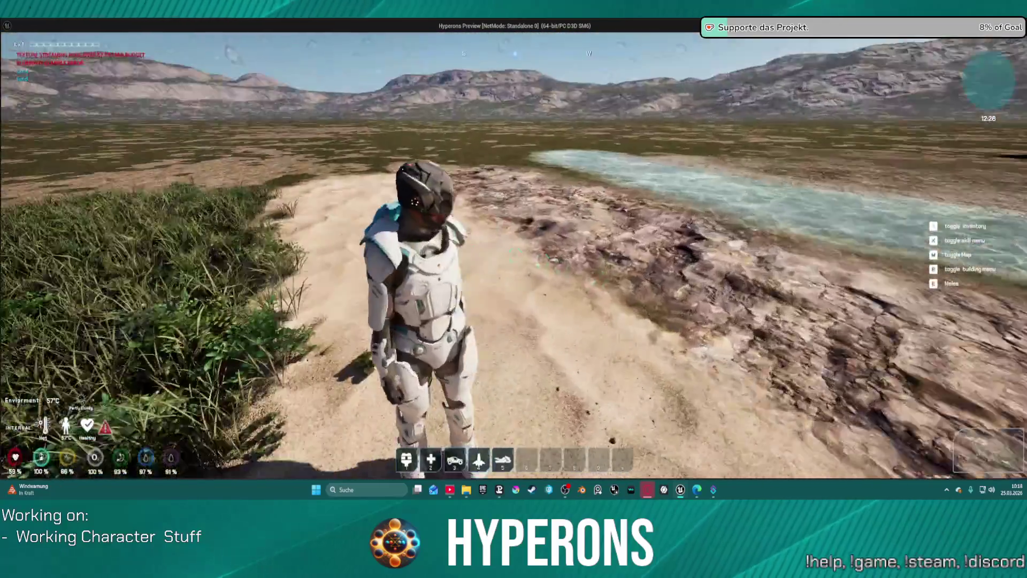
key("w")
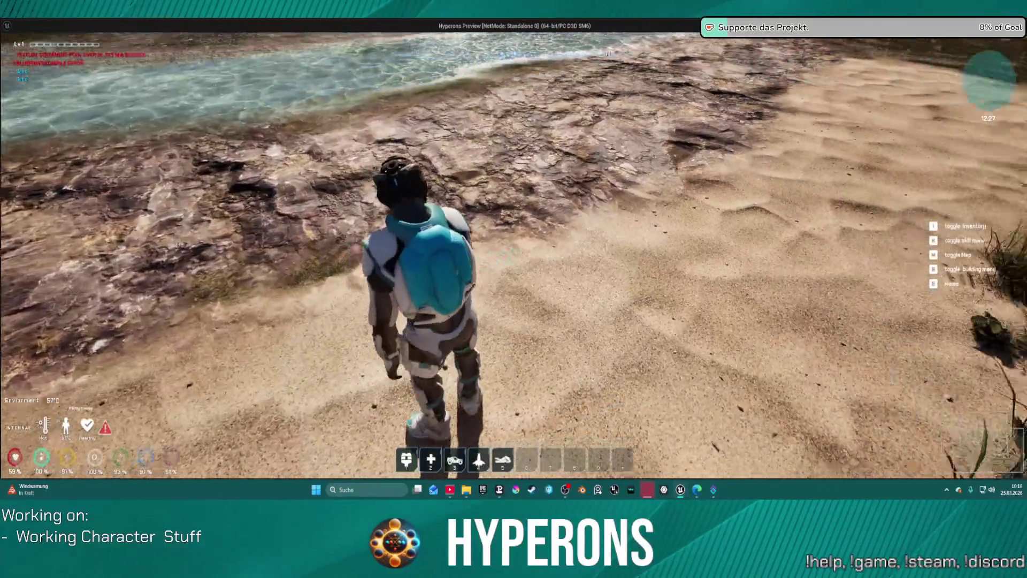
key("w")
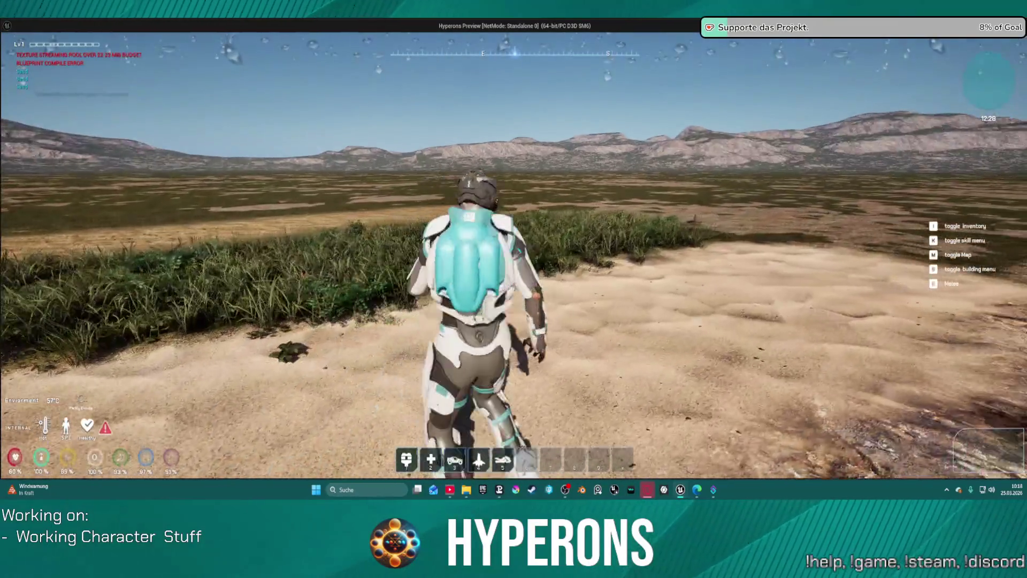
key("c")
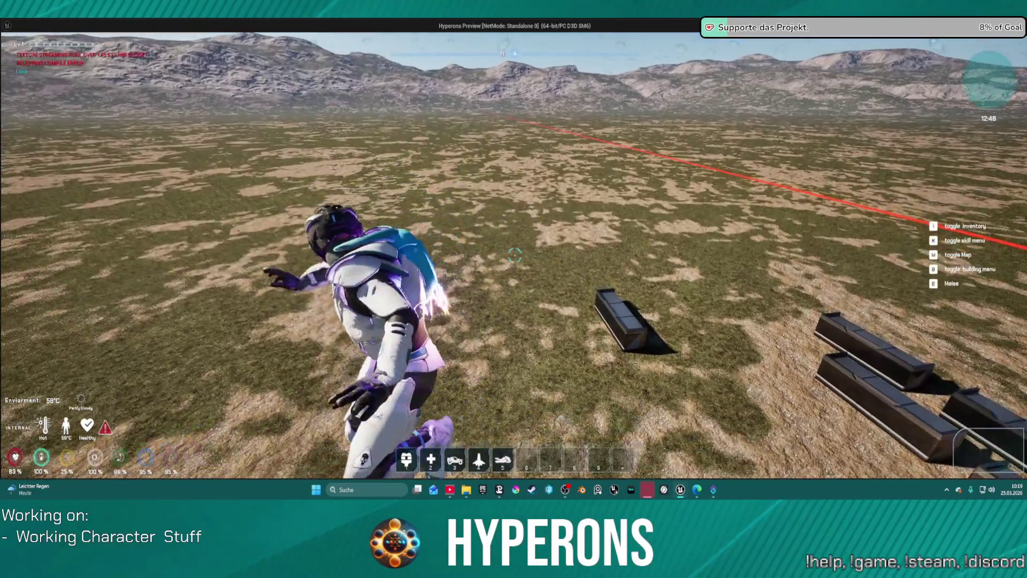
key("alt+Tab")
key("Escape")
- Pan the ActionbarKeyPress graph to its chain start, then bring the game back with inventory open
scroll(369, 220, "down", 1)
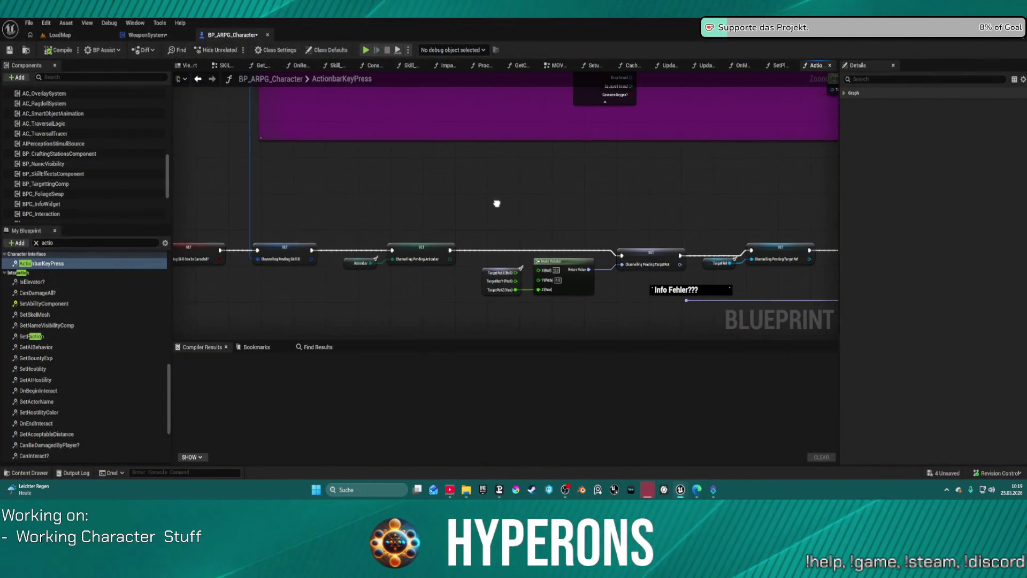
scroll(535, 218, "down", 1)
mouse_move(525, 215)
left_mouse_down()
mouse_move(786, 267)
mouse_move(822, 242)
left_mouse_up()
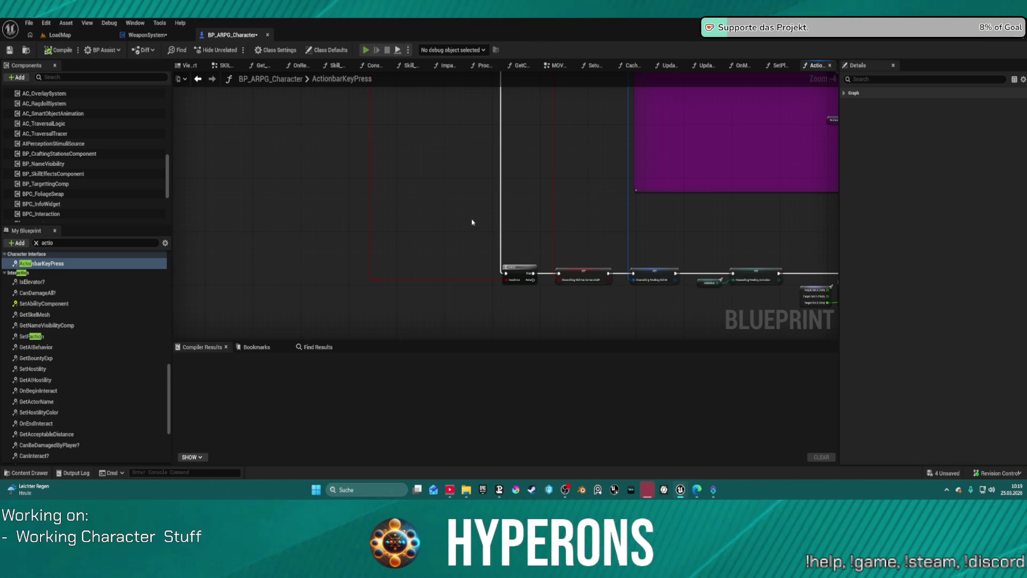
key("i")
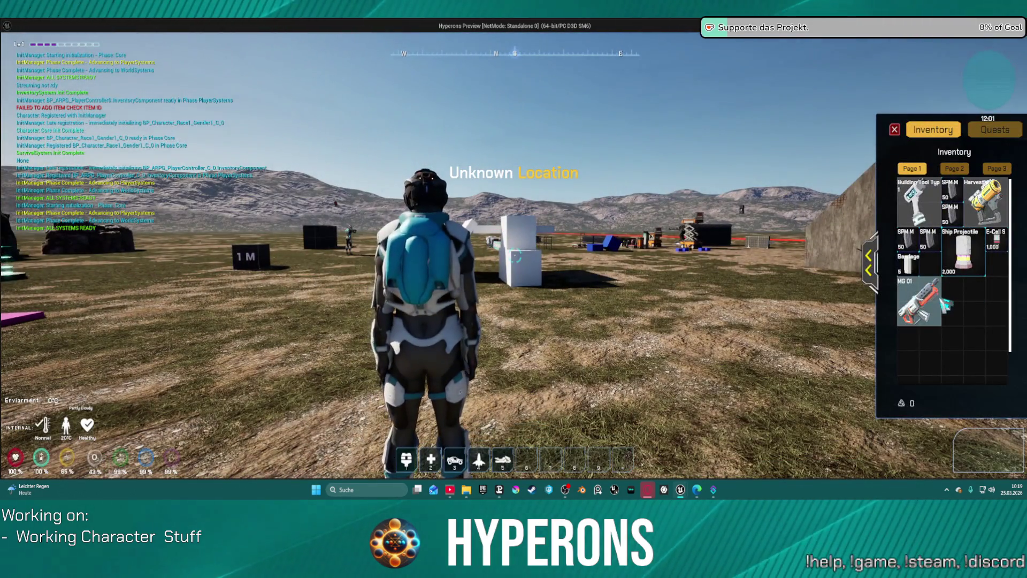
- Resume from the debug pause, close the inventory and run toward the pink slab
key("alt+Tab")
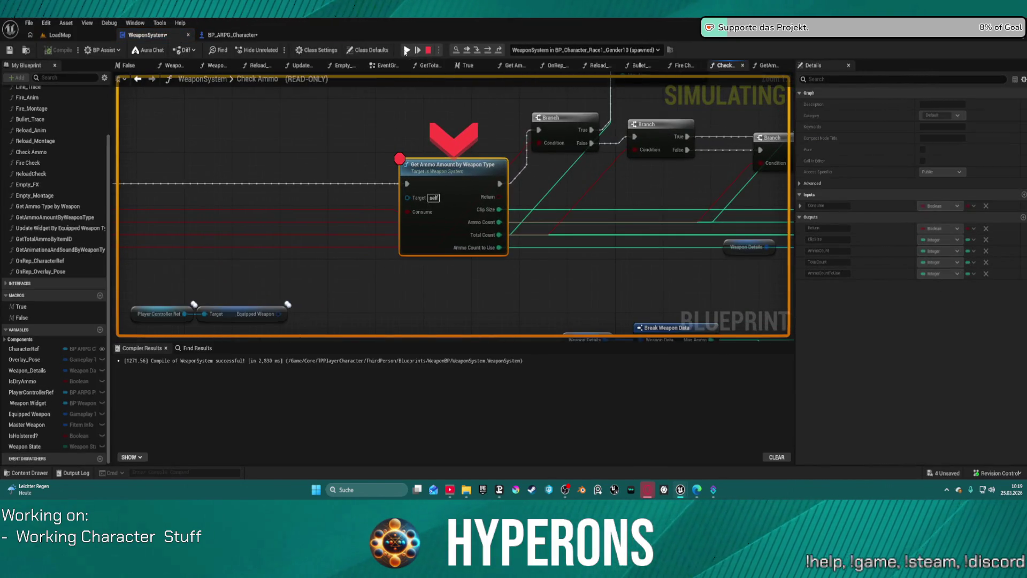
left_click(405, 50)
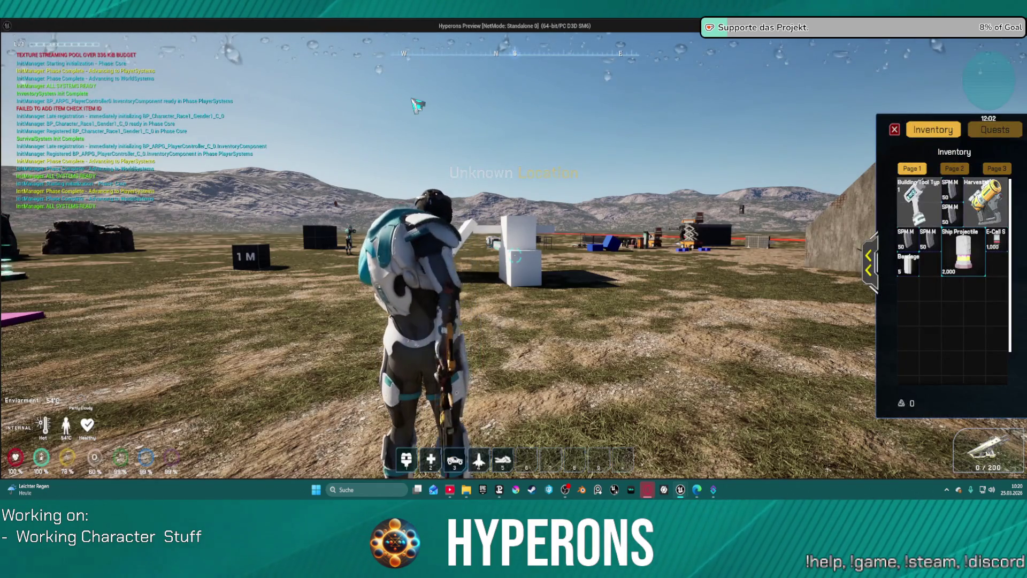
key("i")
key("w")
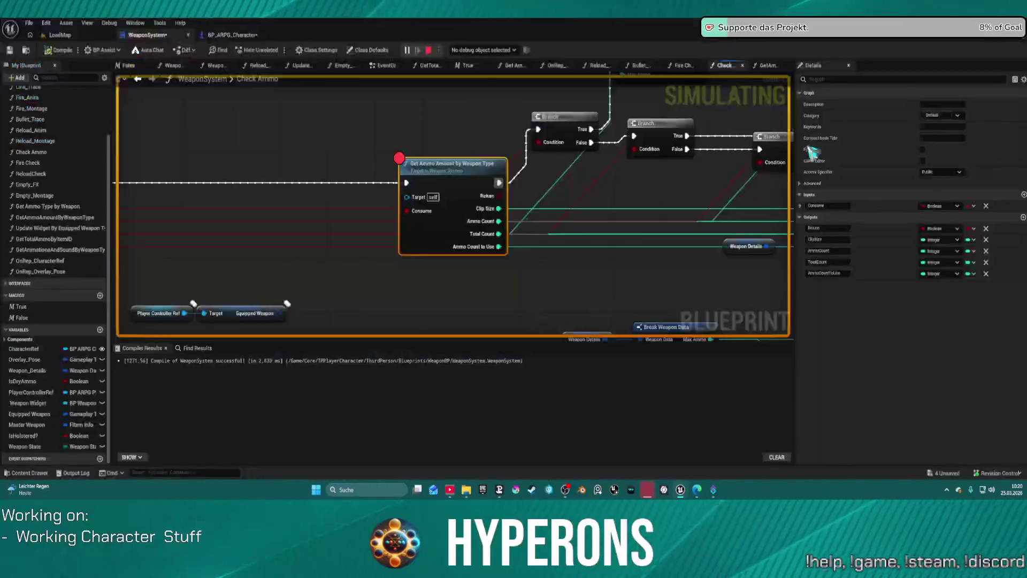
- Resume past the breakpoint twice, reload the rifle to 50/150 and fire
left_click(408, 49)
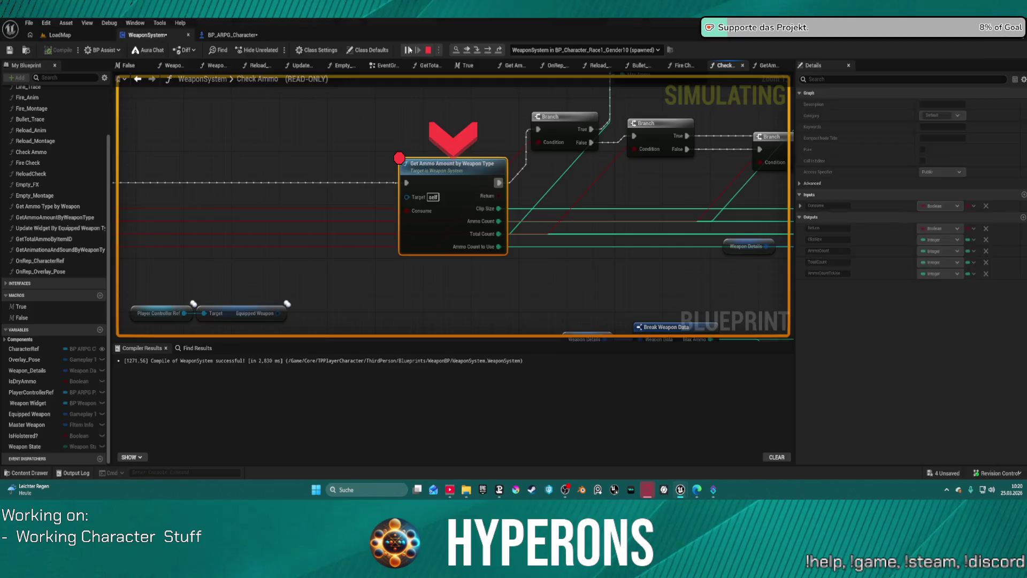
left_click(408, 50)
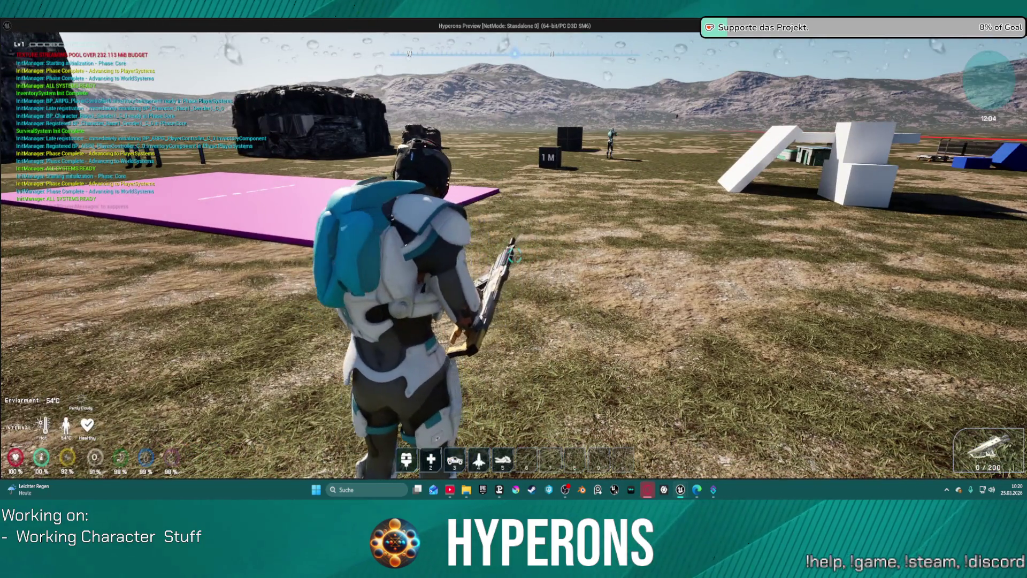
key("r")
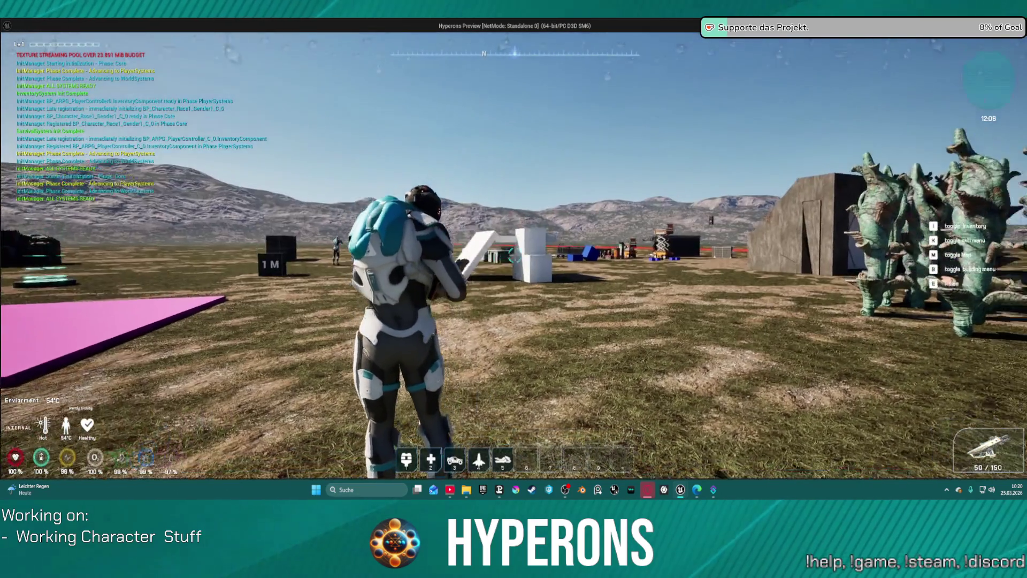
left_click(514, 250)
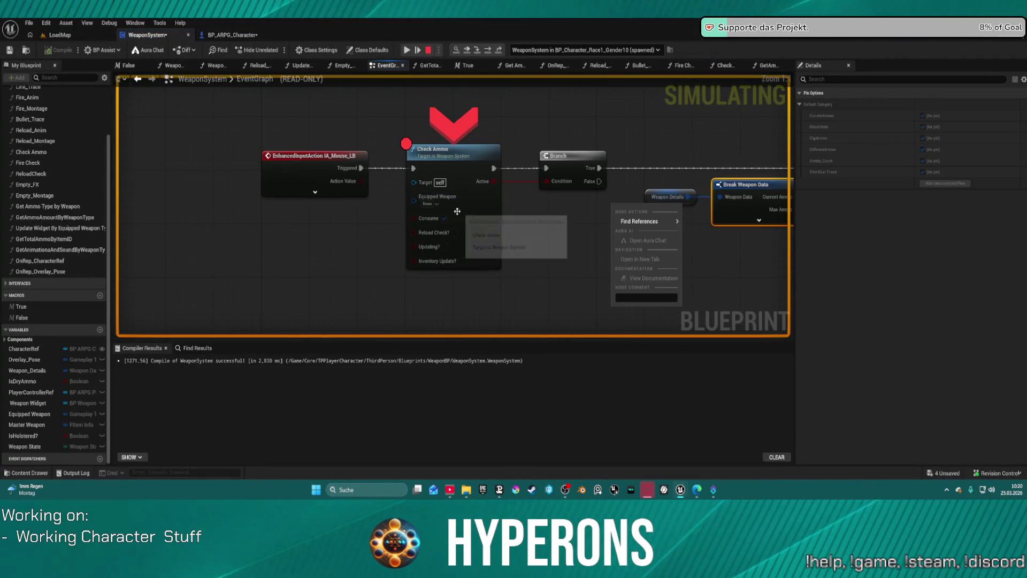
- Step into Check Ammo through Get Ammo Amount to the first Branch, inspecting pin values
mouse_move(450, 219)
left_mouse_down()
mouse_move(370, 209)
mouse_move(294, 252)
mouse_move(435, 257)
left_mouse_up()
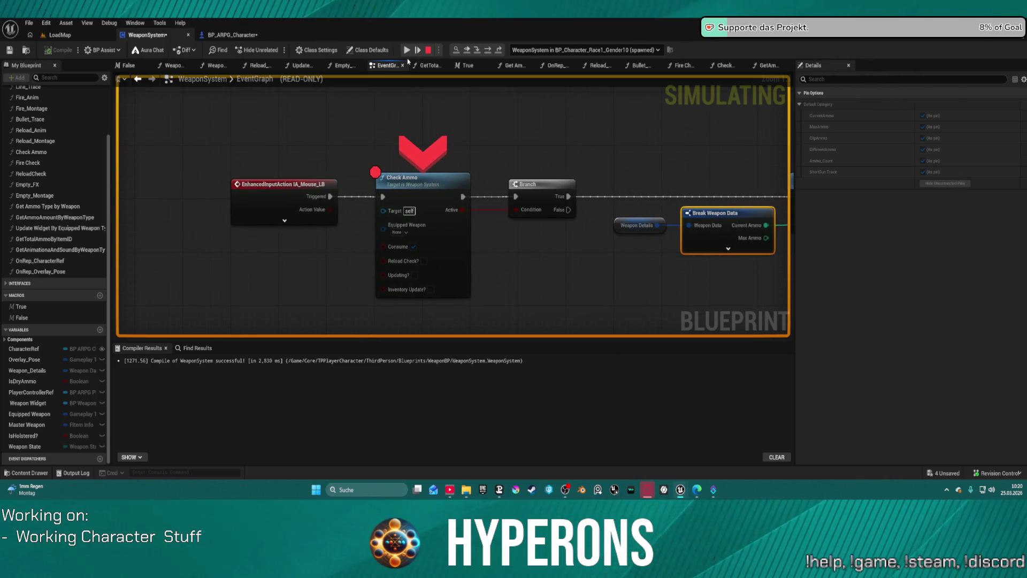
mouse_move(419, 229)
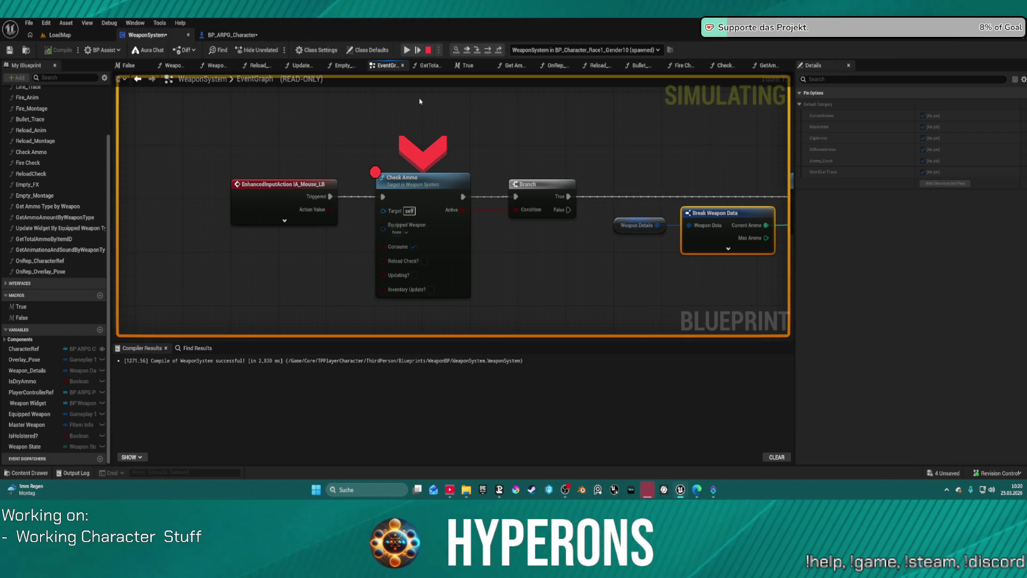
left_click(476, 50)
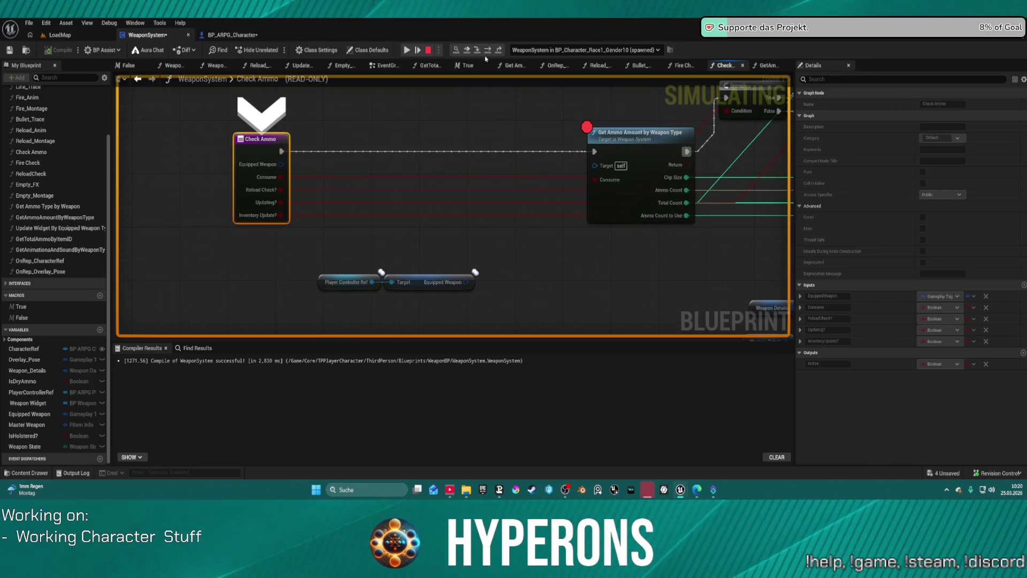
left_click(488, 51)
mouse_move(422, 212)
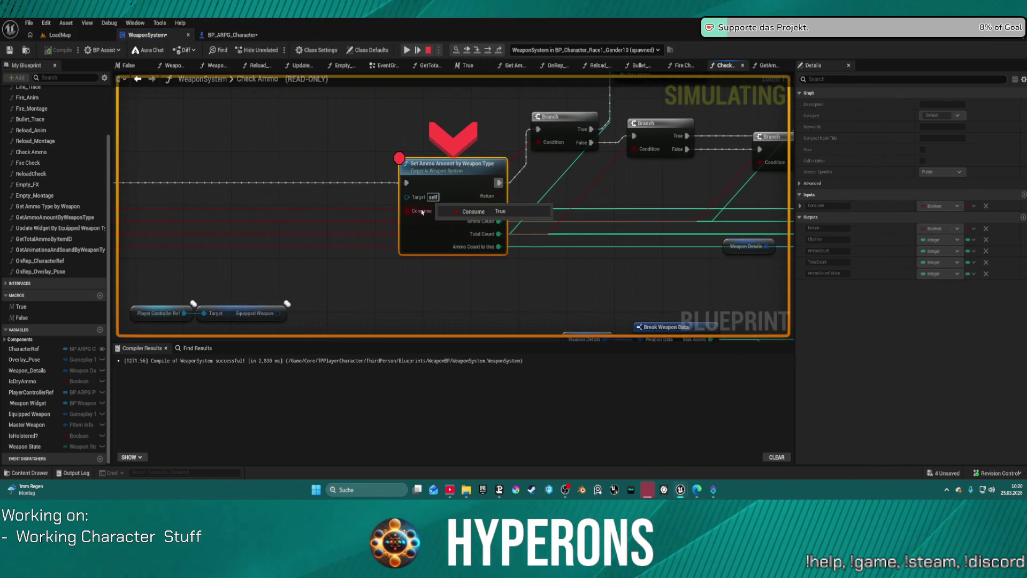
mouse_move(491, 197)
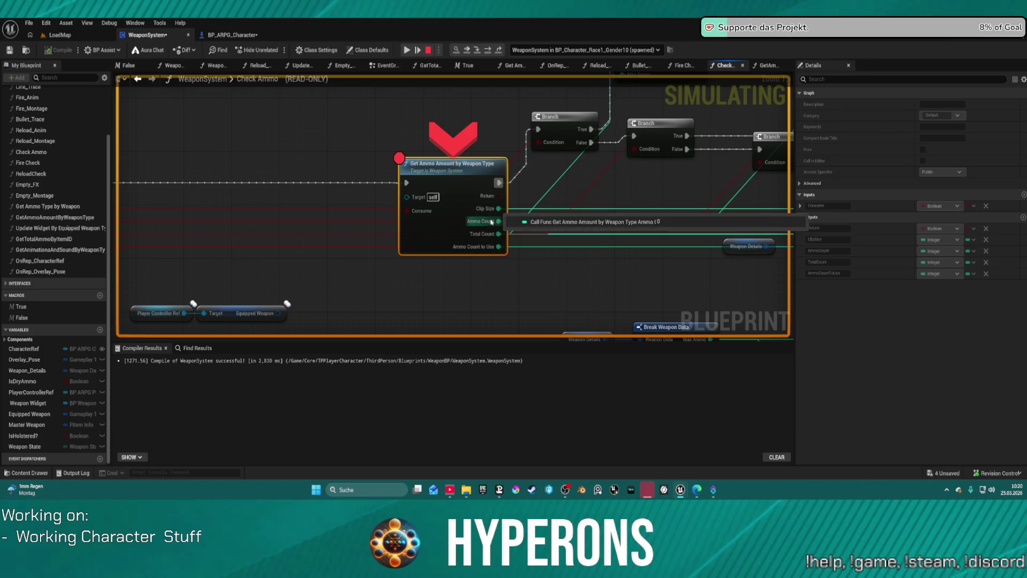
left_click(486, 51)
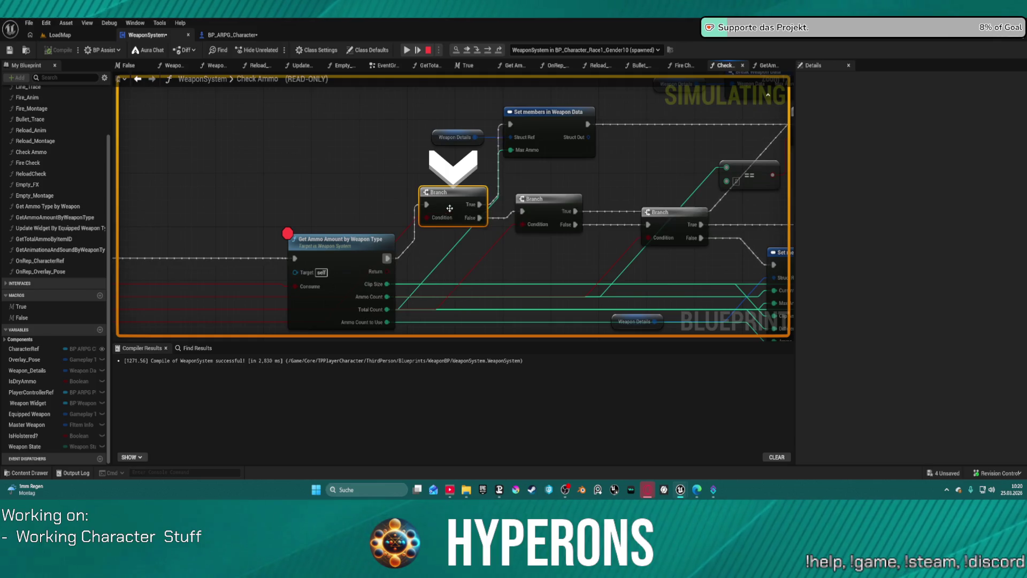
- Step past the Branch nodes and Set members in Weapon Data to the Return Node
mouse_move(334, 221)
left_mouse_down()
mouse_move(459, 184)
mouse_move(653, 164)
mouse_move(286, 219)
left_mouse_up()
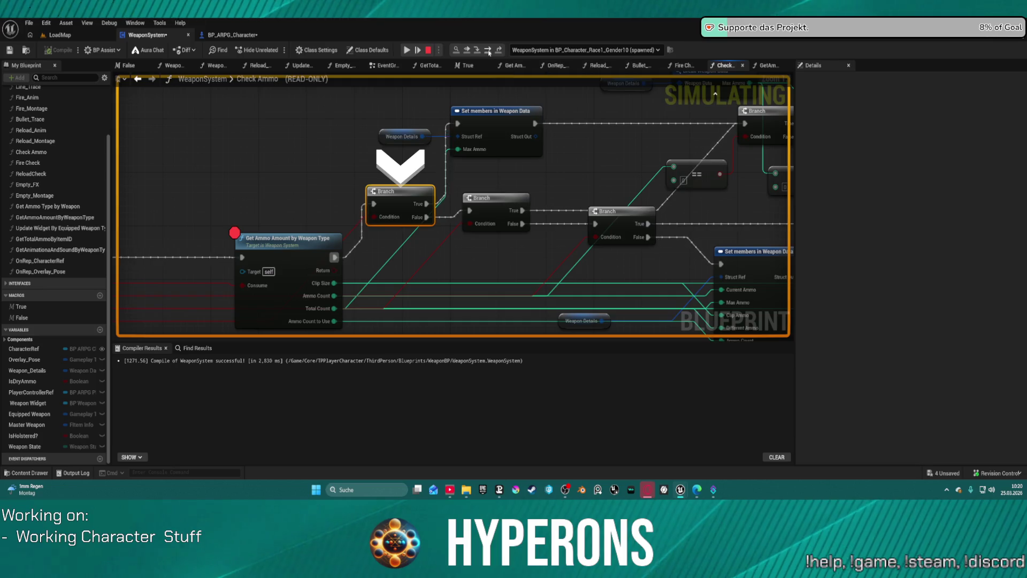
left_click(489, 52)
left_click(489, 53)
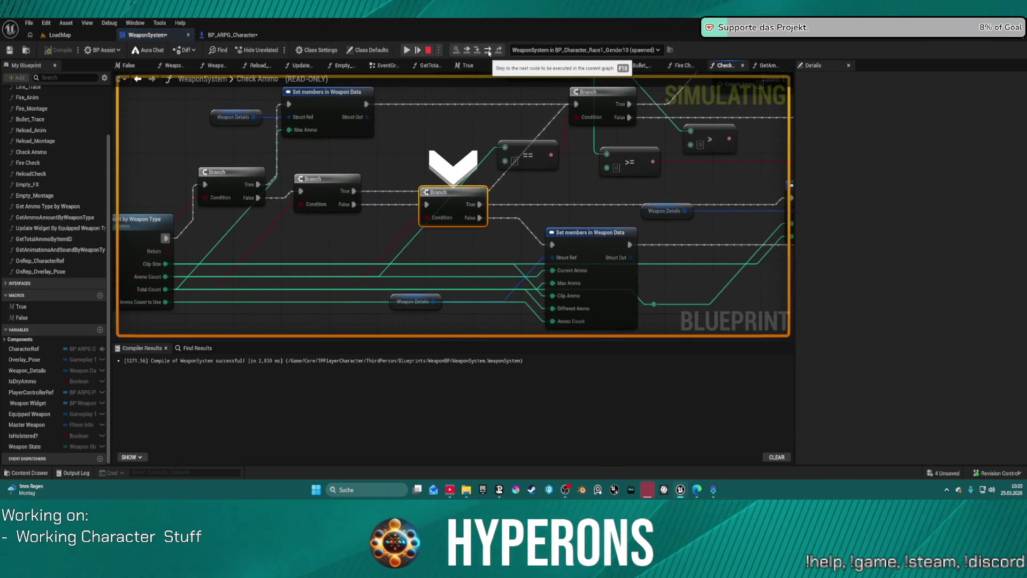
left_click(489, 53)
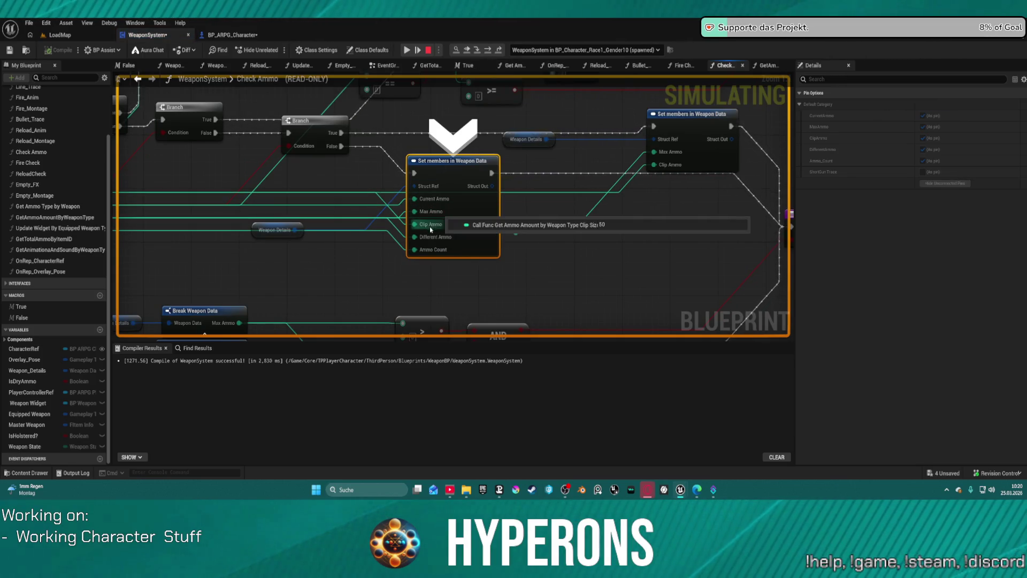
mouse_move(434, 250)
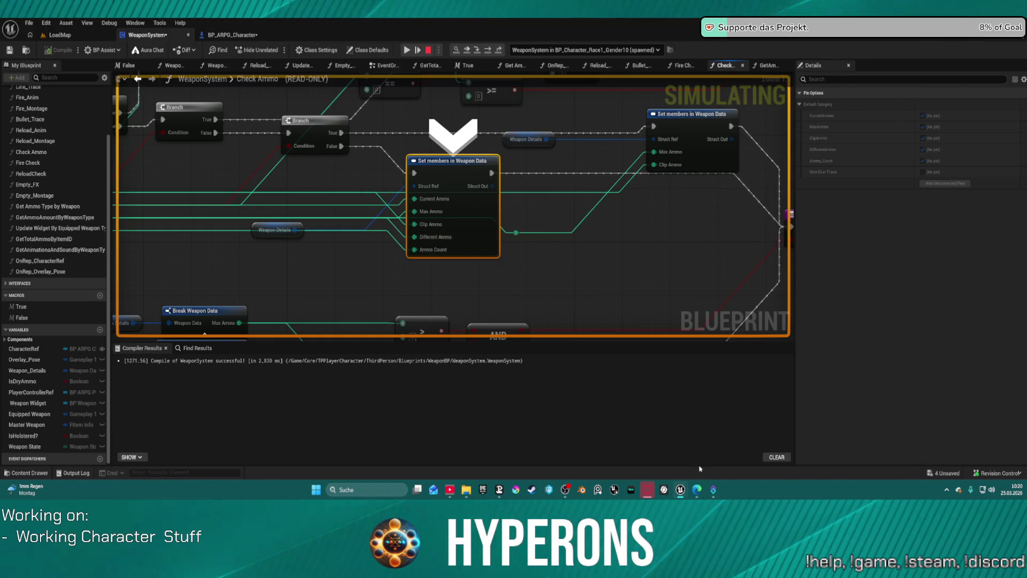
scroll(547, 195, "down", 1)
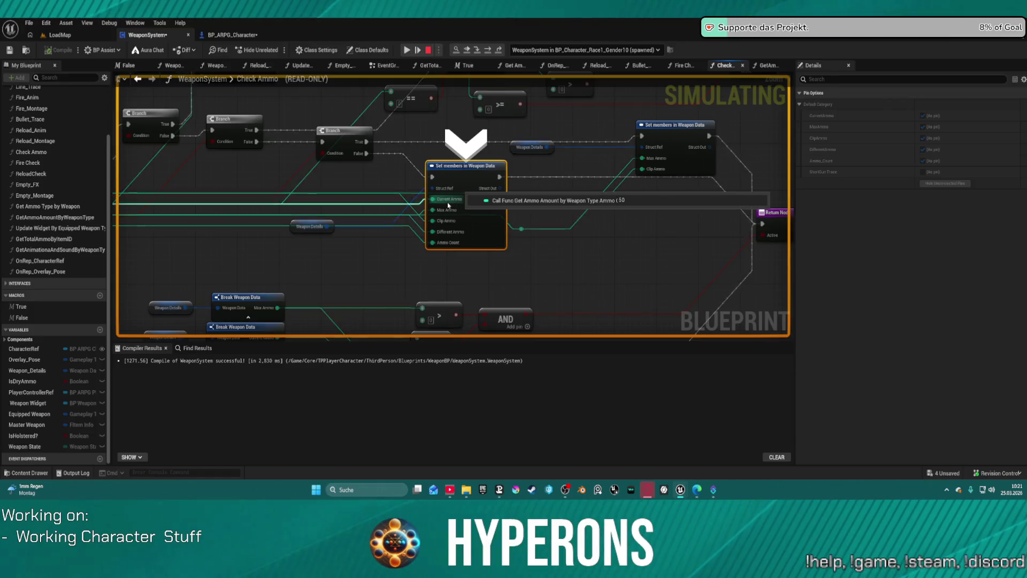
scroll(450, 204, "down", 2)
scroll(555, 236, "up", 2)
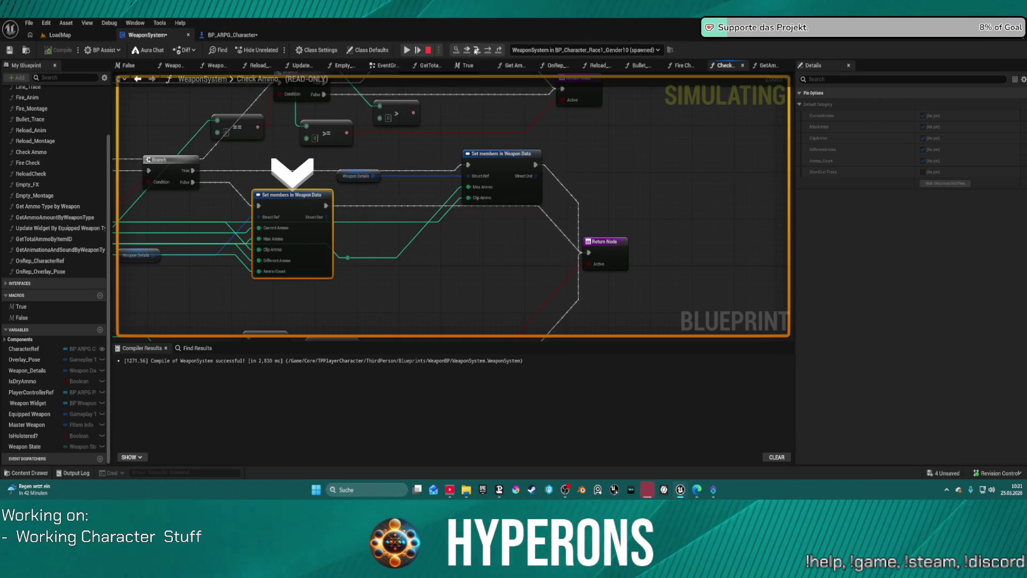
left_click(491, 50)
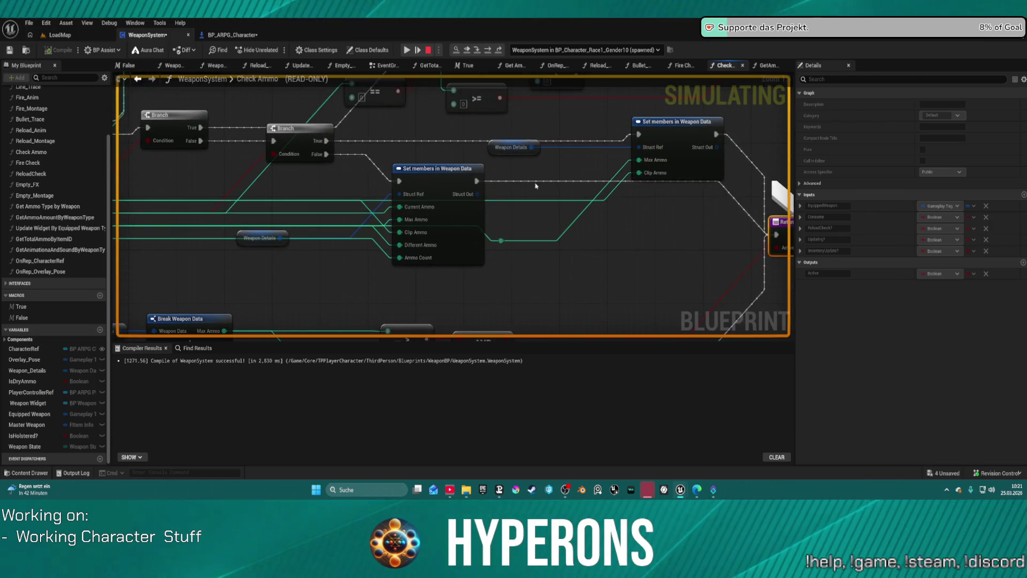
- Inspect the Return Node values, then step back out to the EventGraph Branch
mouse_move(651, 160)
mouse_move(654, 178)
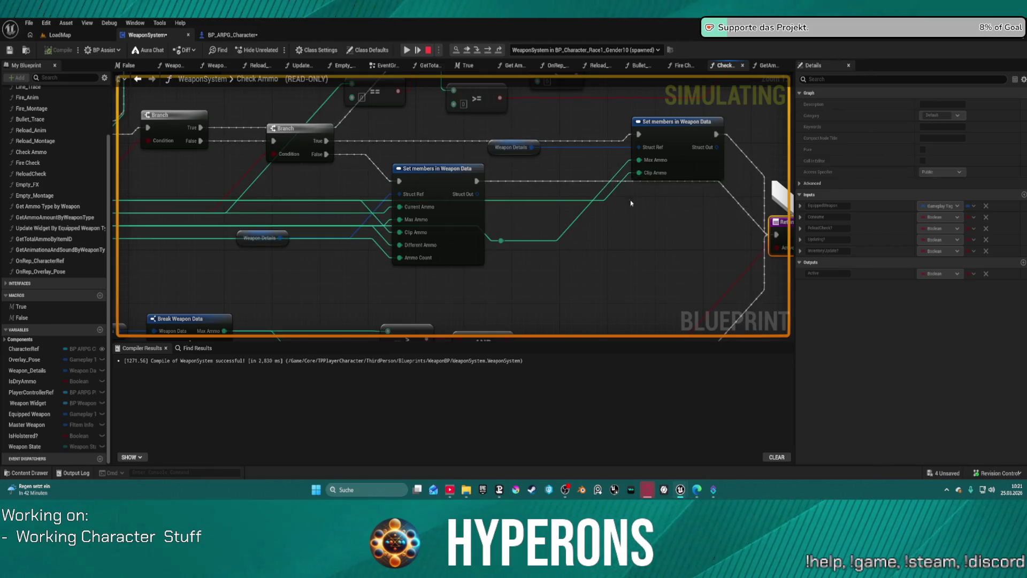
mouse_move(565, 296)
left_mouse_down()
mouse_move(504, 234)
mouse_move(636, 154)
left_mouse_up()
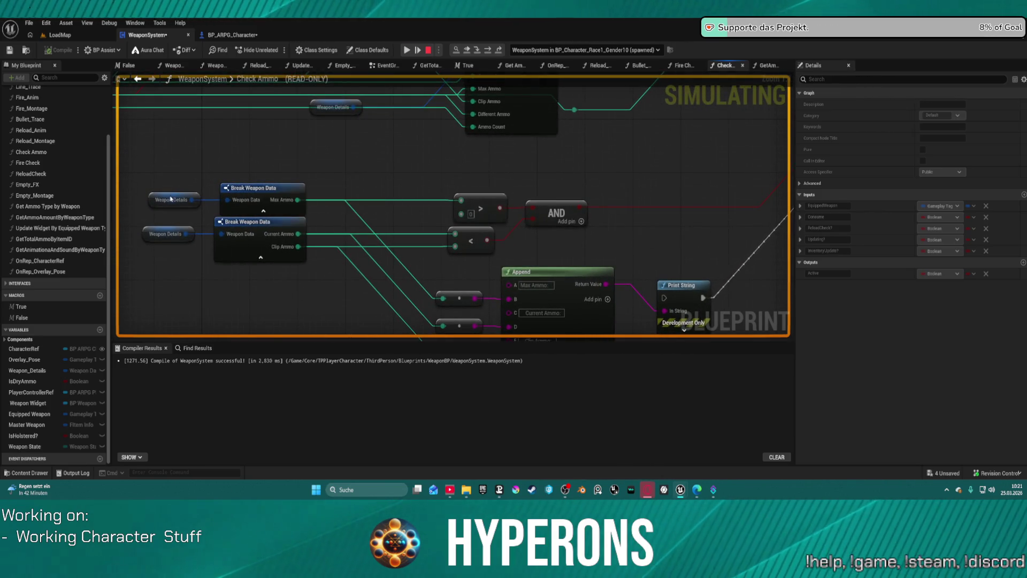
mouse_move(172, 201)
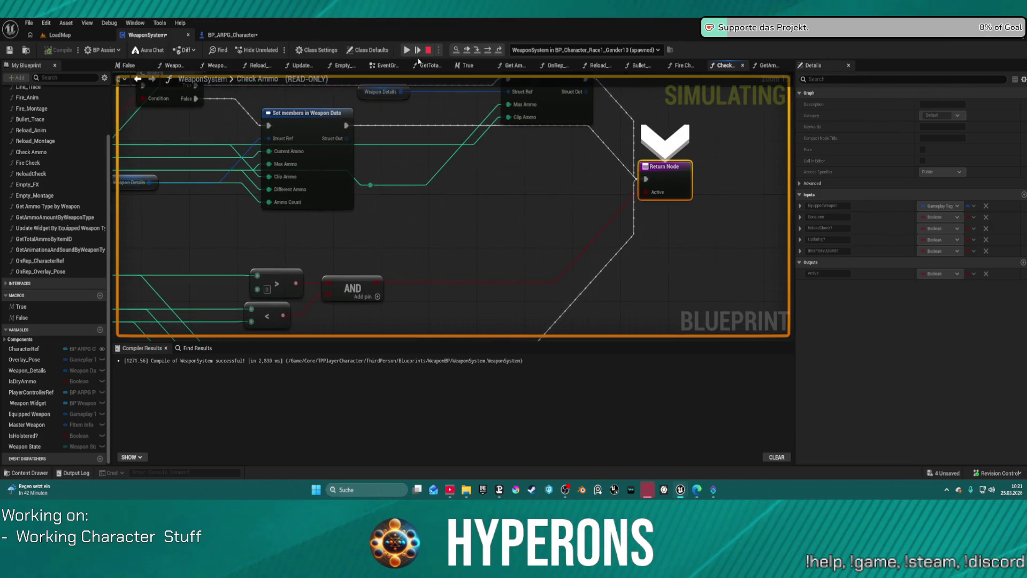
left_click(491, 52)
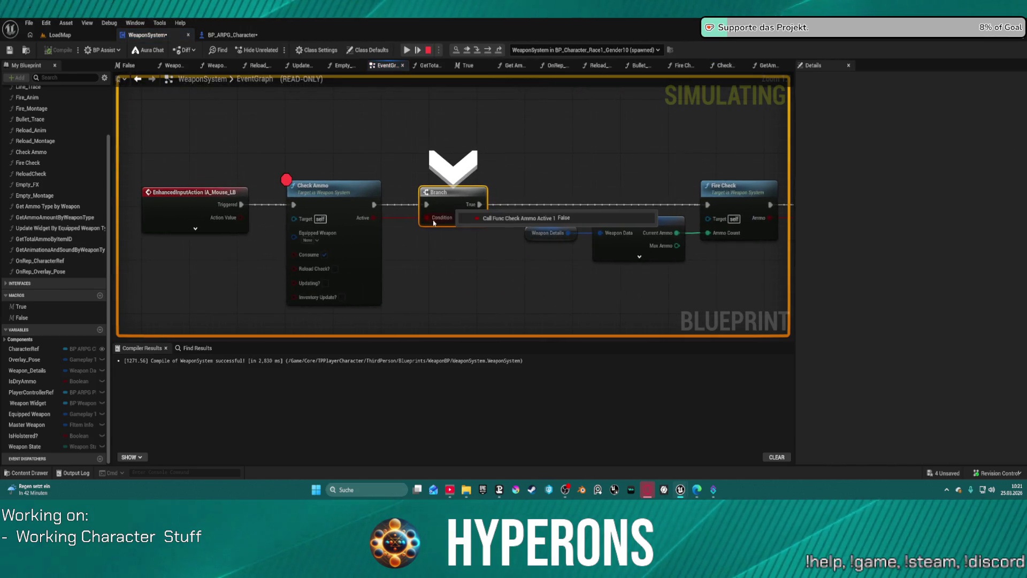
- Open the Check Ammo graph to view Break Weapon Data, Print String, Set members and Return Node
right_click(373, 223)
left_click(331, 107)
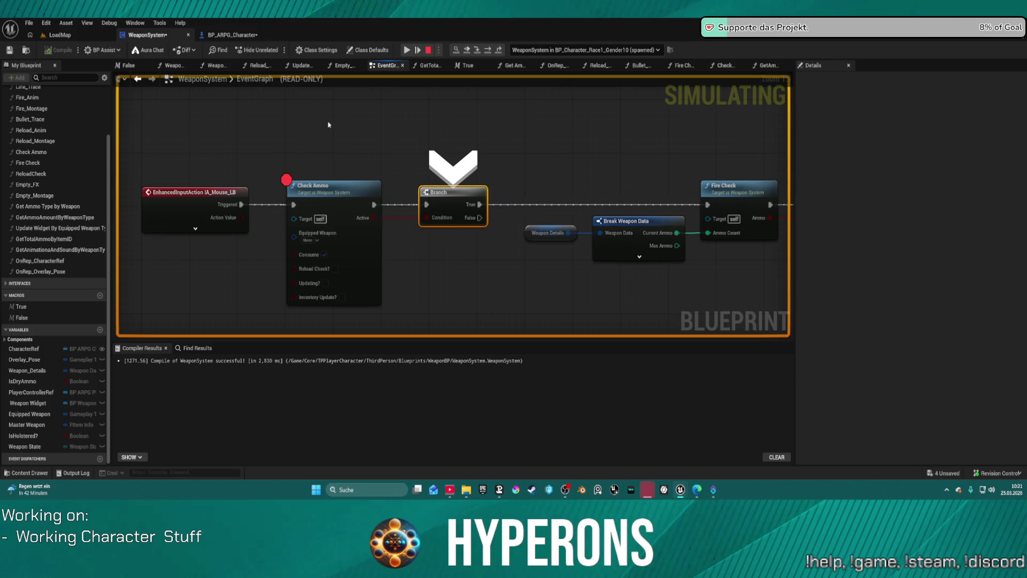
key("F11")
mouse_move(436, 206)
left_mouse_down()
mouse_move(452, 188)
mouse_move(672, 132)
left_mouse_up()
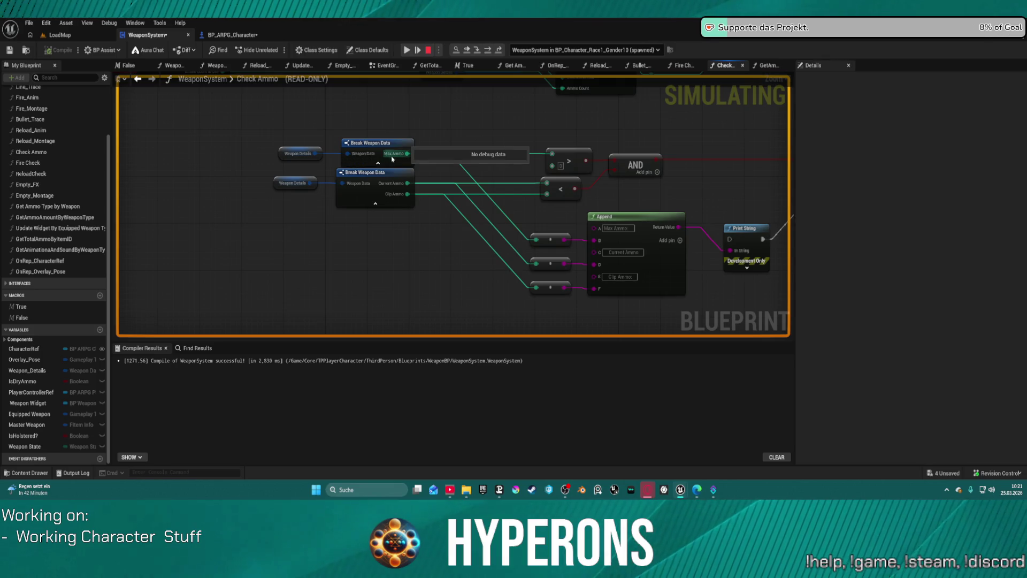
mouse_move(547, 145)
left_mouse_down()
mouse_move(411, 294)
mouse_move(308, 381)
mouse_move(351, 392)
mouse_move(509, 360)
left_mouse_up()
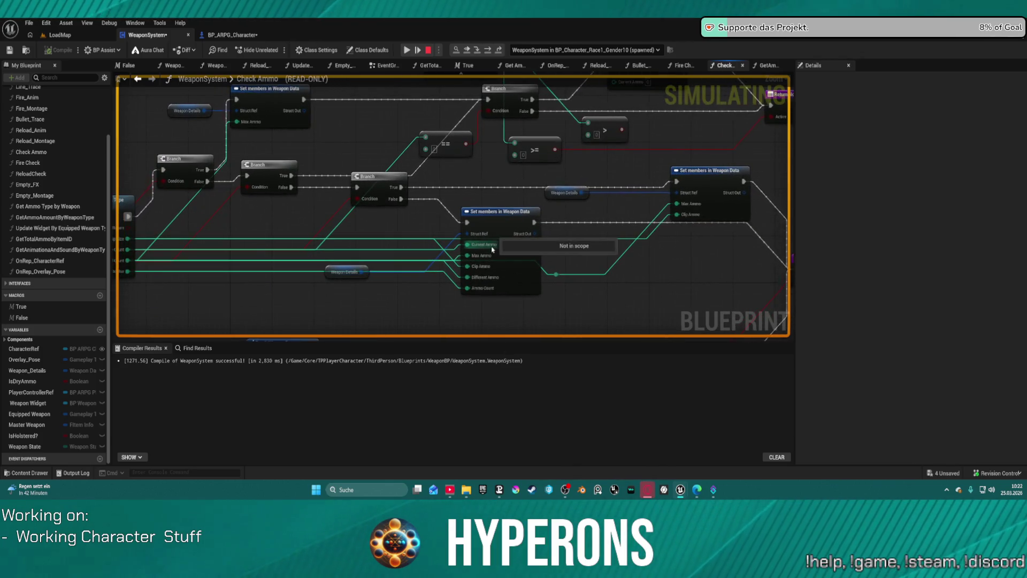
- Select Get Ammo Amount by Weapon Type, then resume play until the breakpoint hits
left_click_drag(480, 245, 398, 240)
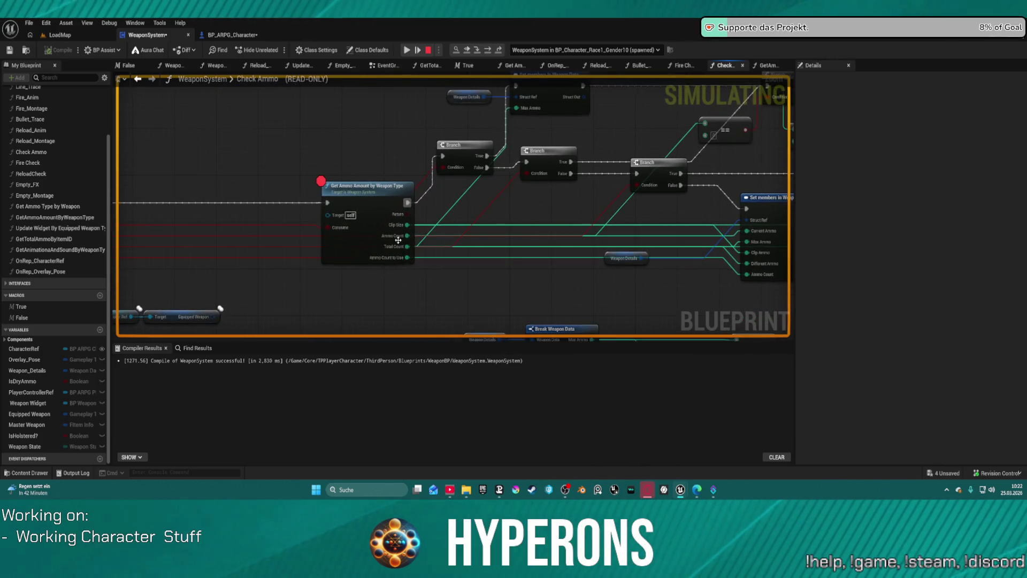
left_click(395, 241)
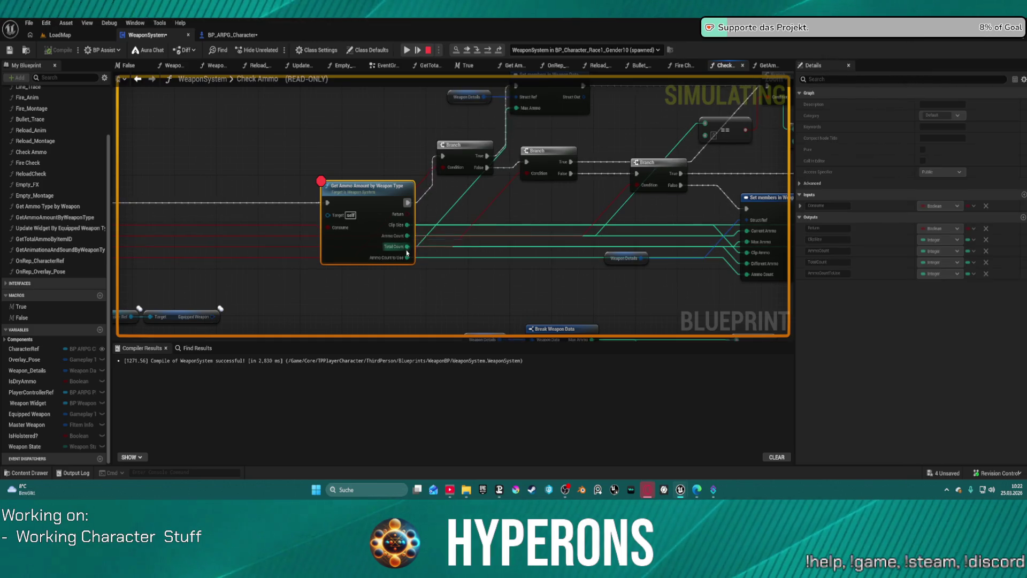
left_click_drag(744, 231, 355, 214)
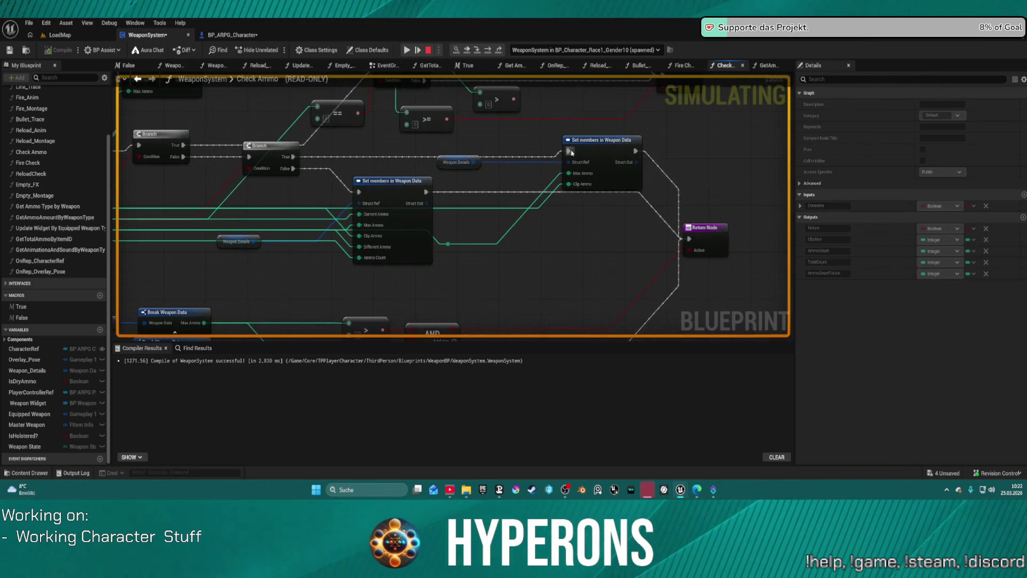
left_click(411, 51)
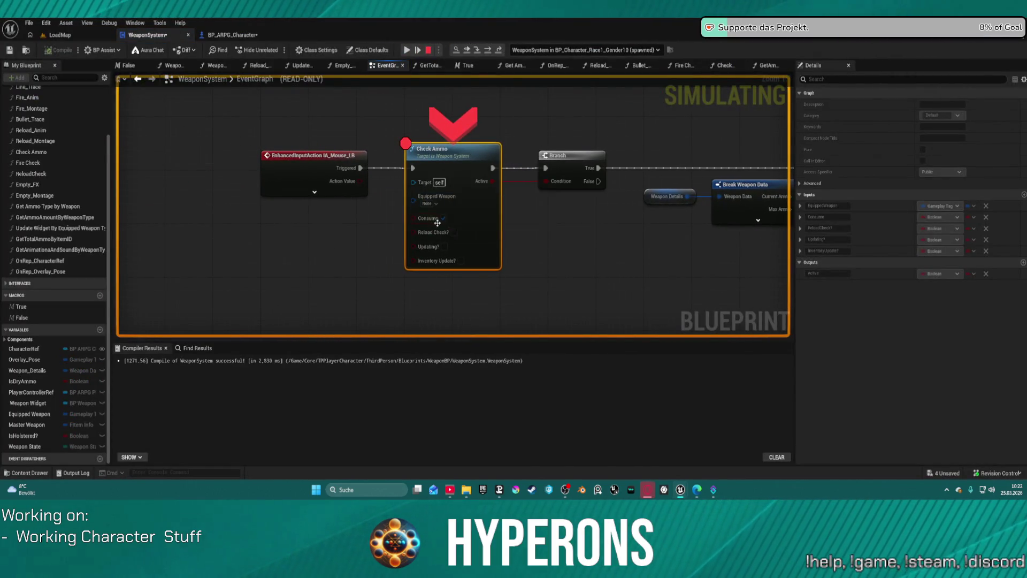
- Step over Check Ammo to its Return Node (Current Ammo 49, Total Count 198), then resume
left_click(488, 53)
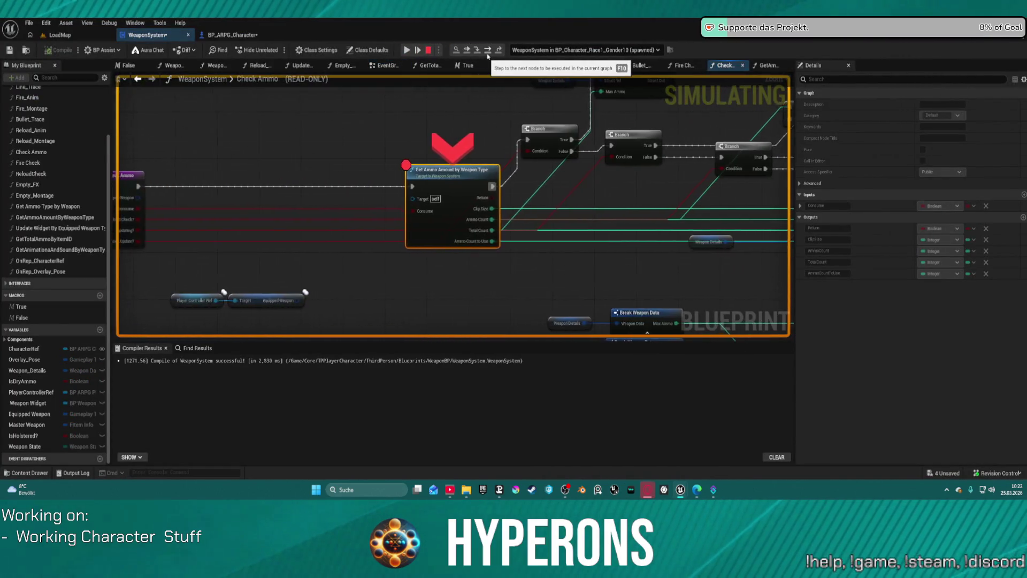
left_click(487, 53)
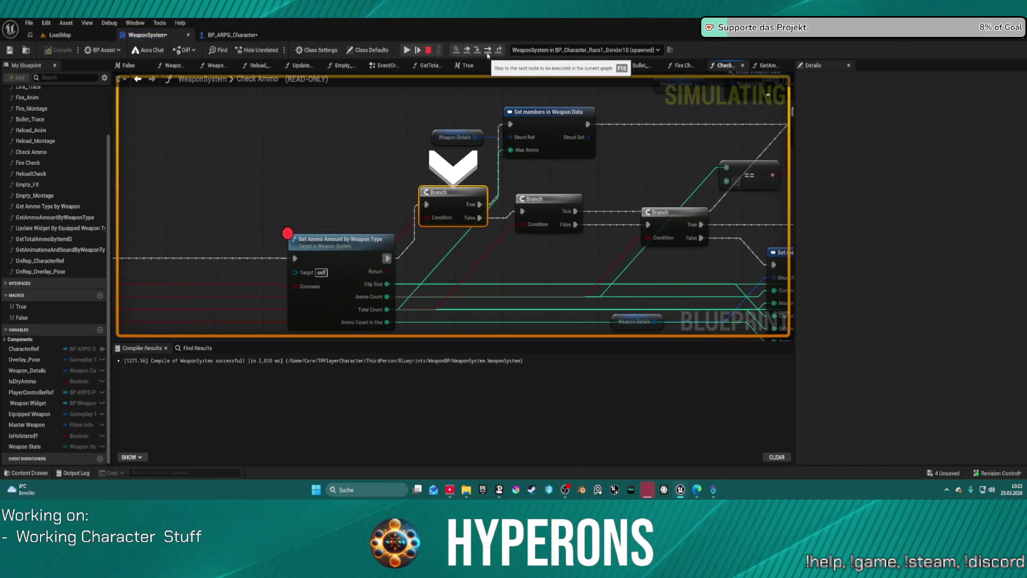
mouse_move(441, 224)
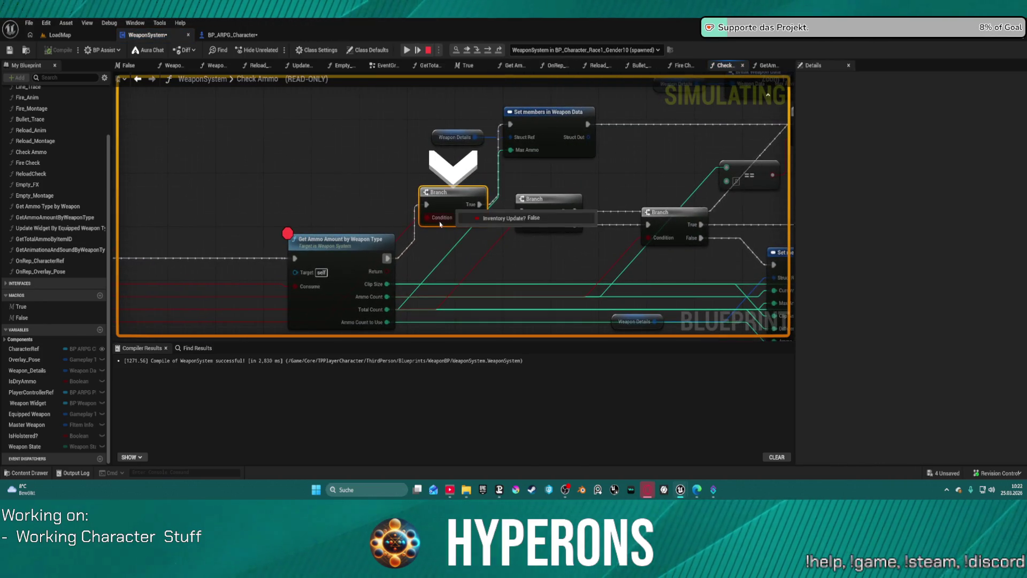
left_click(490, 52)
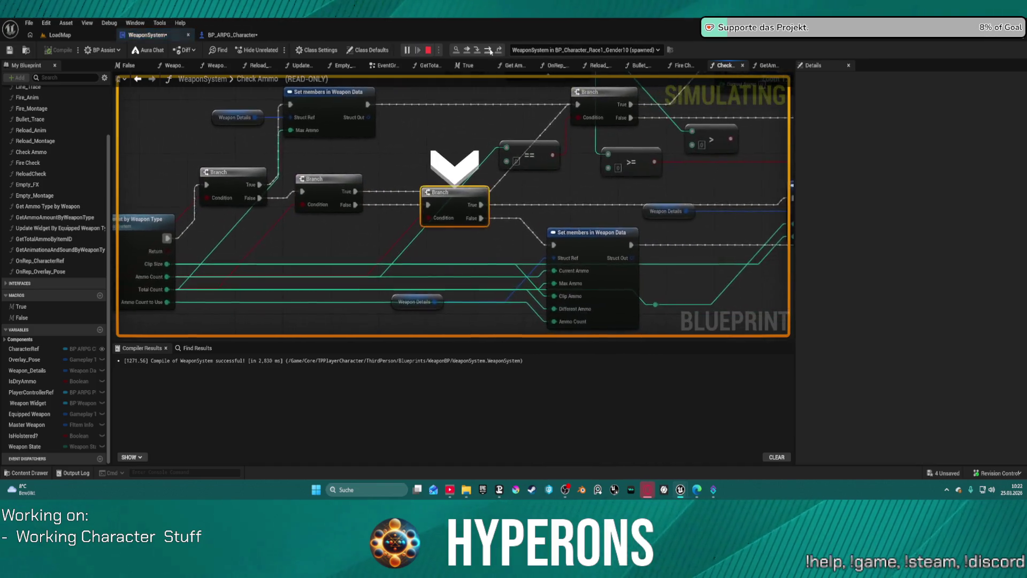
mouse_move(447, 203)
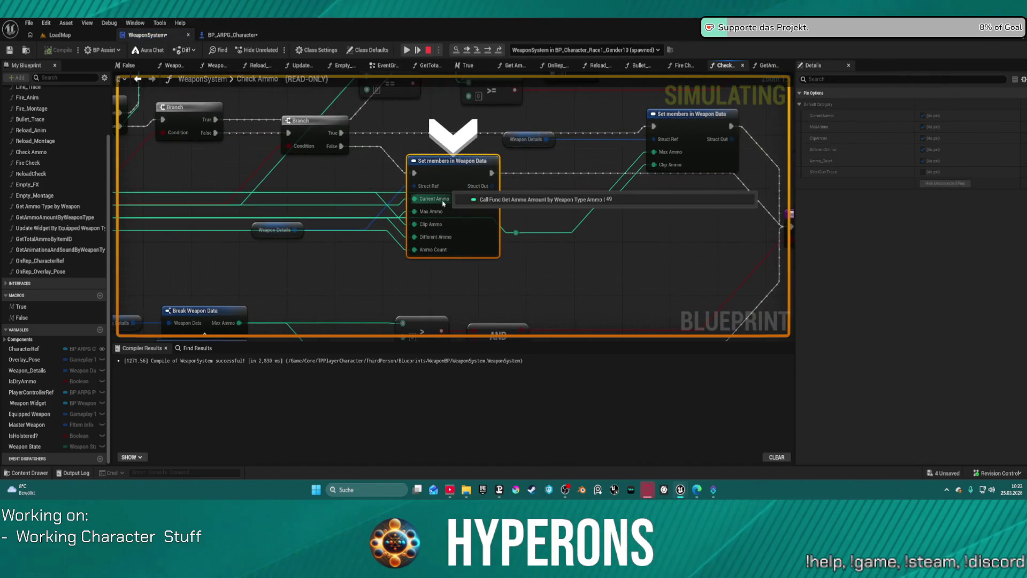
mouse_move(439, 243)
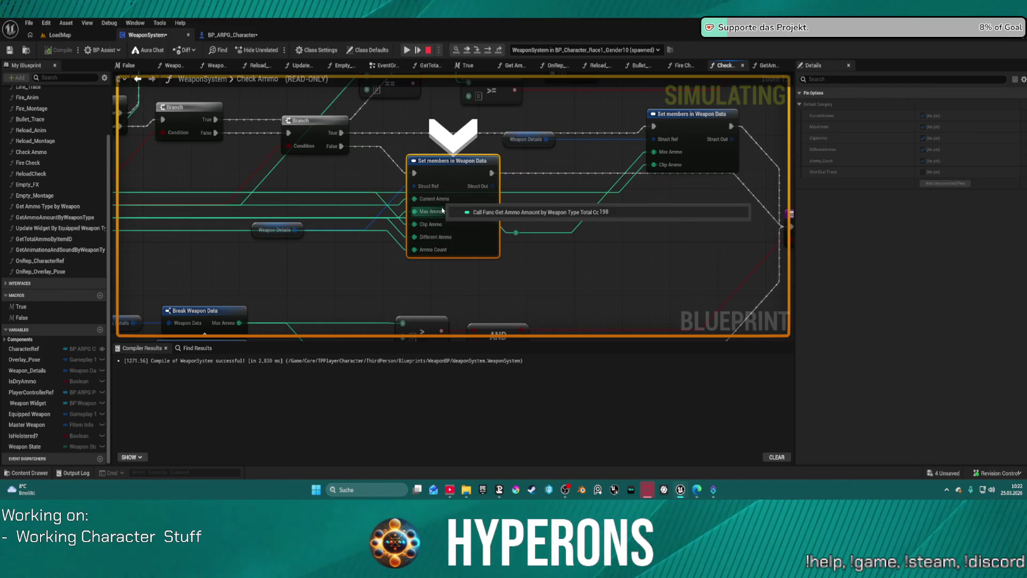
left_click(488, 50)
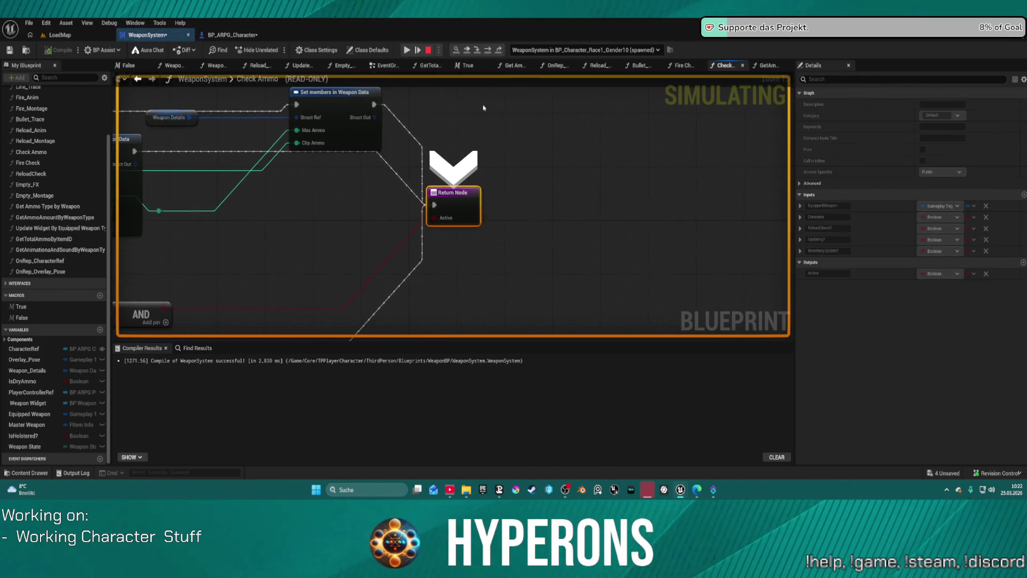
mouse_move(455, 222)
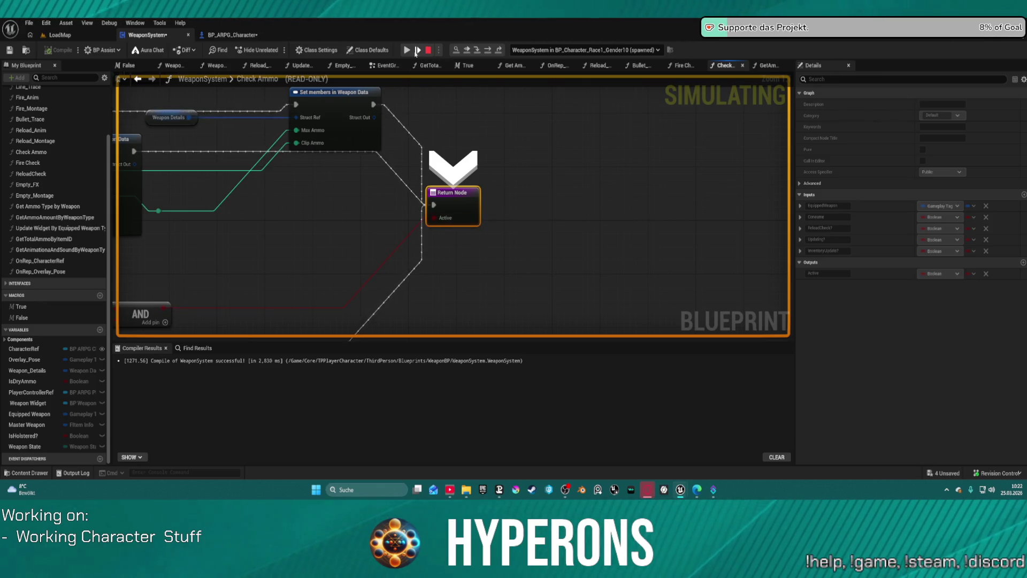
left_click(407, 50)
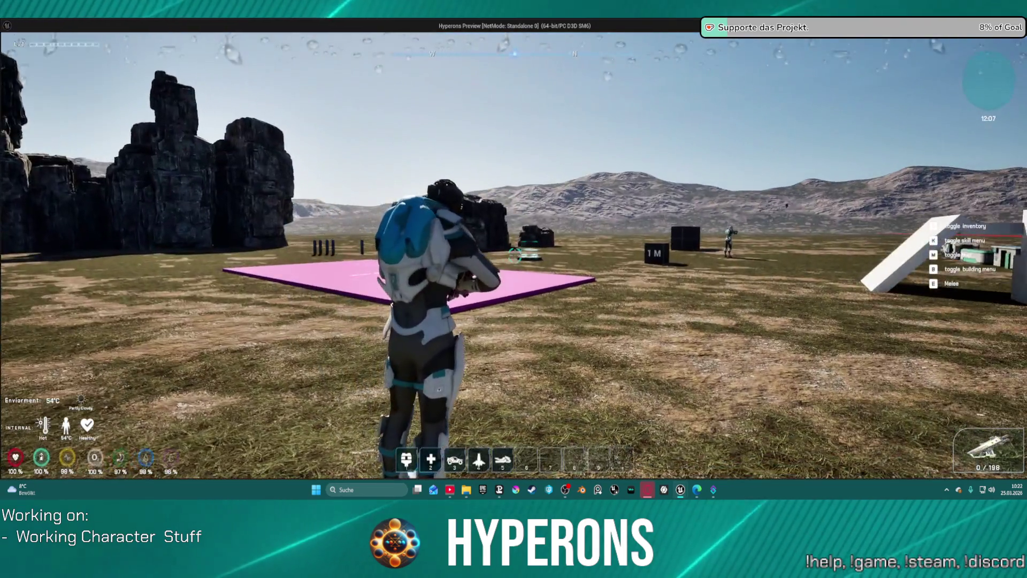
- Fire the weapon in game, resuming past the ammo breakpoint when it pauses
left_click(459, 281)
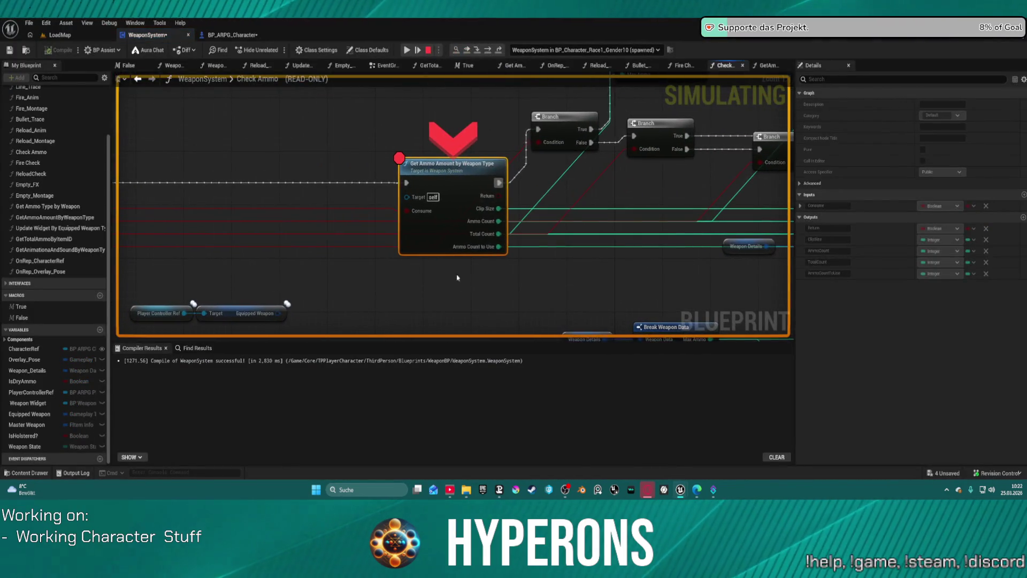
left_click(408, 49)
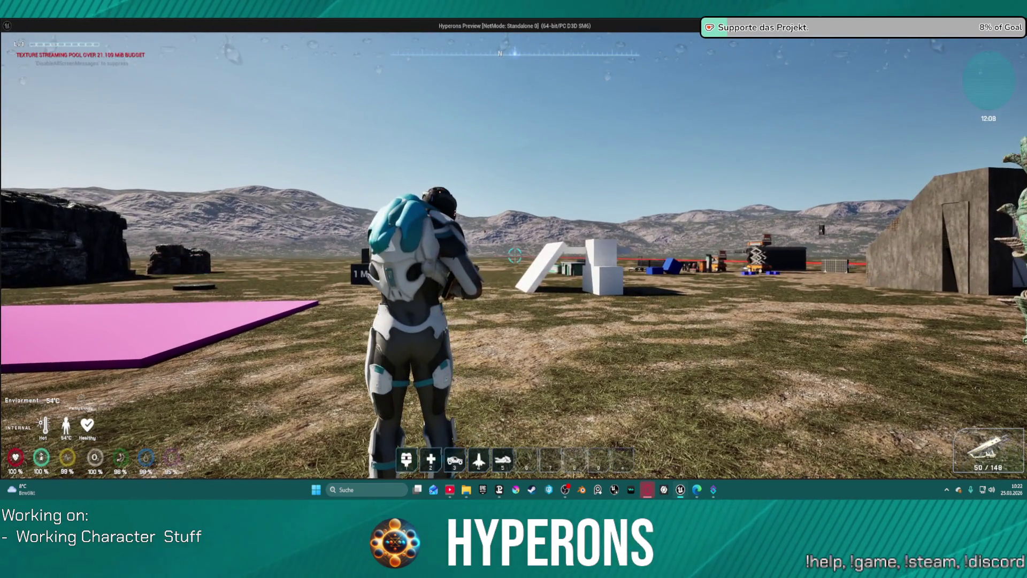
left_click(561, 179)
- Remove the breakpoints from Check Ammo and Get Ammo Amount by Weapon Type, then resume play
right_click(561, 180)
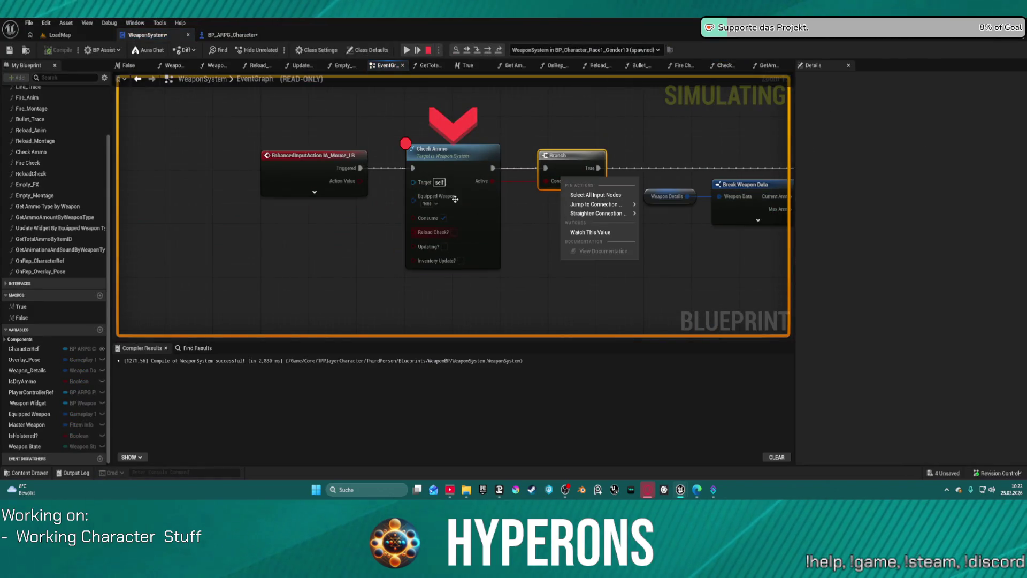
right_click(455, 163)
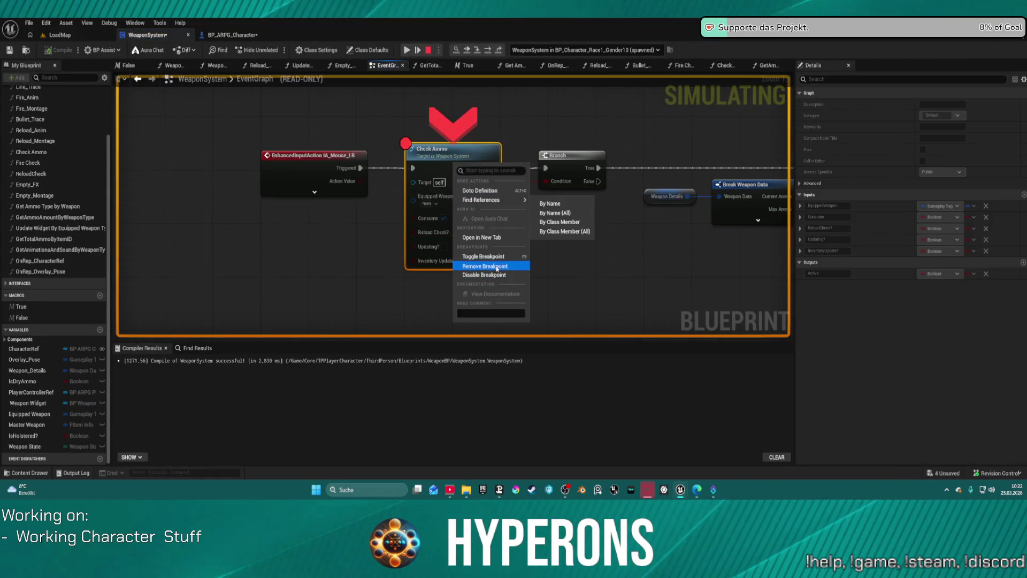
left_click(497, 267)
left_click(407, 51)
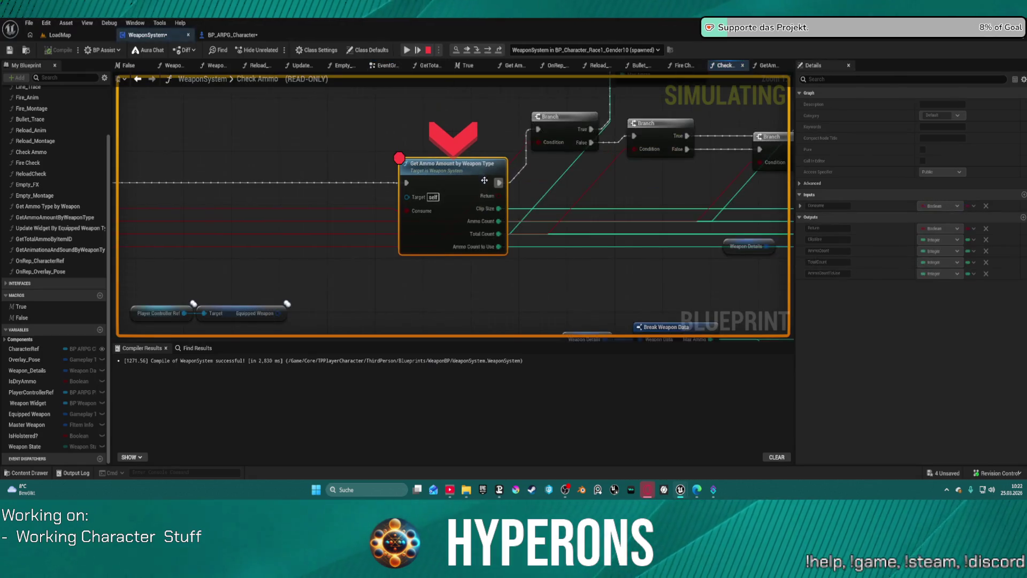
right_click(457, 171)
left_click(481, 272)
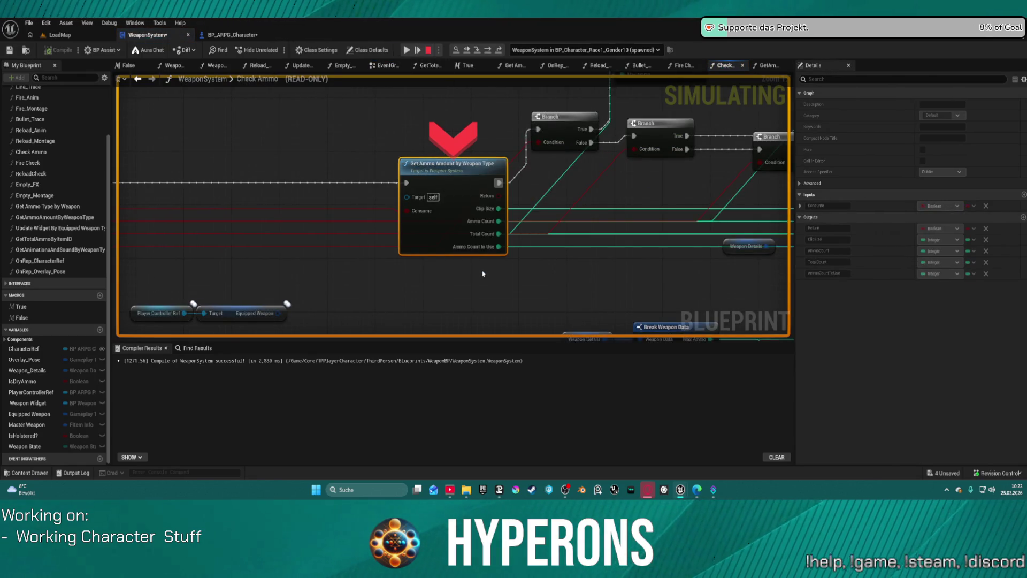
left_click(405, 50)
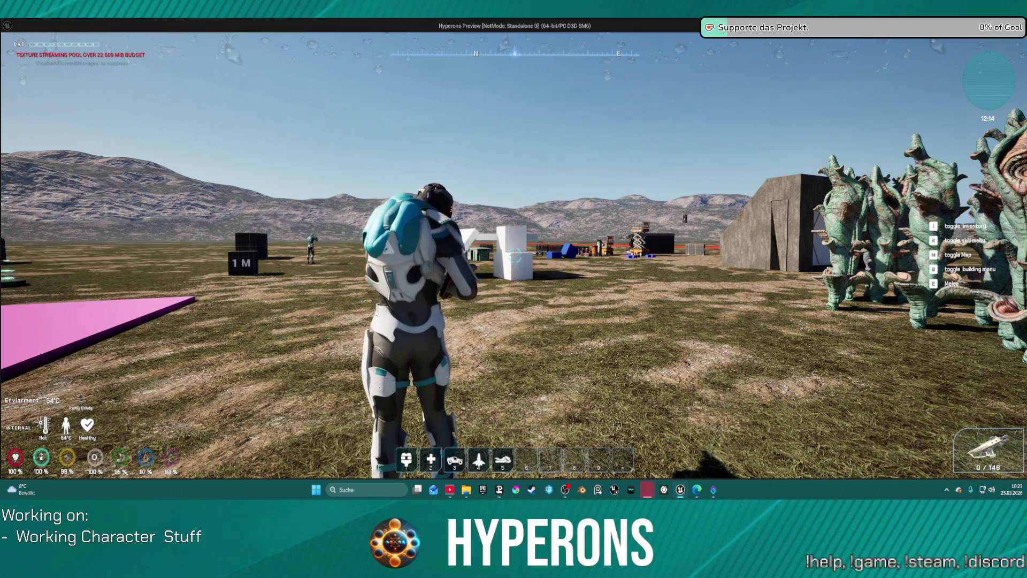
- Stop the running simulation and look over the Check Ammo function graph
key("alt+Tab")
key("Escape")
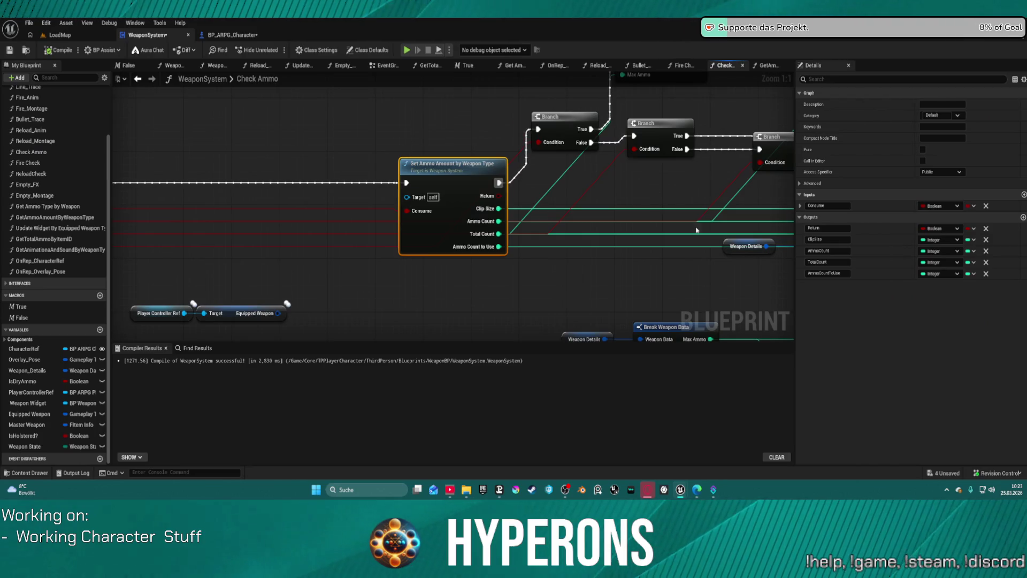
mouse_move(690, 201)
left_mouse_down()
mouse_move(441, 243)
mouse_move(185, 325)
mouse_move(106, 323)
mouse_move(202, 206)
mouse_move(342, 150)
mouse_move(342, 107)
mouse_move(310, 86)
mouse_move(298, 121)
left_mouse_up()
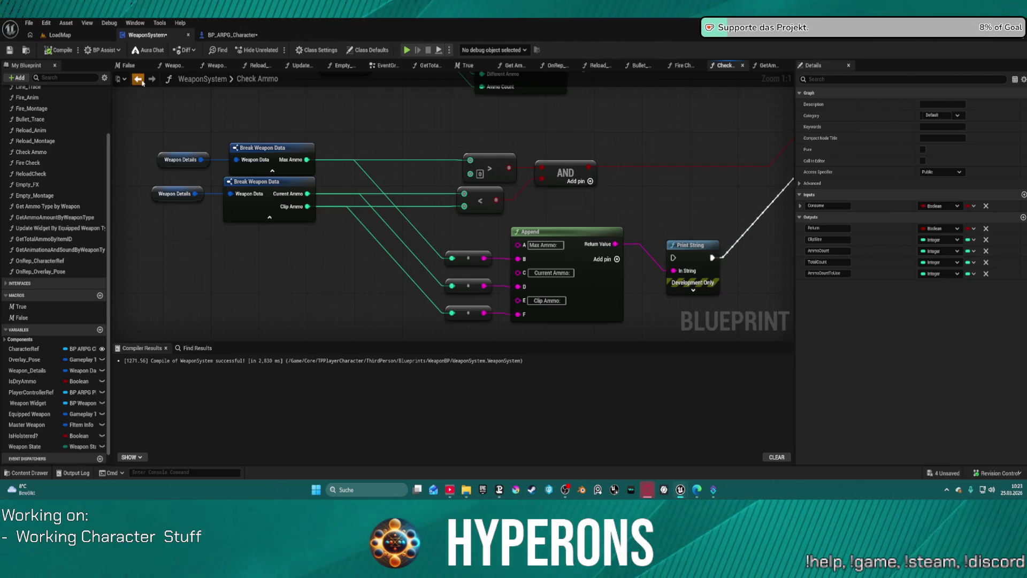
scroll(393, 130, "down", 6)
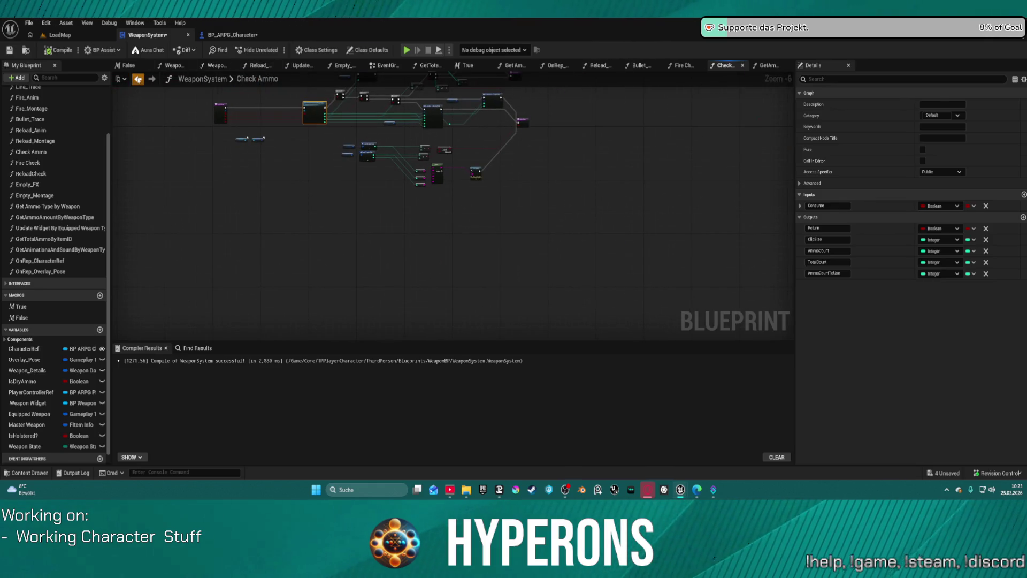
- Review the WeaponSystem EventGraph fire chain, then return to BP_ARPG_Character's ActionbarKeyPress graph
left_click(138, 79)
left_click_drag(688, 172, 373, 158)
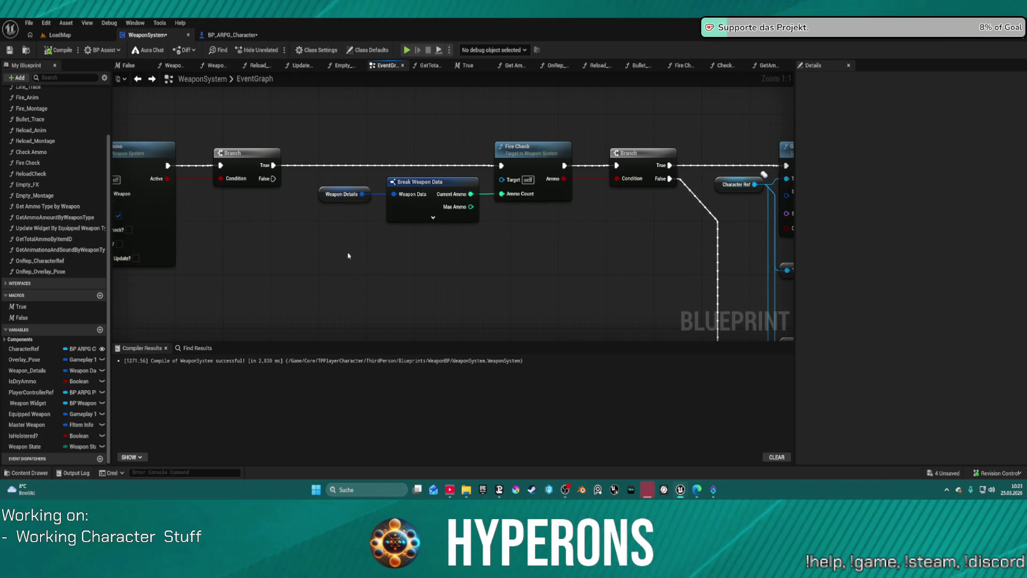
mouse_move(376, 259)
left_mouse_down()
mouse_move(745, 248)
mouse_move(643, 250)
left_mouse_up()
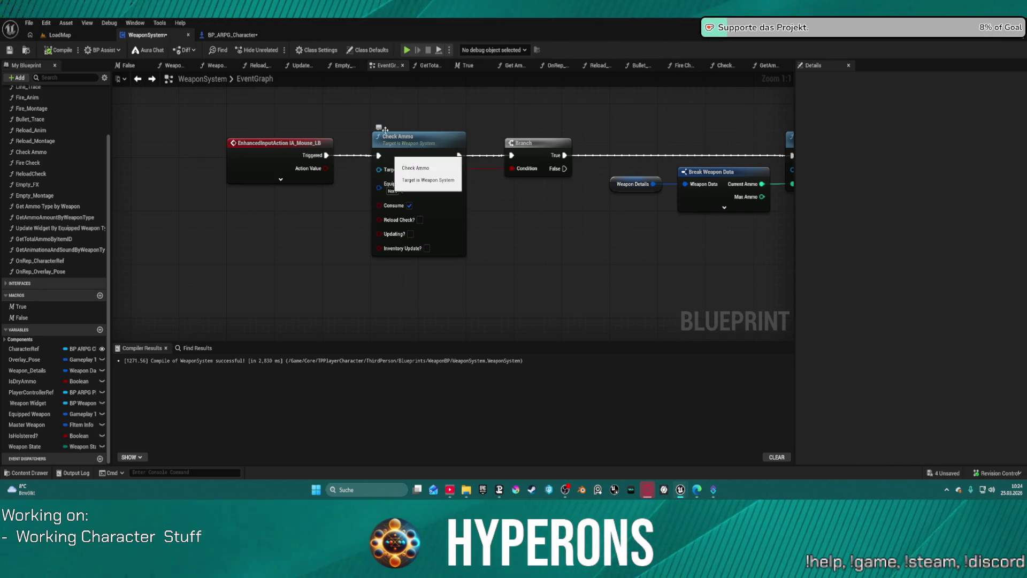
left_click_drag(385, 101, 604, 95)
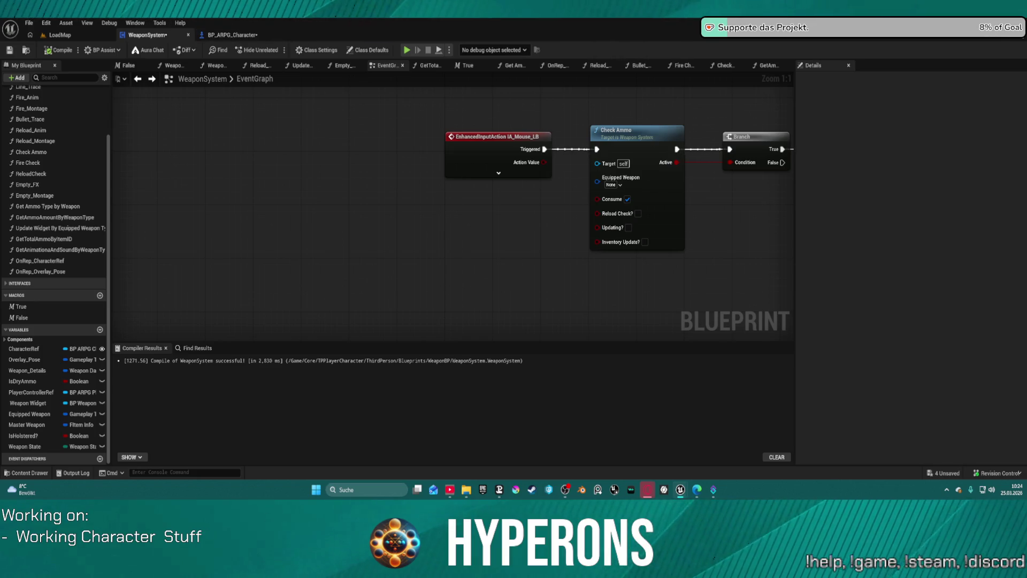
left_click(223, 35)
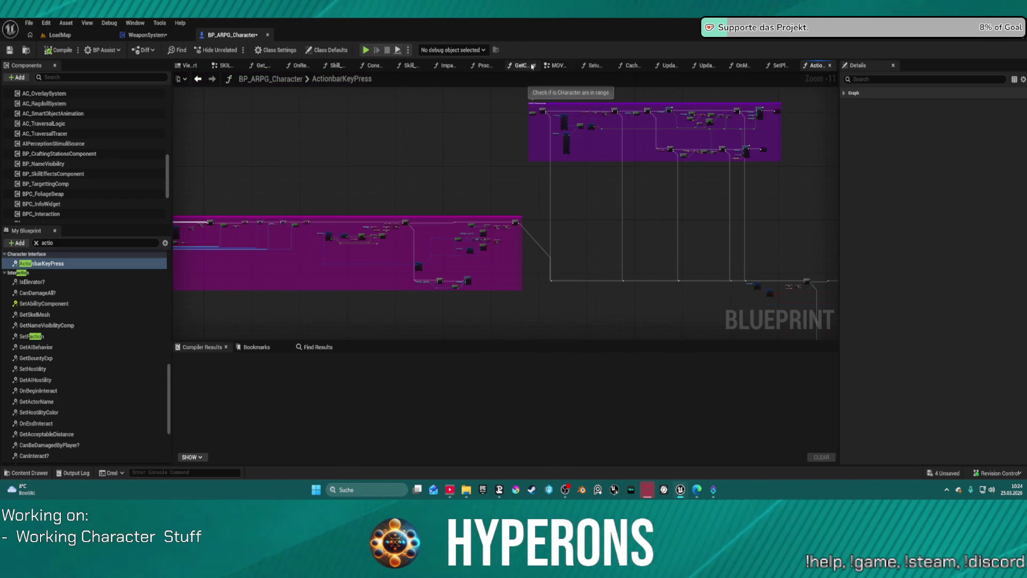
- Open BP_ARPG_Character's WEAPONS graph from the Graphs list and delete the IA_Reload event node
left_click(222, 68)
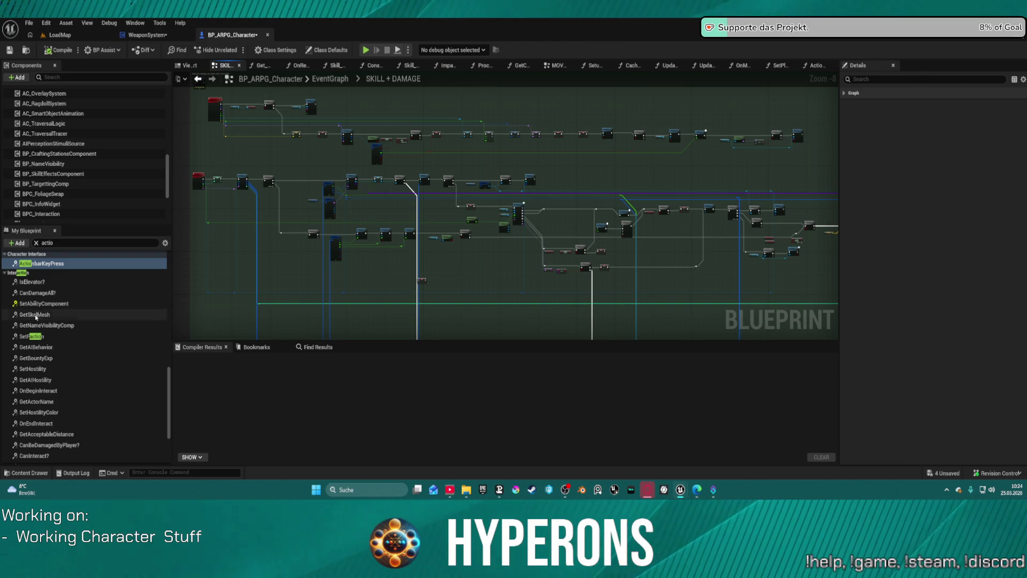
scroll(32, 320, "up", 10)
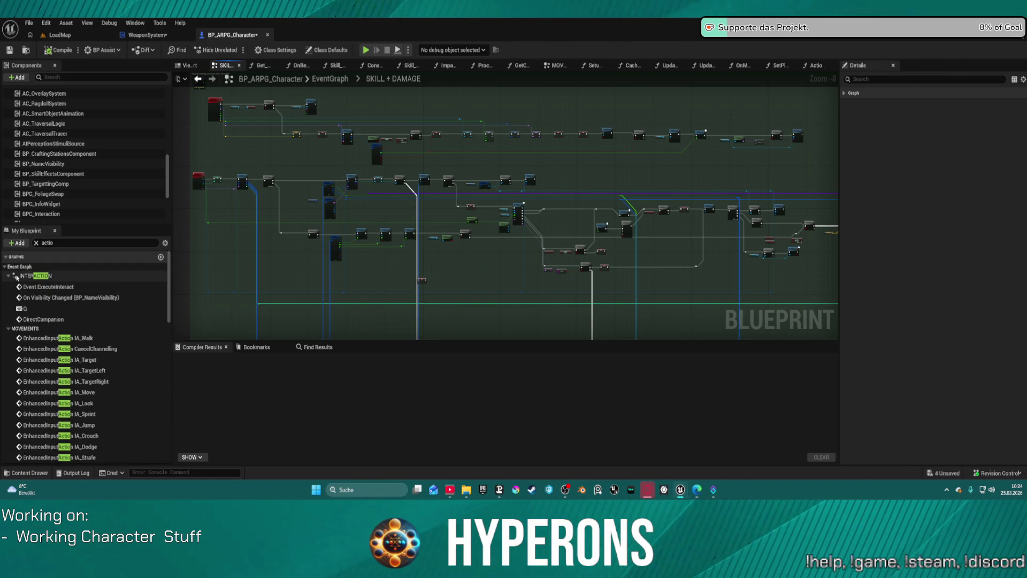
left_click(36, 243)
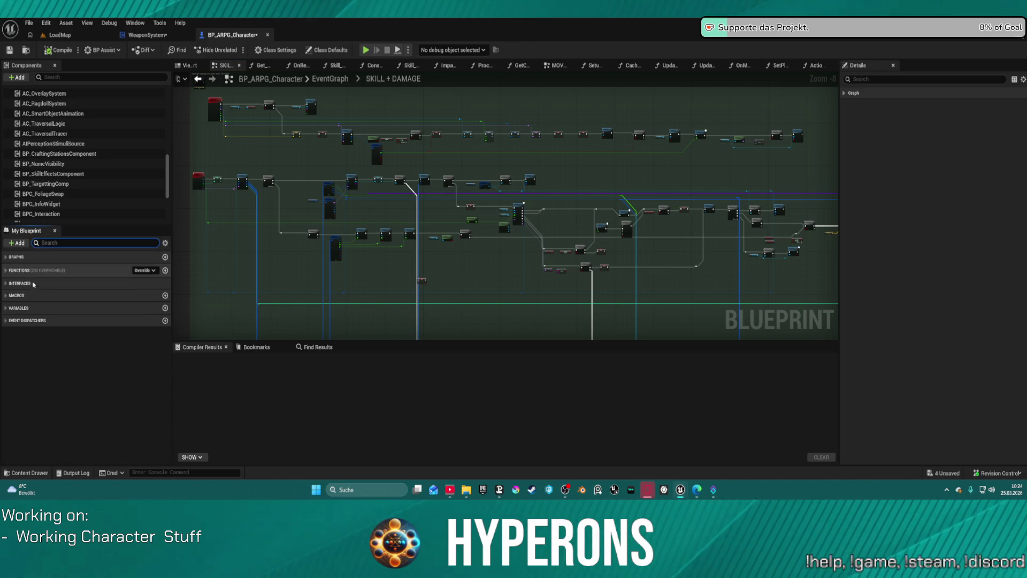
left_click(11, 256)
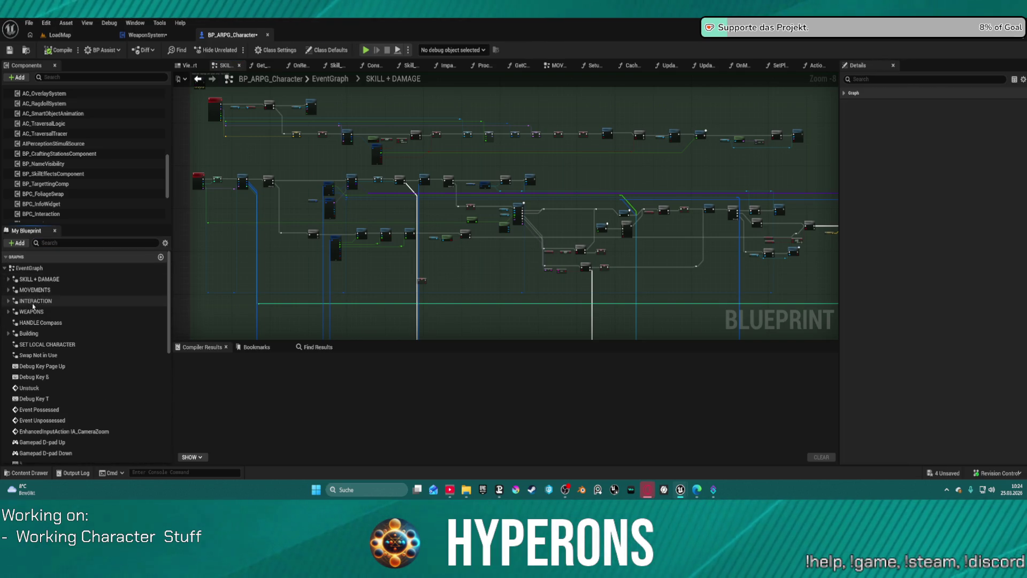
double_click(34, 320)
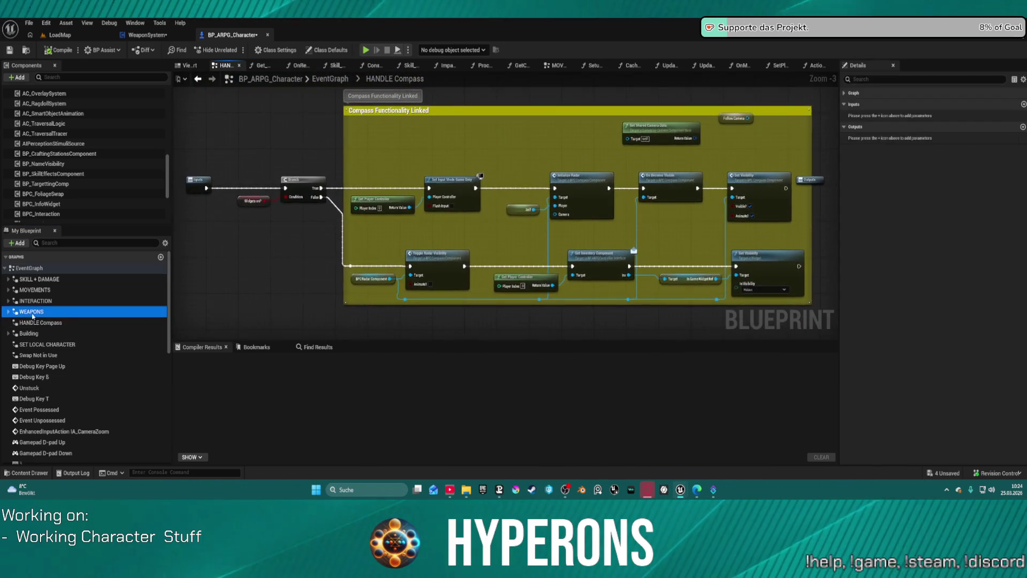
double_click(33, 313)
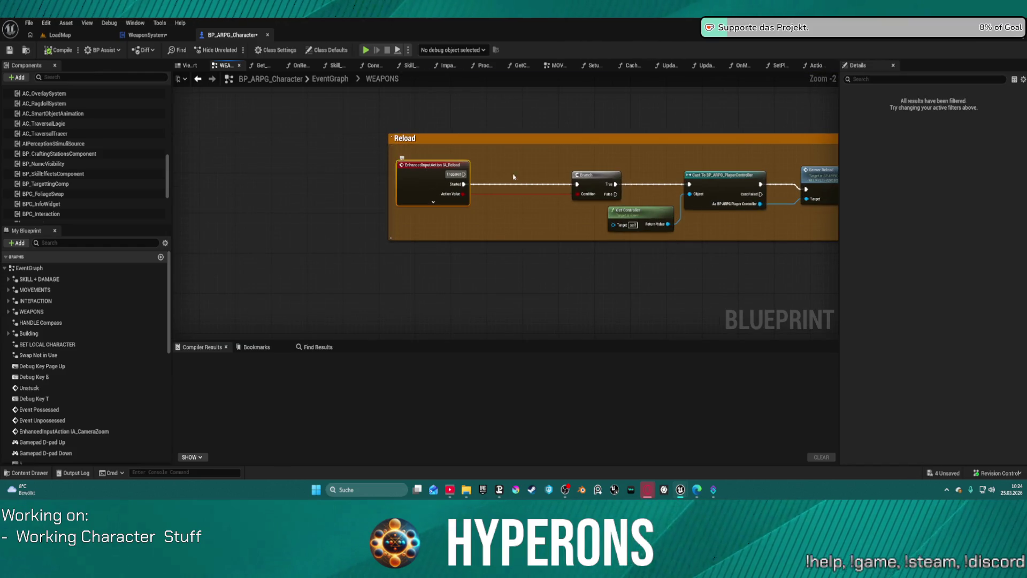
key("Delete")
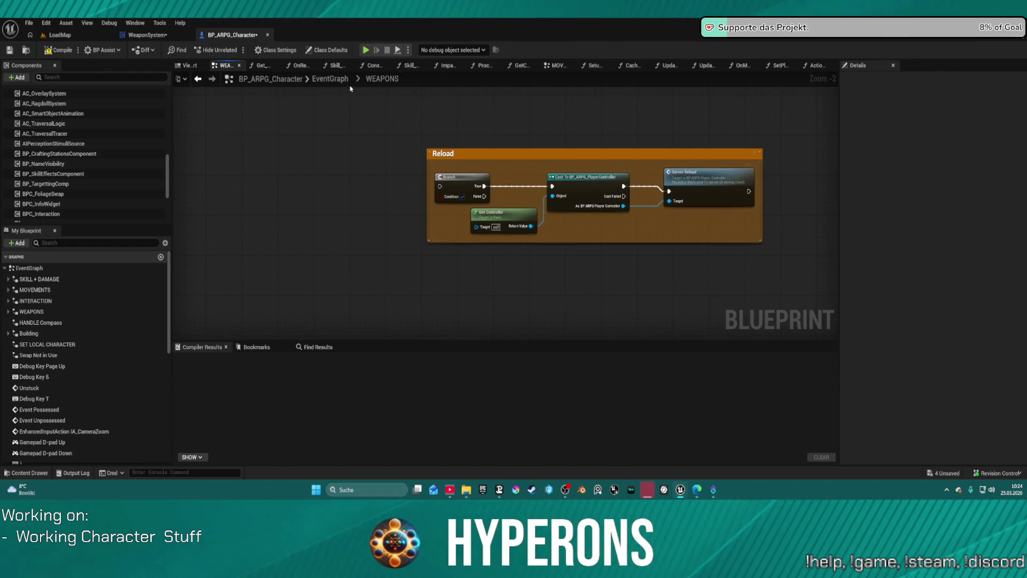
- Paste the IA_Reload input event into the WeaponSystem EventGraph beside the reload nodes
left_click(146, 36)
scroll(367, 223, "down", 6)
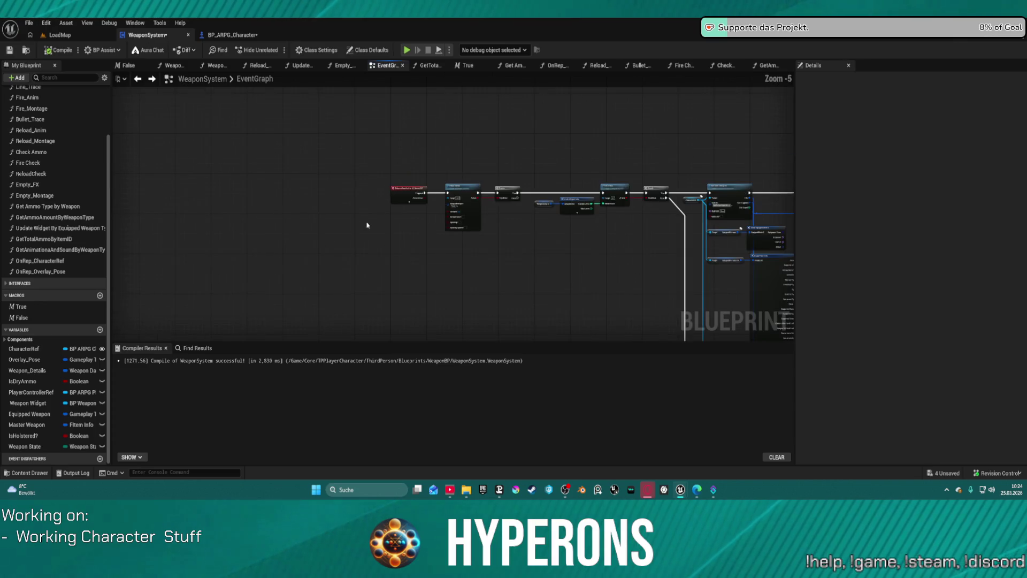
scroll(397, 119, "up", 10)
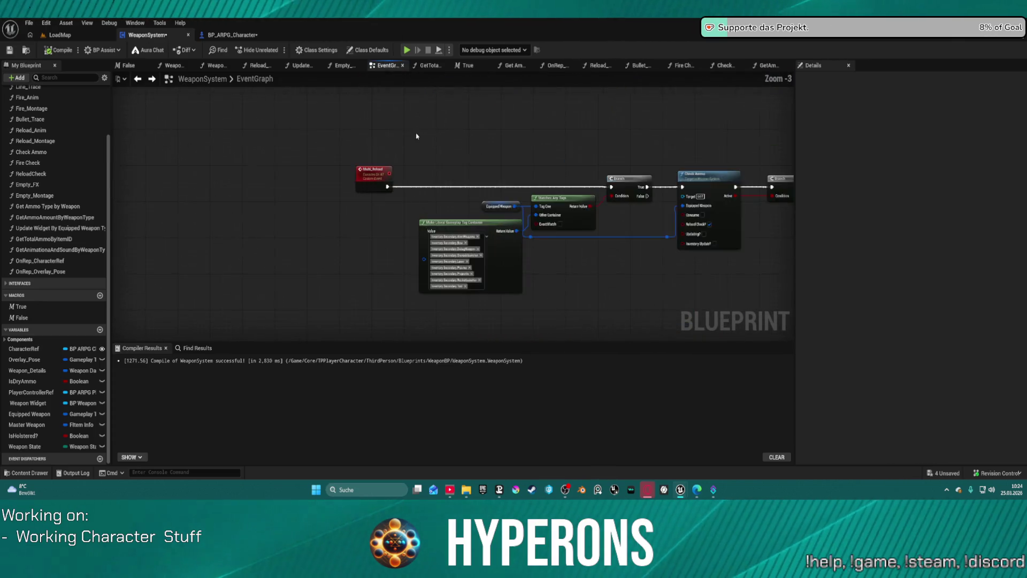
scroll(375, 140, "down", 5)
scroll(399, 214, "up", 3)
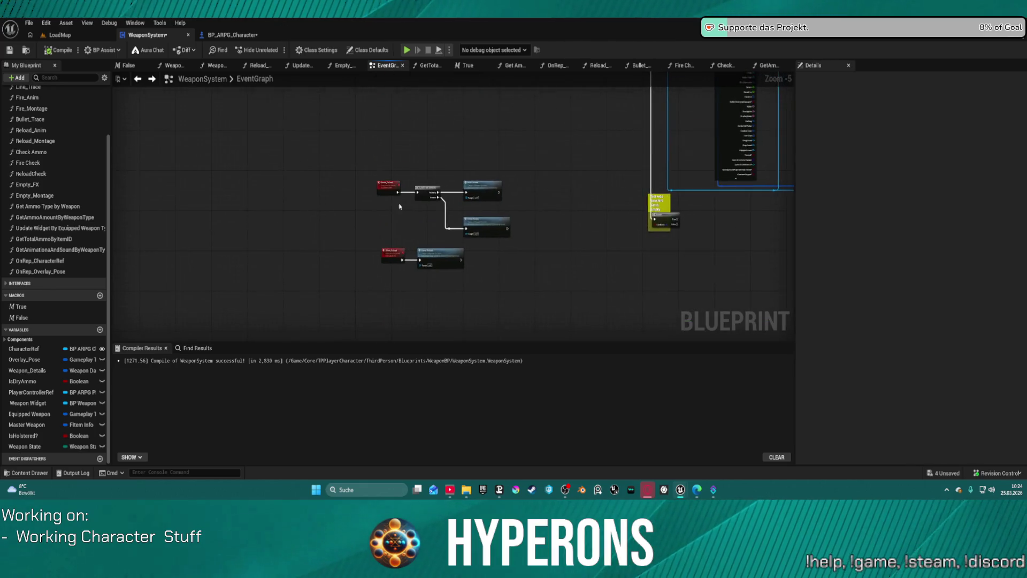
key("ctrl+v")
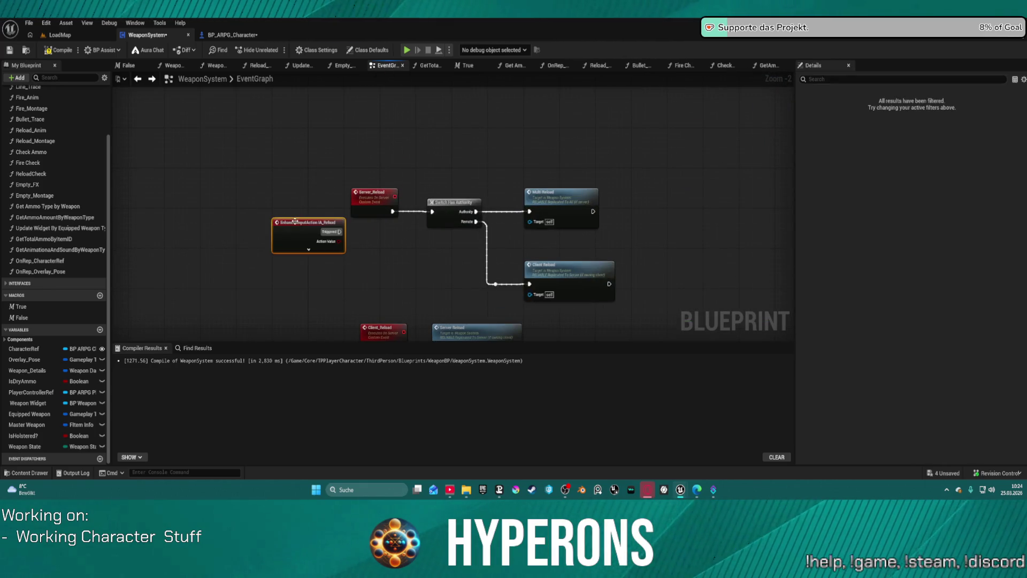
mouse_move(323, 226)
left_mouse_down()
mouse_move(373, 211)
mouse_move(354, 249)
left_mouse_up()
- Wire IA_Reload's output to Switch Has Authority and remove the Server_Reload wire
left_click_drag(369, 212, 293, 170)
left_click(396, 246)
left_click_drag(398, 242, 431, 211)
mouse_move(377, 235)
left_mouse_down()
mouse_move(350, 214)
mouse_move(356, 203)
mouse_move(350, 241)
mouse_move(432, 211)
left_mouse_up()
left_click(340, 239)
left_click(454, 203)
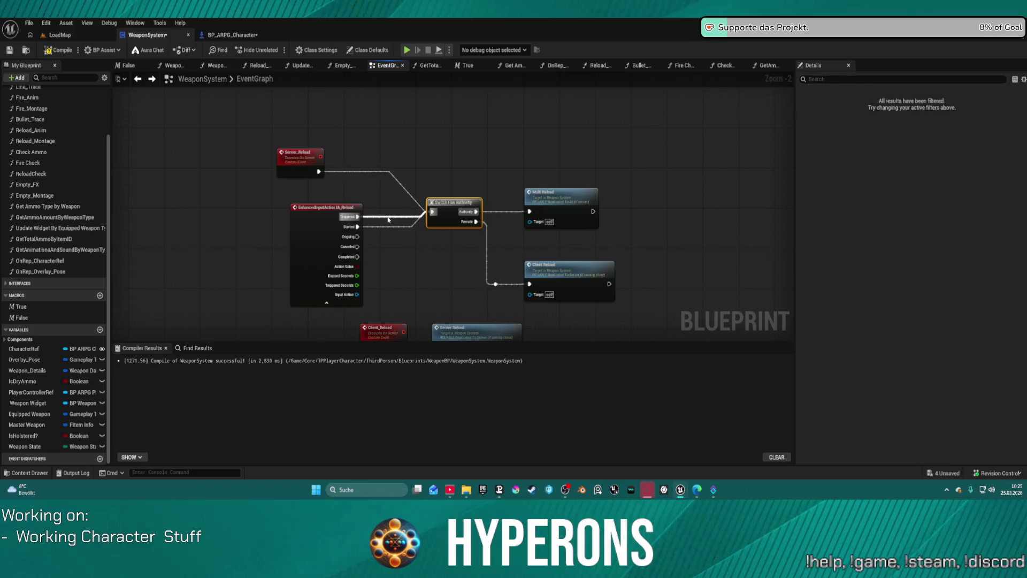
left_click(346, 172, "alt")
left_click_drag(305, 223, 305, 202)
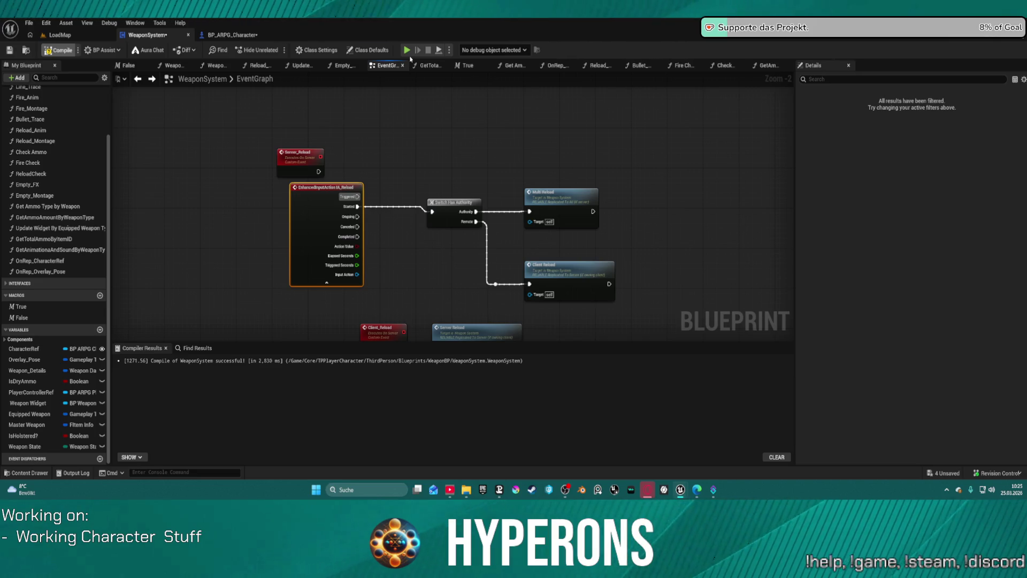
left_click(406, 50)
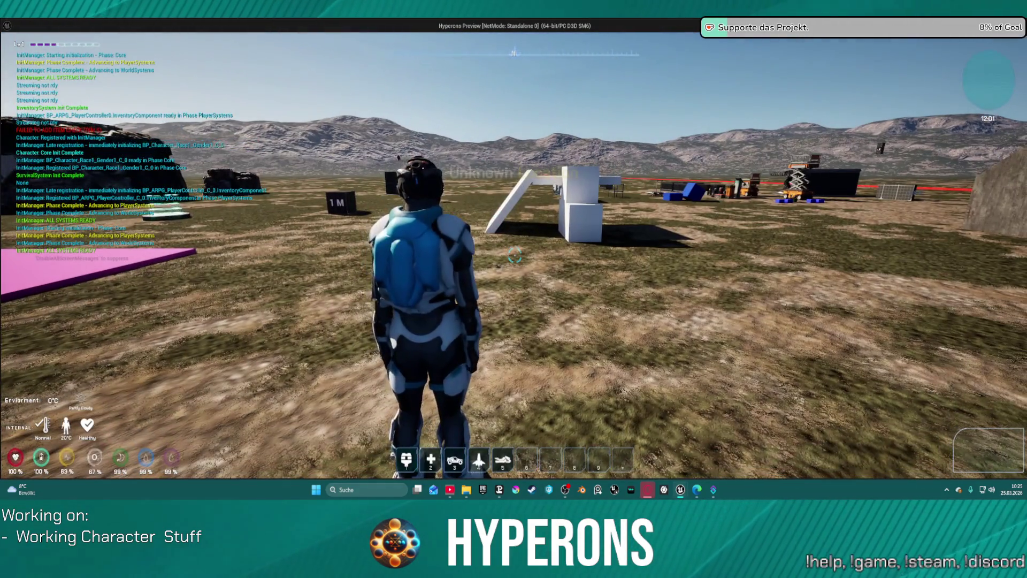
- Open and close the inventory, reload with R to go from 0 / 200 to 50 / 150, then stop
key("i")
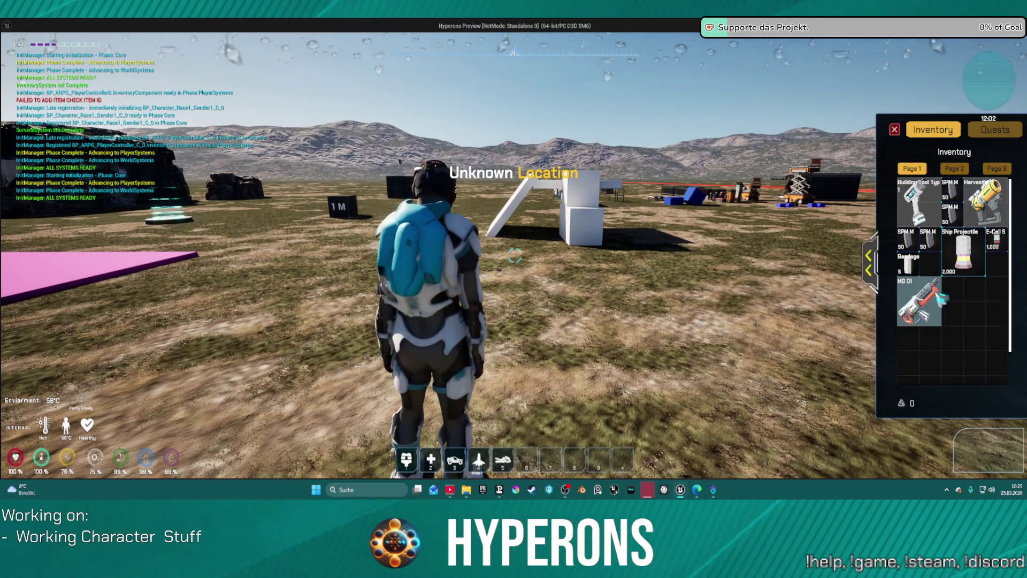
key("i")
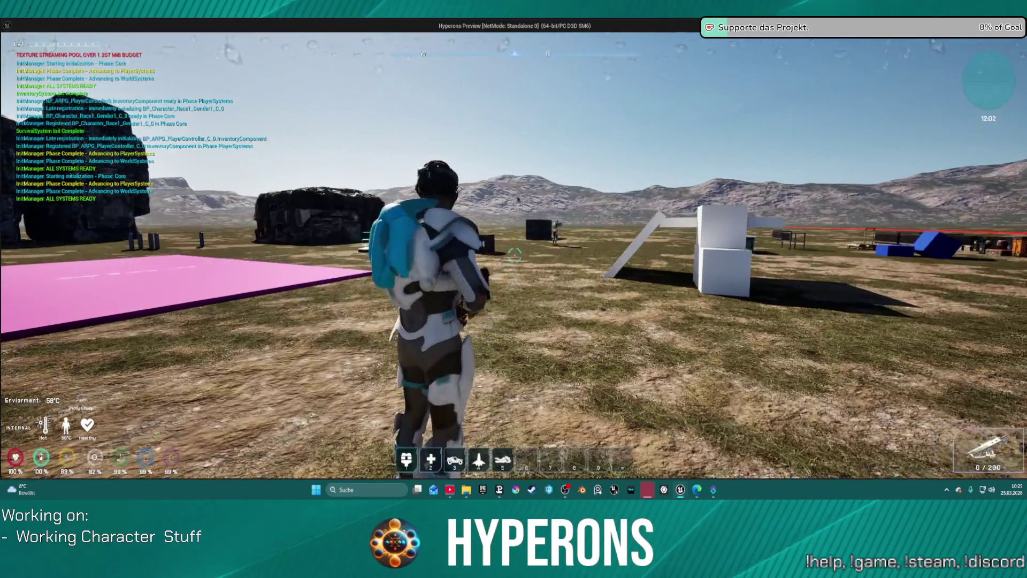
key("r")
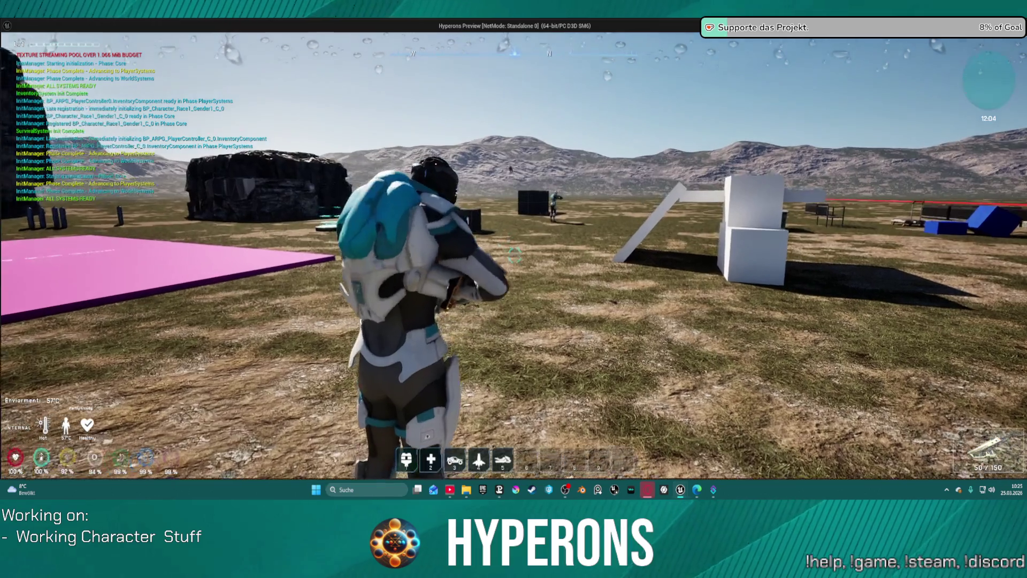
key("Escape")
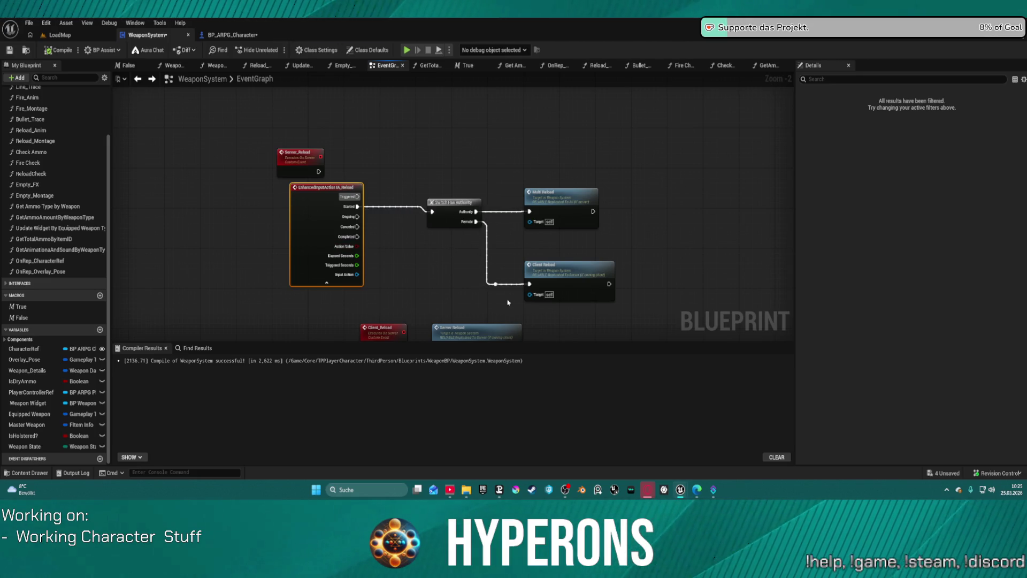
- Connect Reload Montage's exec output to Delay and move Reload Check down-right after it
scroll(396, 213, "down", 2)
scroll(406, 185, "up", 3)
scroll(406, 185, "up", 1)
mouse_move(406, 185)
left_mouse_down()
mouse_move(456, 151)
mouse_move(571, 131)
mouse_move(751, 131)
mouse_move(154, 132)
mouse_move(150, 171)
left_mouse_up()
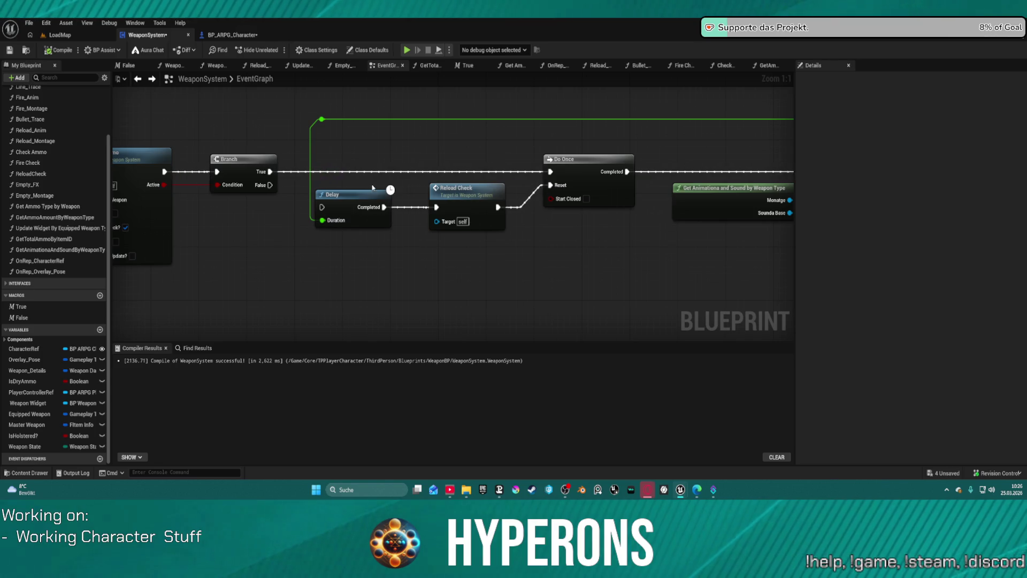
left_click_drag(371, 191, 675, 213)
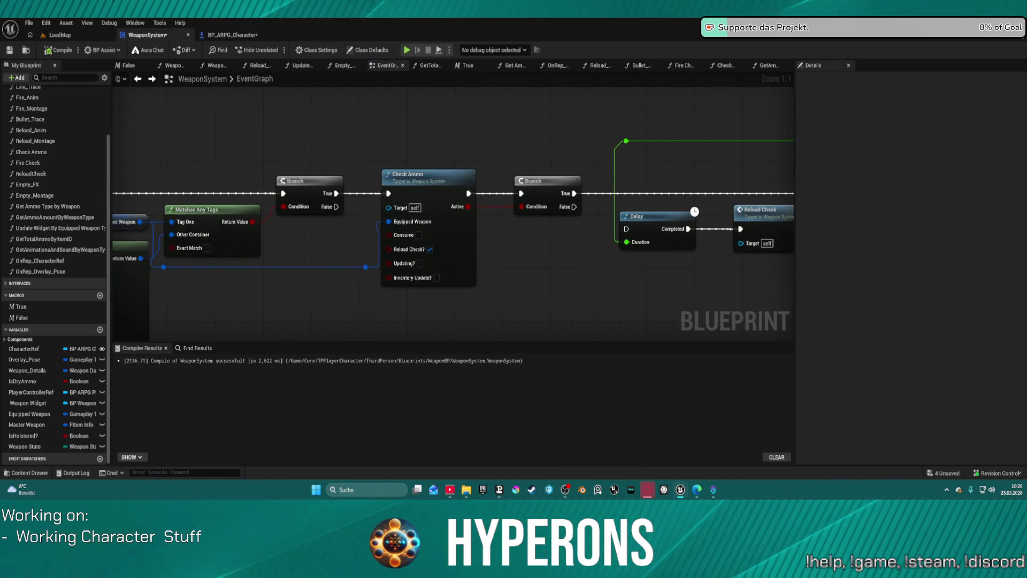
mouse_move(667, 171)
left_mouse_down()
mouse_move(366, 150)
mouse_move(99, 154)
mouse_move(306, 118)
left_mouse_up()
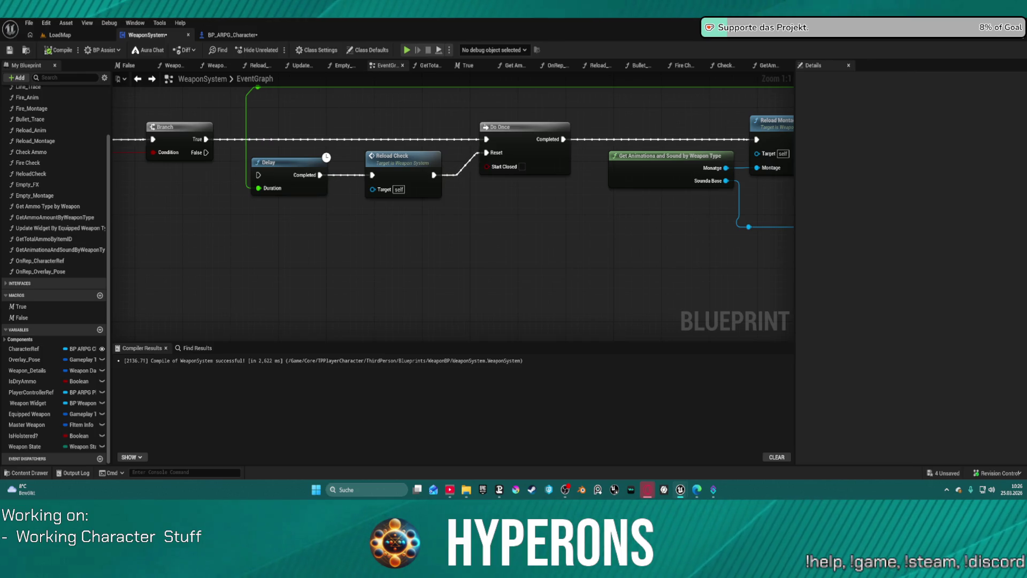
mouse_move(607, 155)
left_mouse_down()
mouse_move(235, 145)
mouse_move(429, 177)
mouse_move(785, 130)
left_mouse_up()
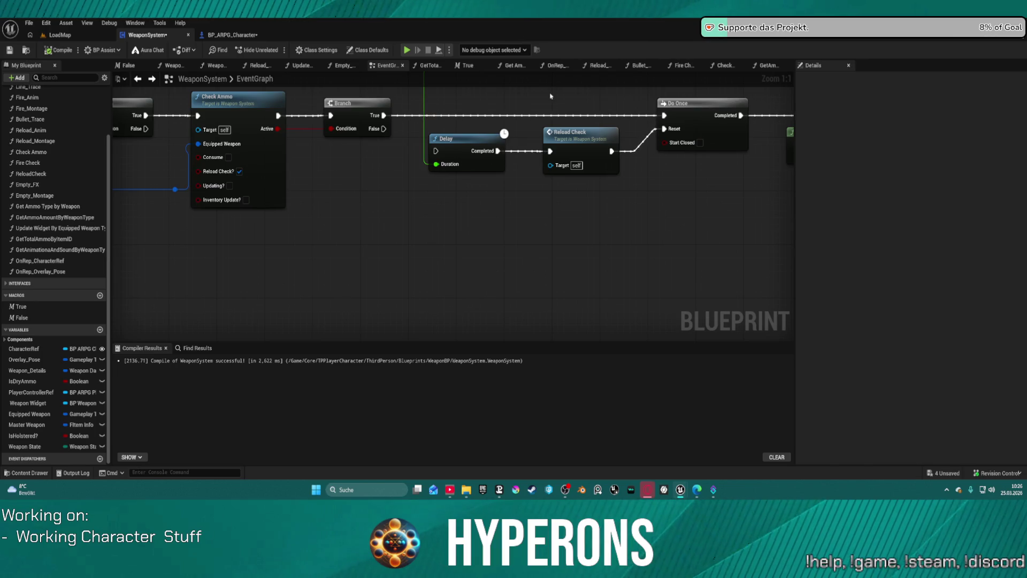
mouse_move(525, 139)
left_mouse_down()
mouse_move(377, 138)
mouse_move(460, 184)
mouse_move(335, 140)
mouse_move(452, 184)
mouse_move(749, 123)
mouse_move(454, 139)
mouse_move(546, 102)
mouse_move(513, 116)
mouse_move(502, 109)
left_mouse_up()
mouse_move(314, 248)
left_mouse_down()
mouse_move(351, 137)
mouse_move(378, 125)
mouse_move(418, 159)
mouse_move(401, 259)
left_mouse_up()
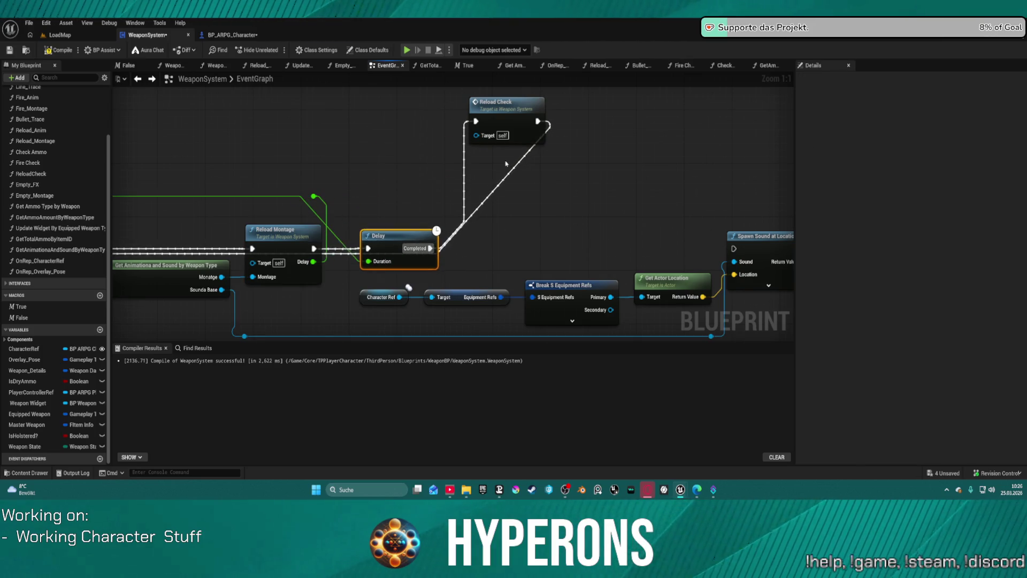
left_click_drag(527, 108, 592, 162)
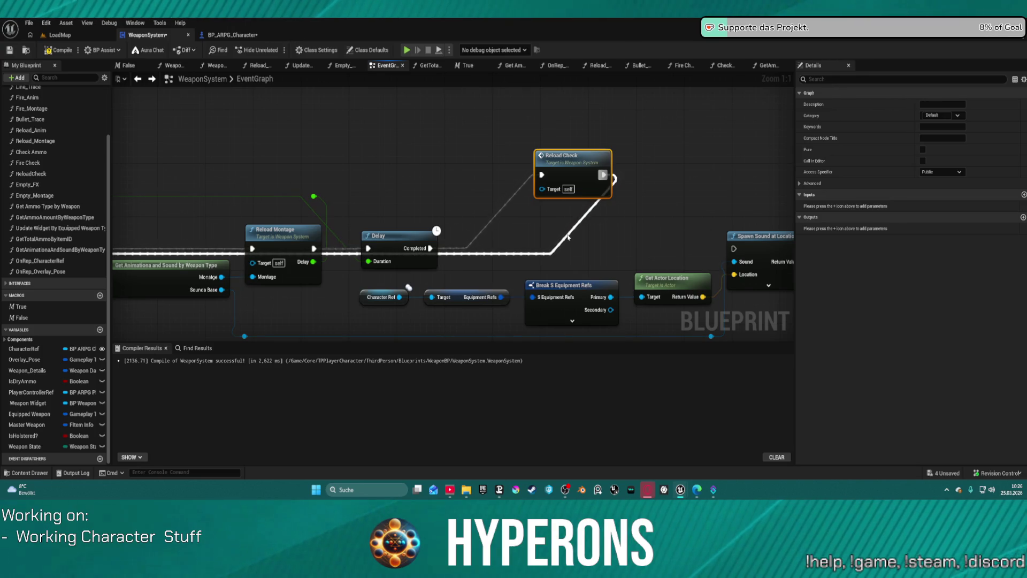
- Disconnect Reload Check's outgoing wire and spread Delay, Reload Check and Spawn Sound at Location apart
left_click(575, 231, "alt")
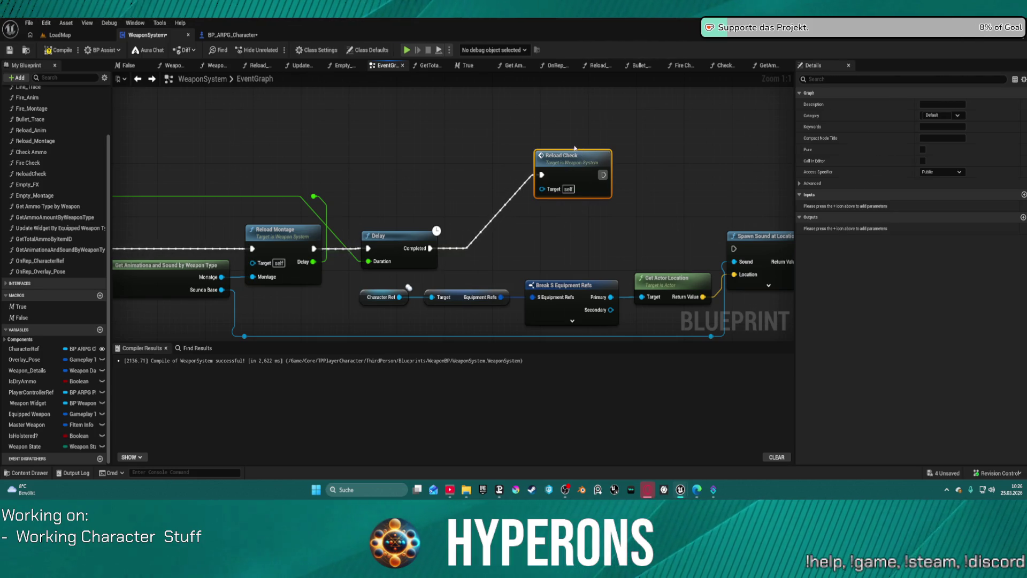
left_click_drag(574, 149, 551, 131)
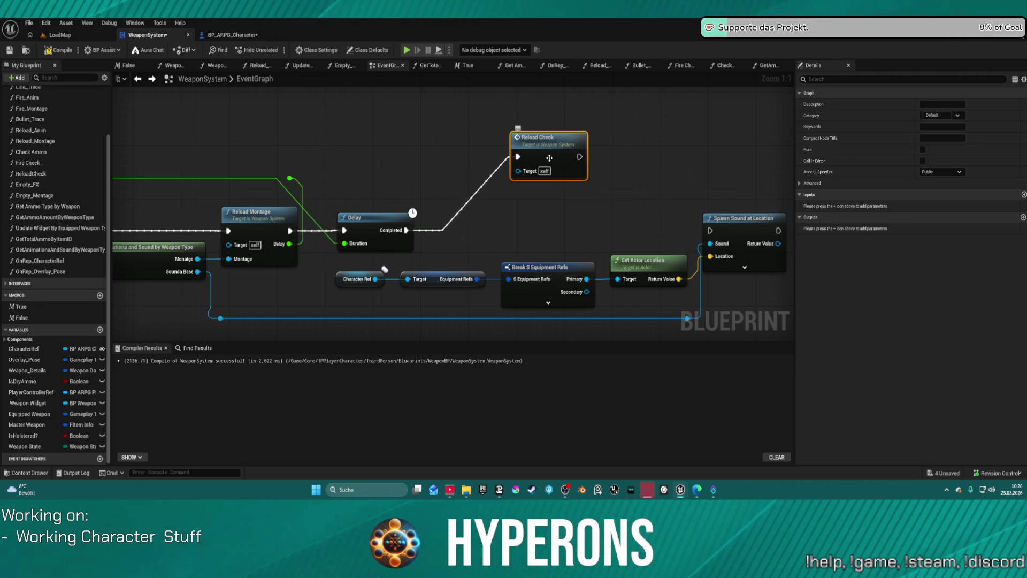
mouse_move(391, 215)
left_mouse_down()
mouse_move(449, 178)
mouse_move(757, 214)
mouse_move(761, 196)
left_mouse_up()
left_click_drag(528, 145, 773, 145)
left_click_drag(723, 231, 544, 231)
left_click_drag(293, 231, 331, 225)
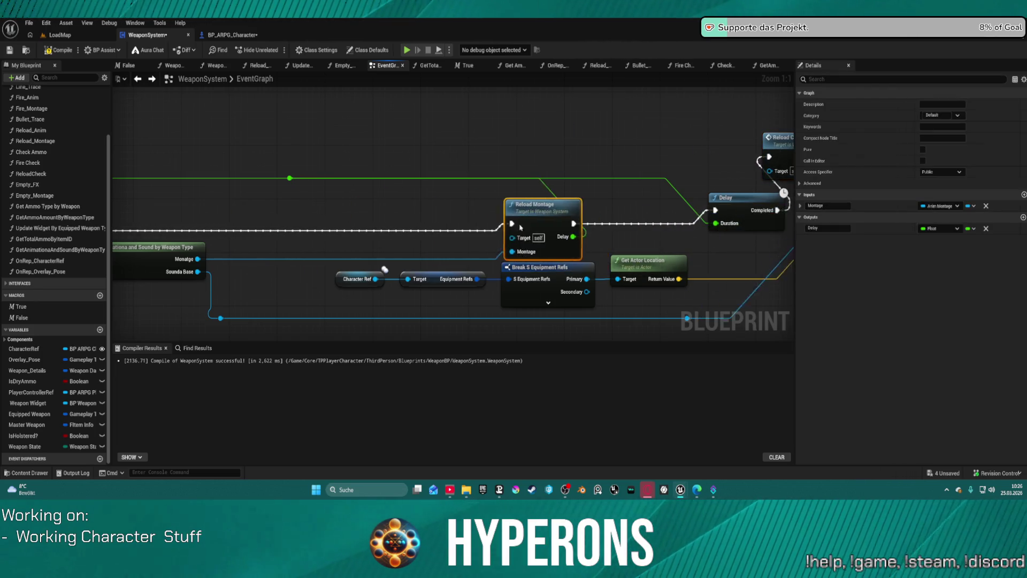
- Rewire the chain as Reload Montage → Spawn Sound at Location → Delay, tidying Reload Check's position
mouse_move(715, 211)
left_mouse_down()
mouse_move(620, 211)
mouse_move(637, 223)
left_mouse_up()
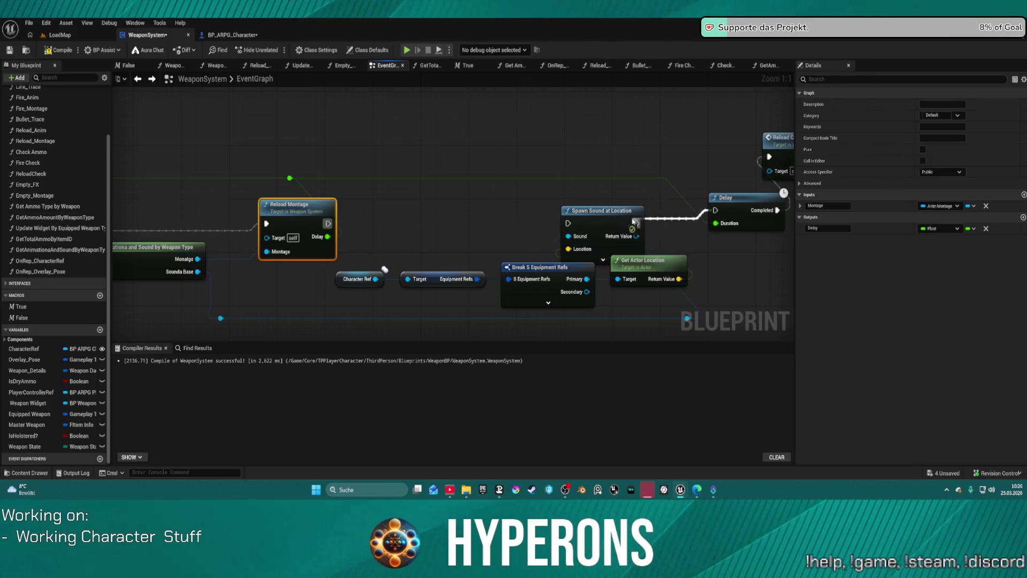
mouse_move(568, 223)
left_mouse_down()
mouse_move(415, 235)
mouse_move(328, 229)
left_mouse_up()
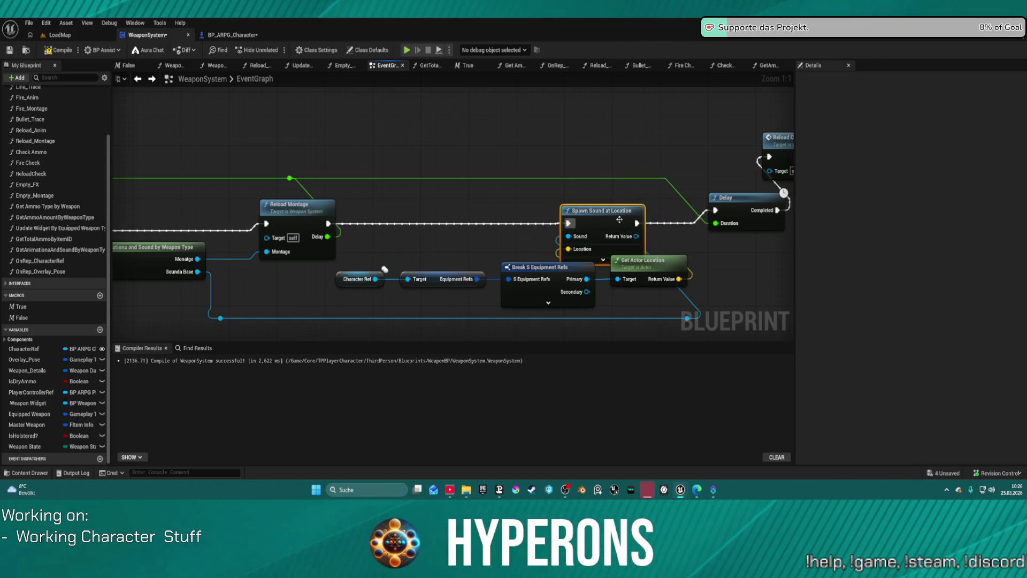
left_click_drag(735, 195, 508, 180)
left_click_drag(602, 150, 686, 204)
left_click_drag(514, 183, 514, 196)
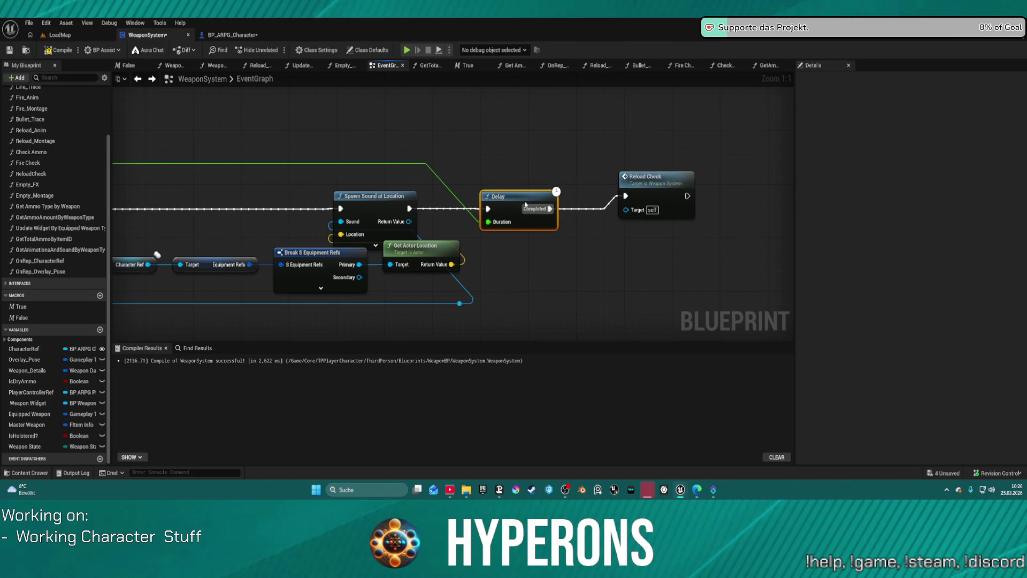
mouse_move(157, 255)
left_mouse_down()
mouse_move(192, 265)
mouse_move(374, 251)
mouse_move(669, 214)
left_mouse_up()
mouse_move(214, 241)
left_mouse_down()
mouse_move(513, 246)
mouse_move(387, 88)
left_mouse_up()
left_click_drag(433, 144, 472, 166)
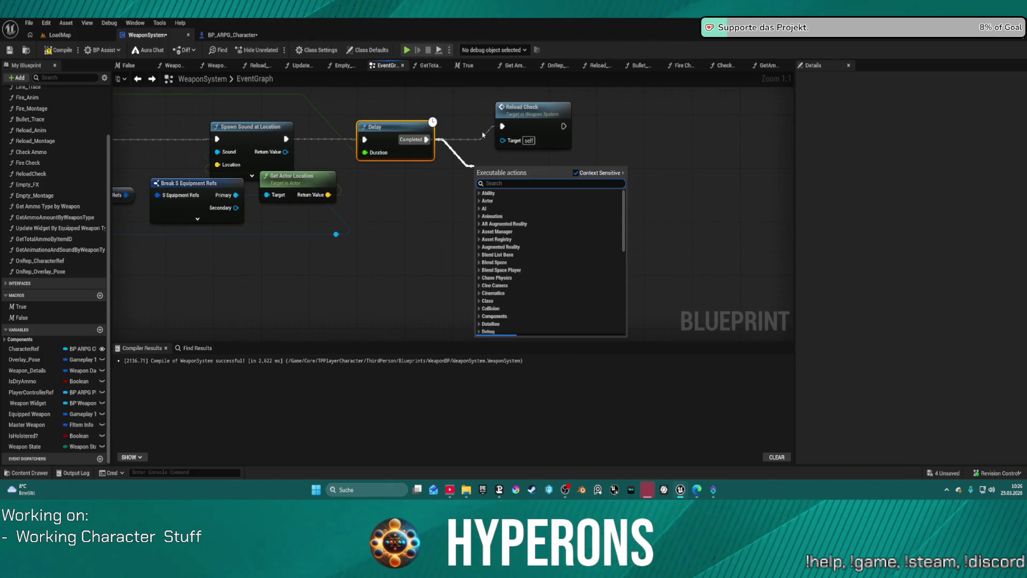
- Search the actions menu for 'set need', then cancel and select the IsDryAmmo variable
type("set n")
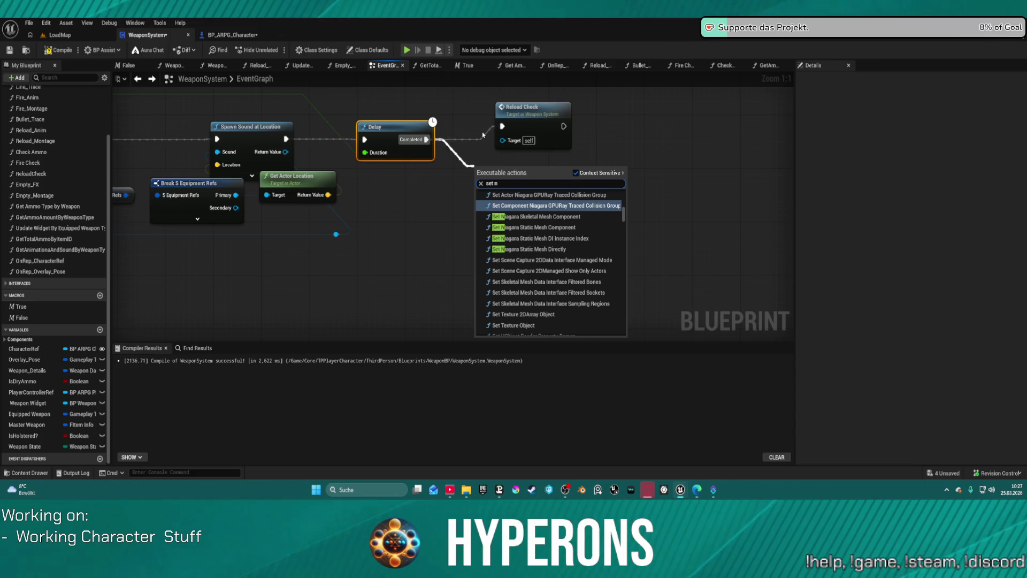
type("eed")
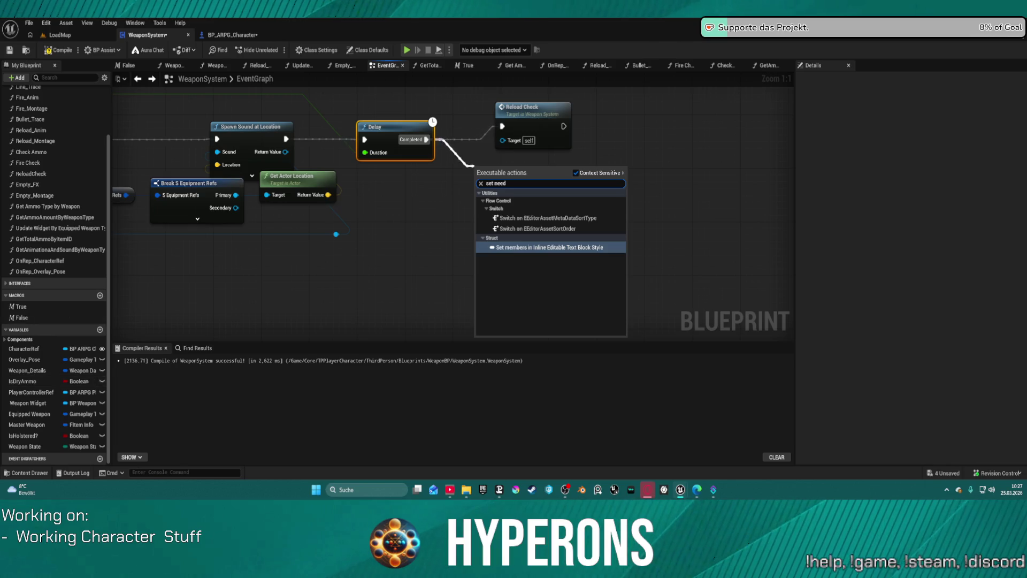
left_click(30, 382)
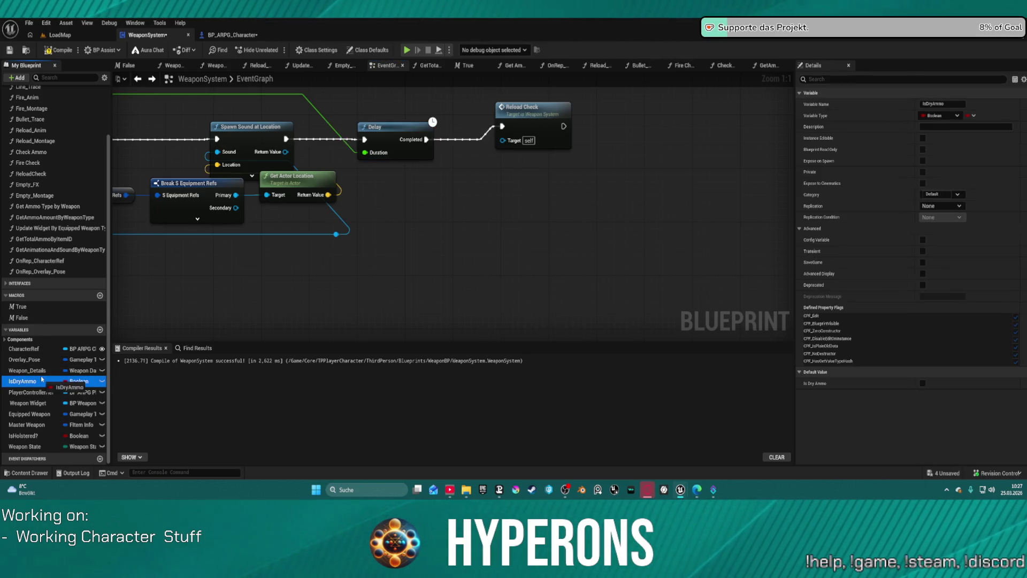
left_click(482, 257)
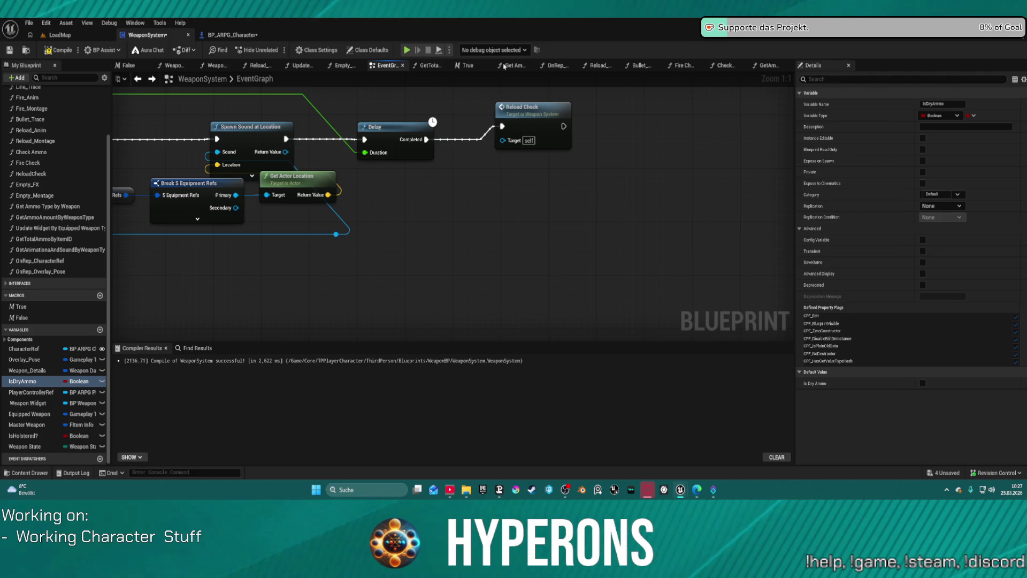
scroll(567, 147, "down", 1)
- Inspect the Reload Check, Reload Montage and Equipment Refs nodes, then open the ReloadCheck function graph
left_click(571, 193)
left_click_drag(573, 193, 352, 224)
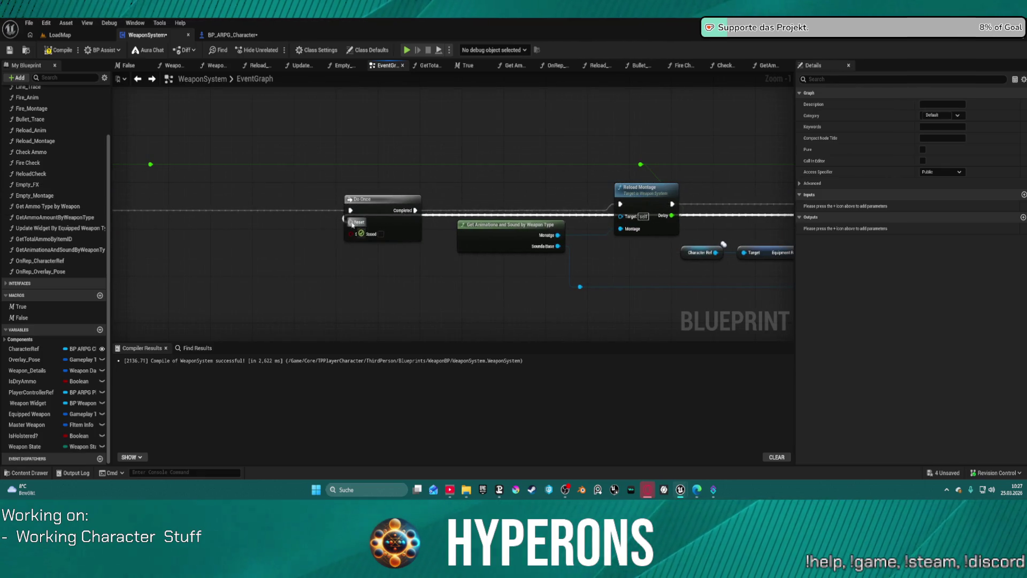
left_click(642, 189)
mouse_move(771, 252)
left_mouse_down()
mouse_move(572, 252)
mouse_move(620, 182)
mouse_move(647, 196)
left_mouse_up()
left_click(571, 253)
scroll(571, 253, "down", 3)
scroll(636, 195, "up", 2)
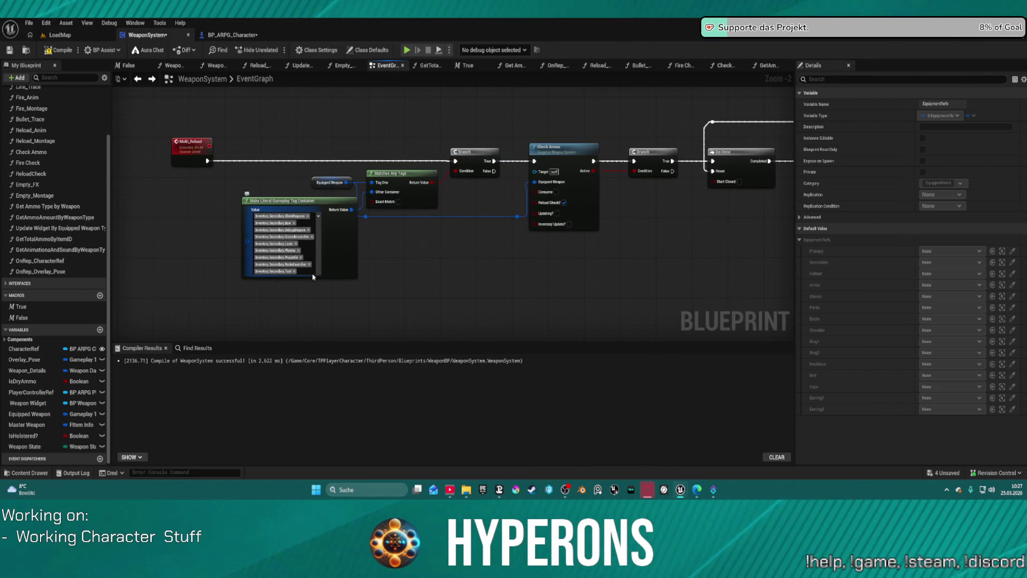
scroll(270, 209, "up", 2)
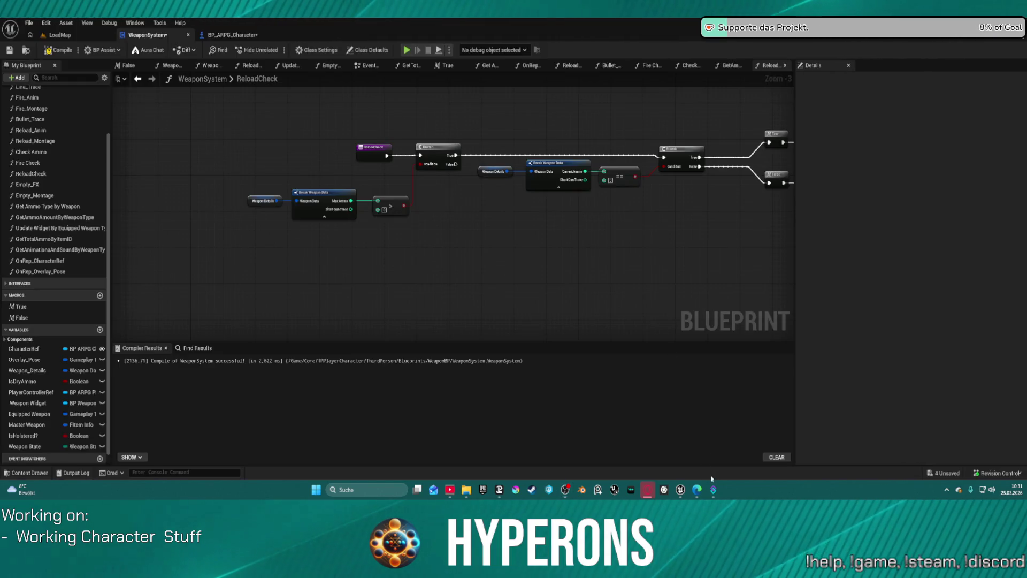
left_click_drag(482, 241, 443, 257)
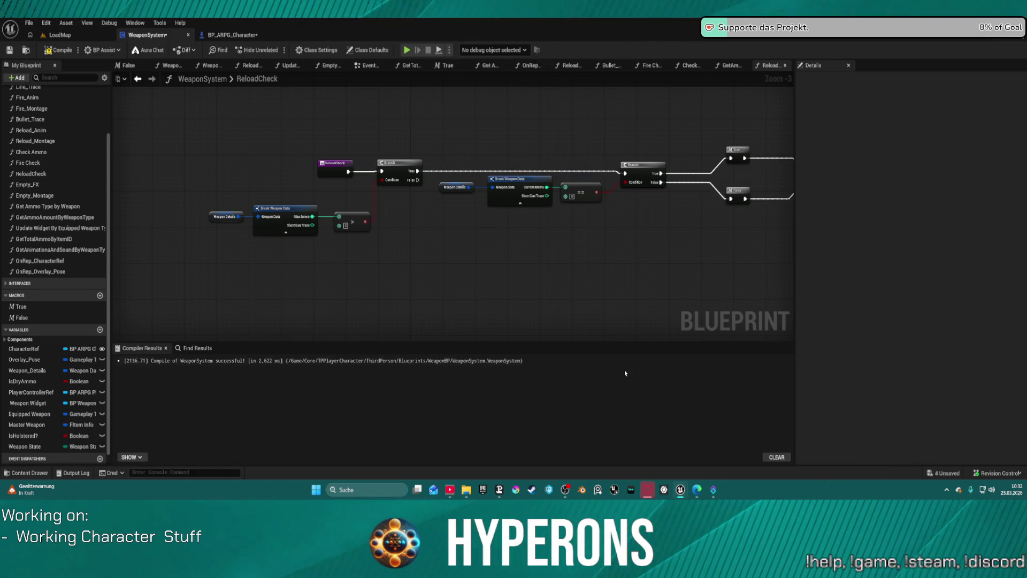
- Search all blueprints for UpdateAmmoCount after viewing the Fire Check and ReloadCheck entry nodes
left_click_drag(665, 265, 378, 257)
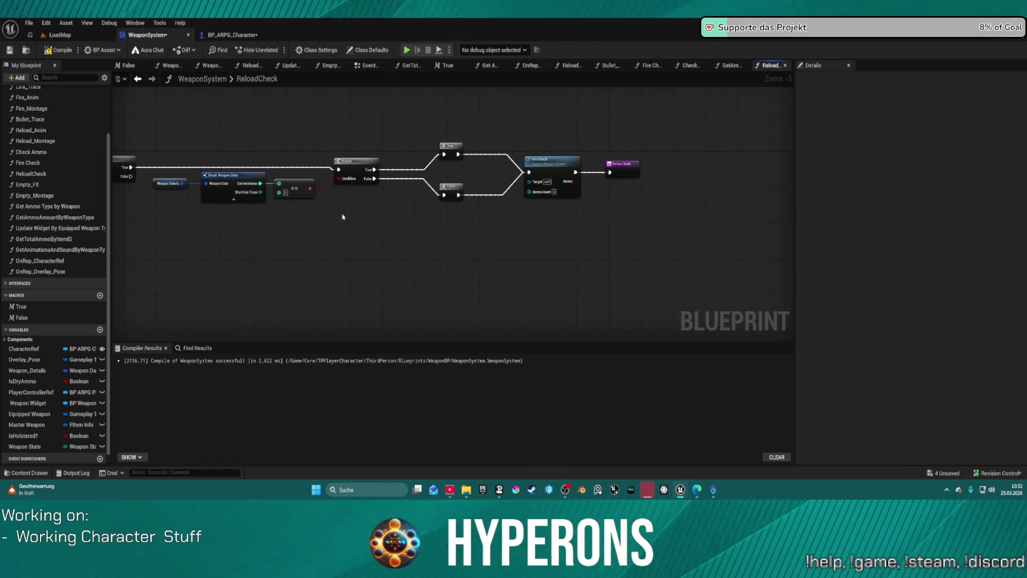
mouse_move(443, 224)
left_mouse_down()
mouse_move(621, 197)
mouse_move(598, 227)
mouse_move(608, 313)
left_mouse_up()
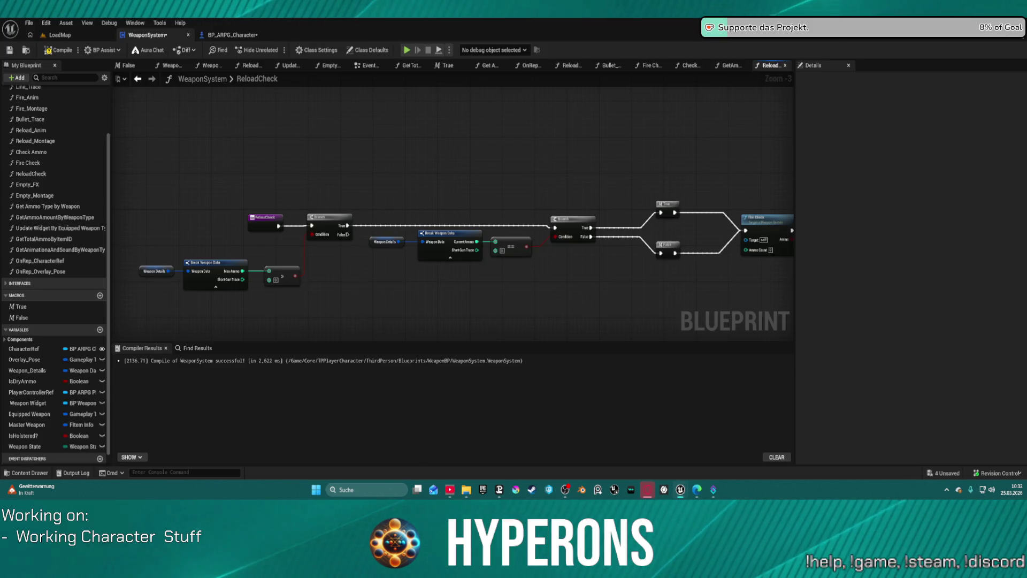
key("ctrl+shift+f")
left_click_drag(608, 294, 610, 0)
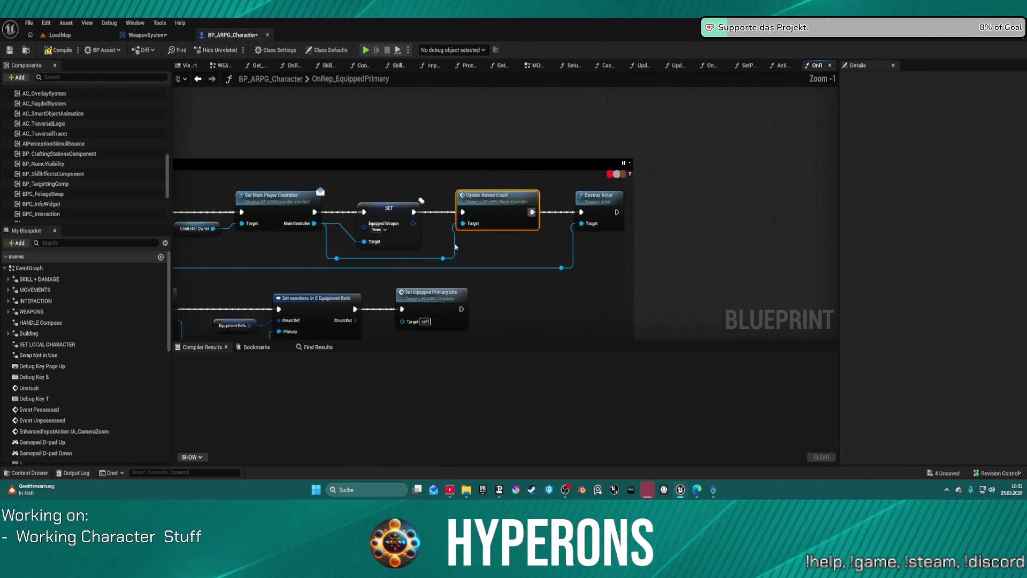
- Review the character's Update Ammo Count call and Spawn and Equip Item section, then return to WeaponSystem
scroll(456, 248, "down", 2)
scroll(554, 190, "up", 2)
mouse_move(554, 190)
left_mouse_down()
mouse_move(466, 185)
mouse_move(669, 154)
mouse_move(696, 190)
mouse_move(536, 150)
mouse_move(473, 103)
mouse_move(400, 144)
left_mouse_up()
scroll(465, 184, "down", 3)
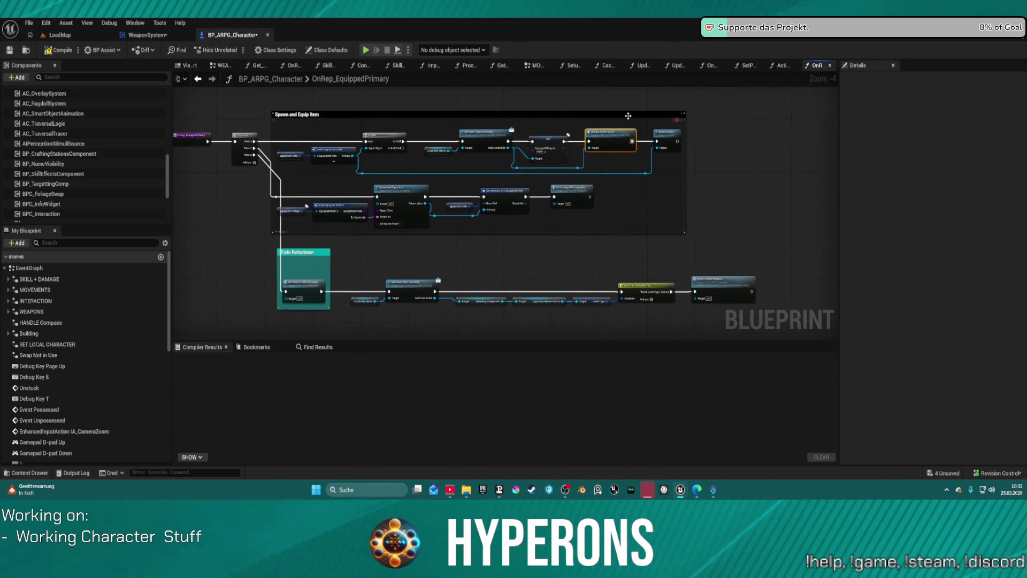
scroll(628, 115, "up", 3)
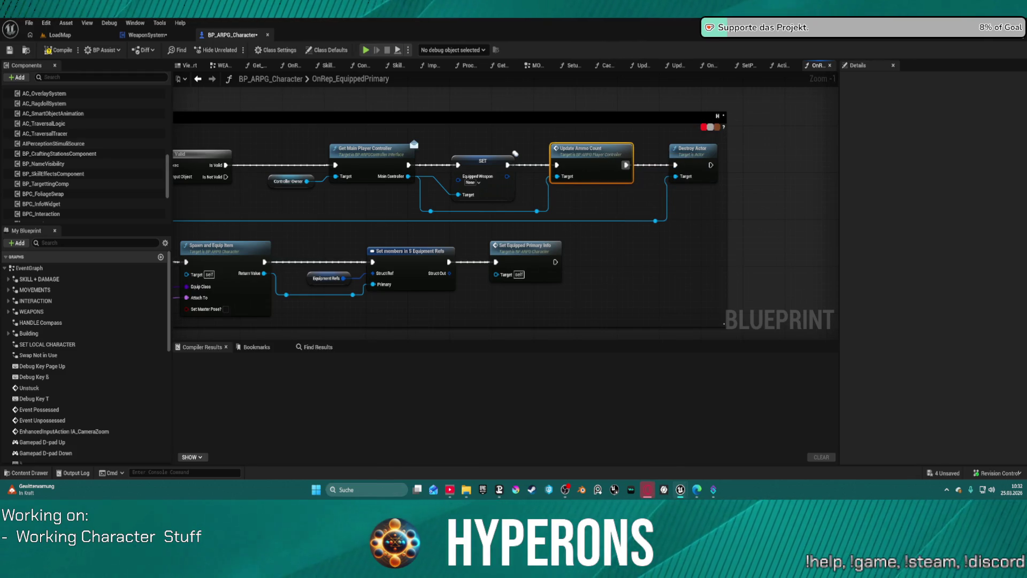
mouse_move(379, 225)
left_mouse_down()
mouse_move(368, 214)
mouse_move(730, 199)
mouse_move(391, 204)
mouse_move(377, 192)
mouse_move(626, 193)
mouse_move(463, 201)
left_mouse_up()
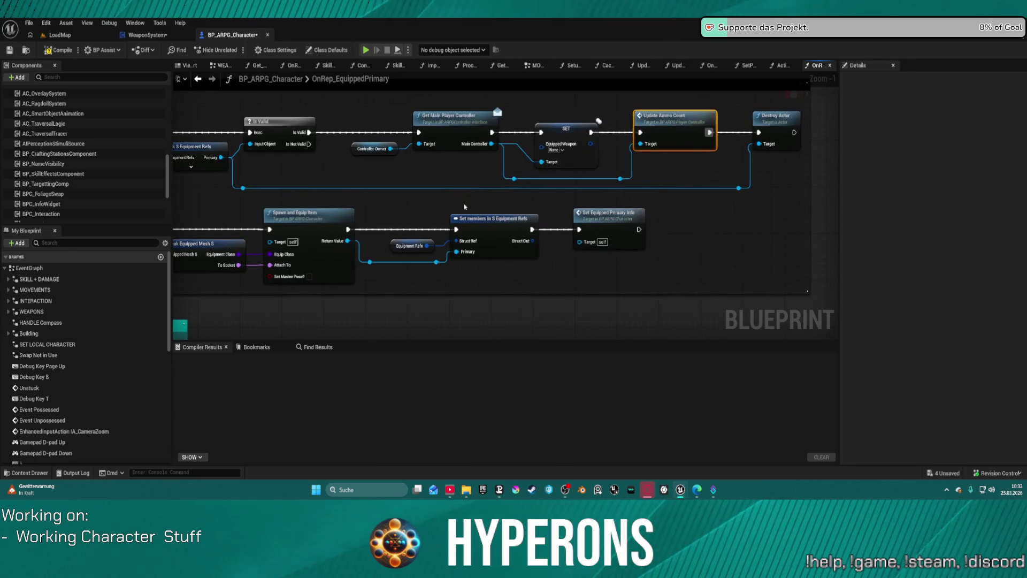
scroll(463, 202, "down", 4)
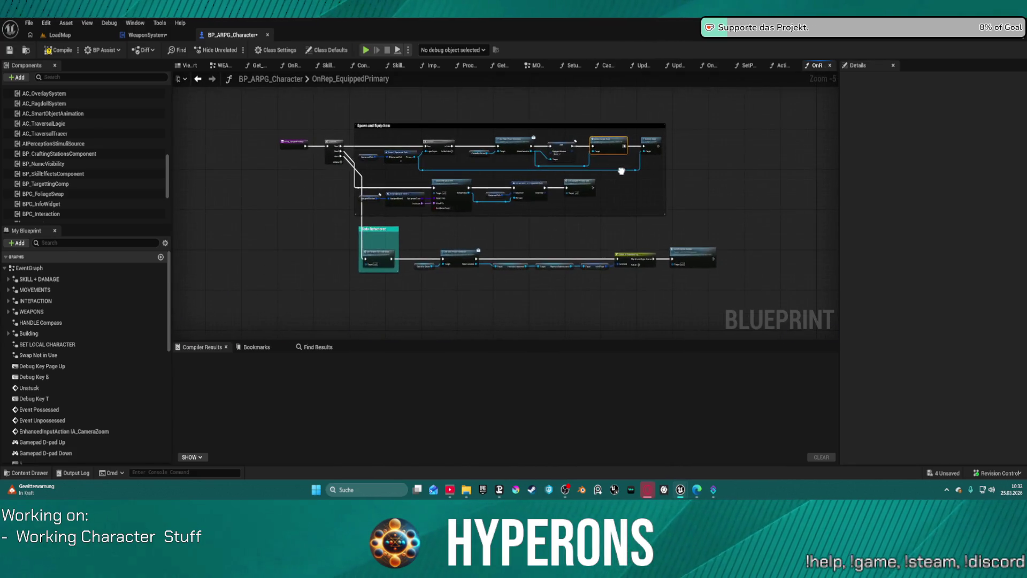
scroll(622, 171, "up", 3)
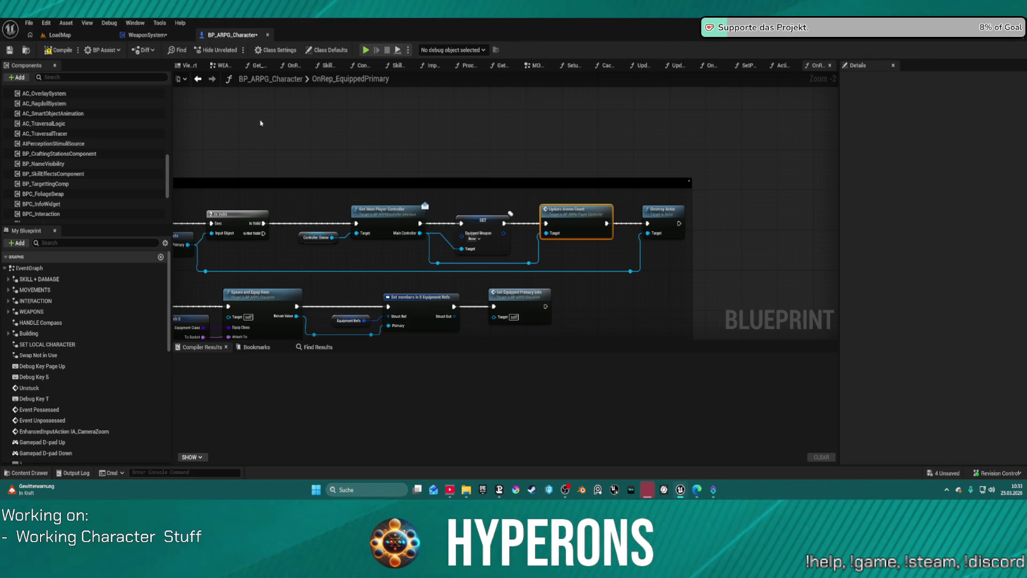
left_click(177, 35)
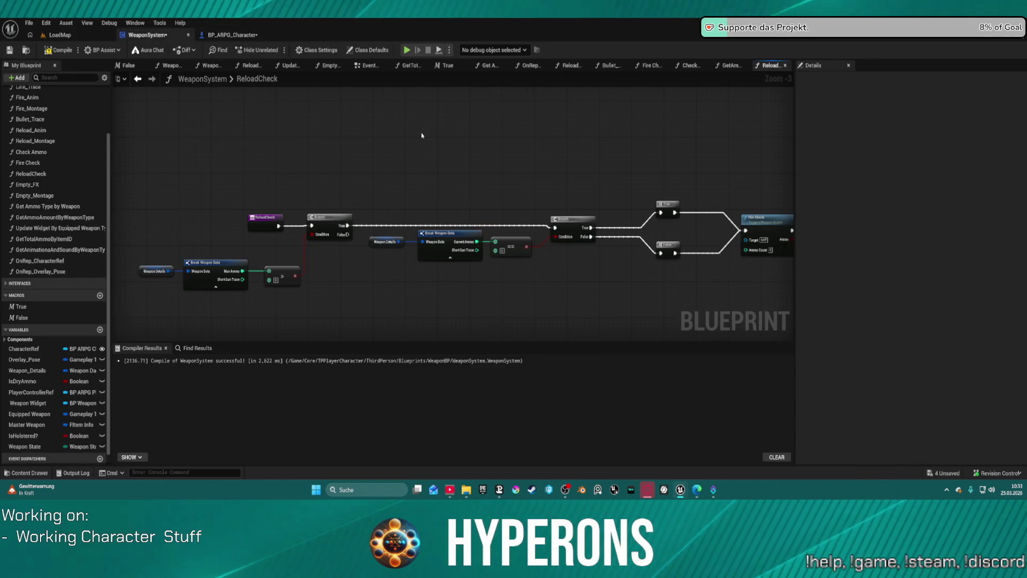
- Paste the copied ammo-count nodes into the EventGraph and delete the stray CustomEvent
left_click(367, 65)
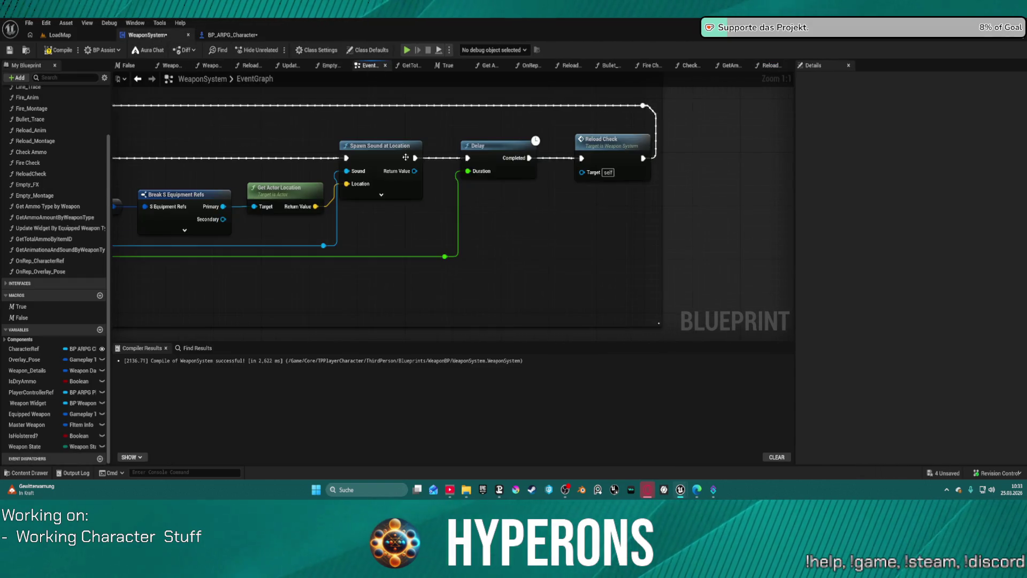
scroll(376, 188, "down", 10)
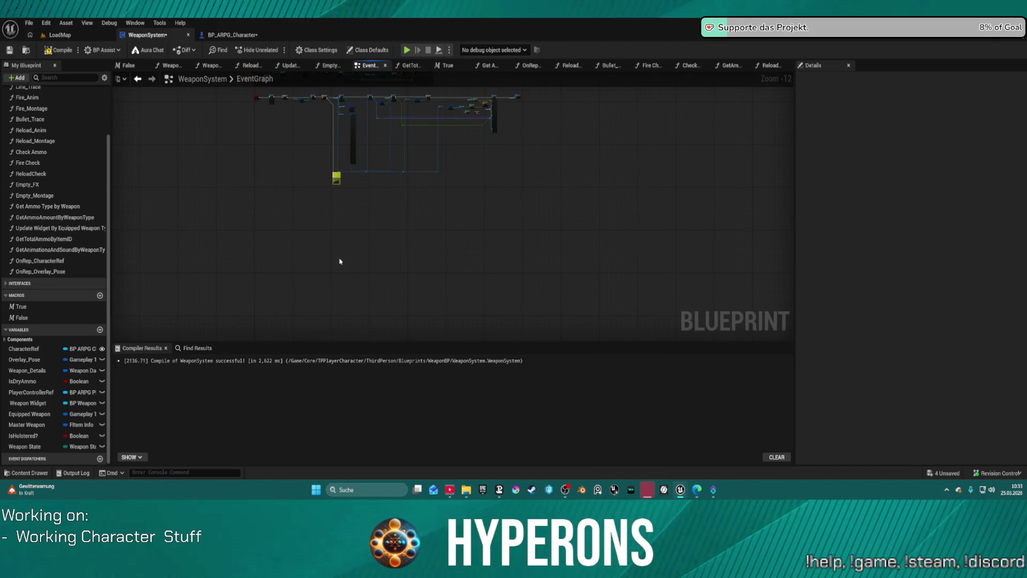
key("ctrl+v")
key("f")
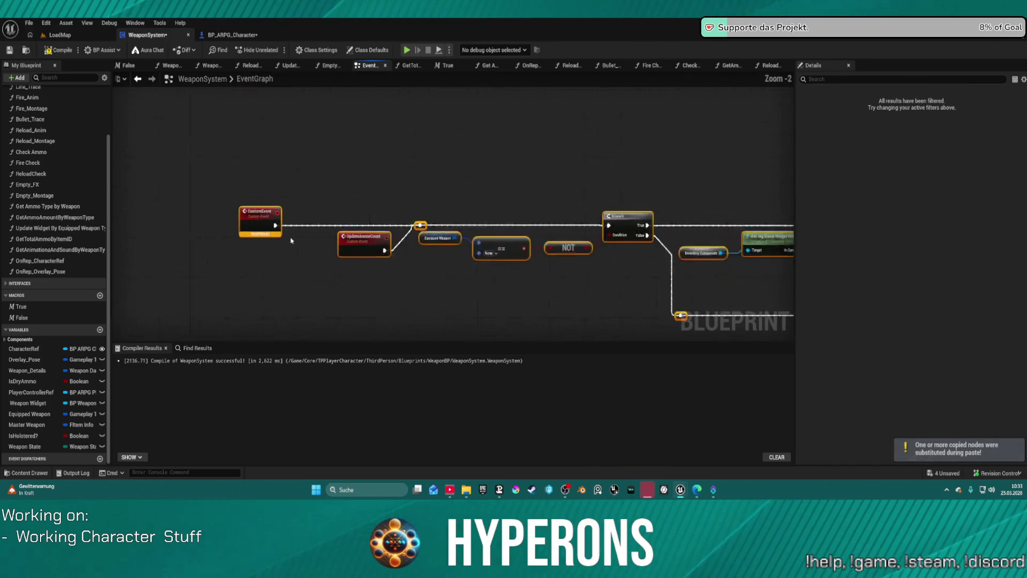
left_click(252, 211)
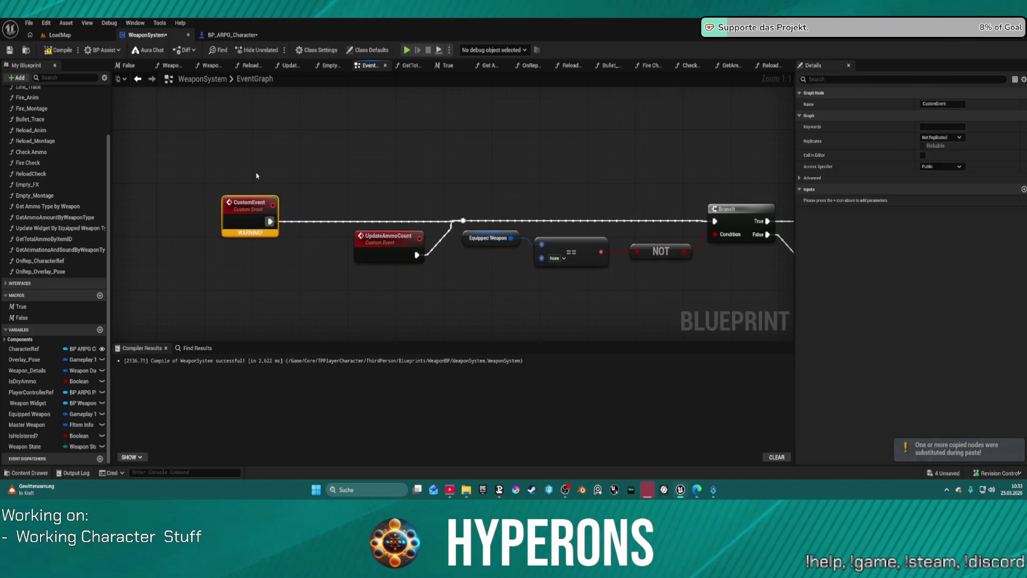
key("Delete")
- Check Class Settings, expand Interfaces and jump to the Event UpdateAmmo node
left_click(316, 50)
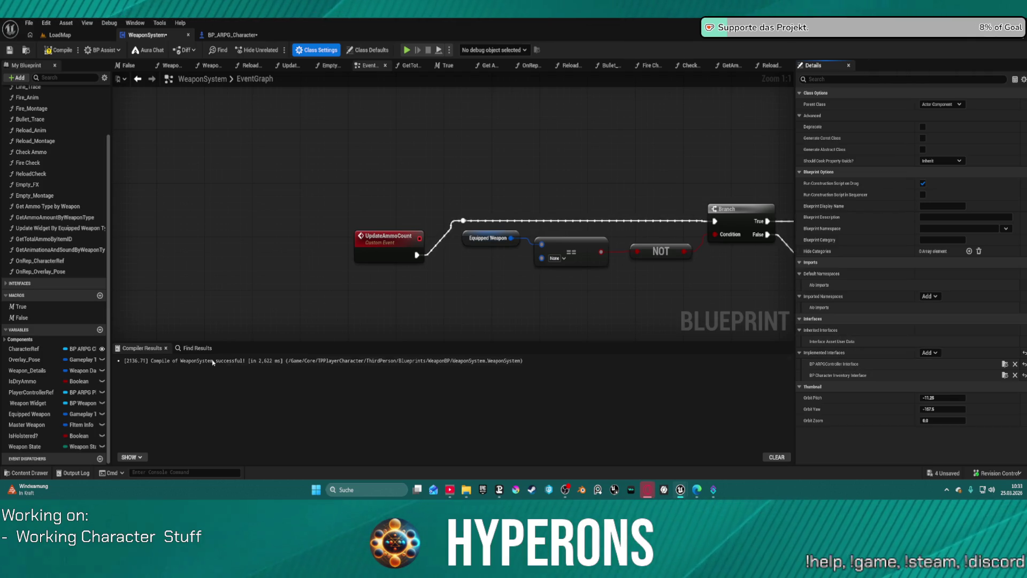
scroll(26, 376, "up", 3)
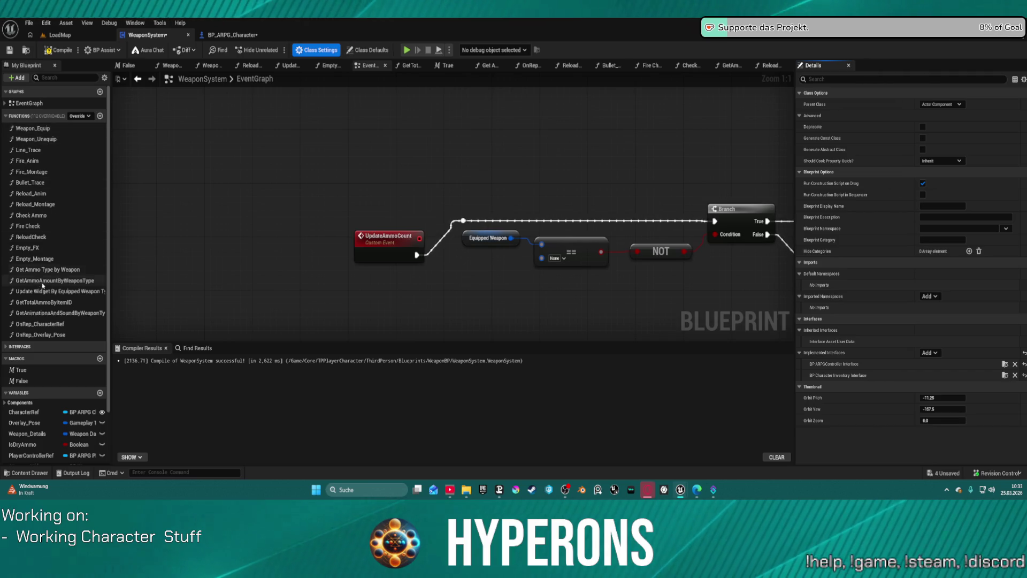
left_click(5, 347)
scroll(16, 358, "down", 3)
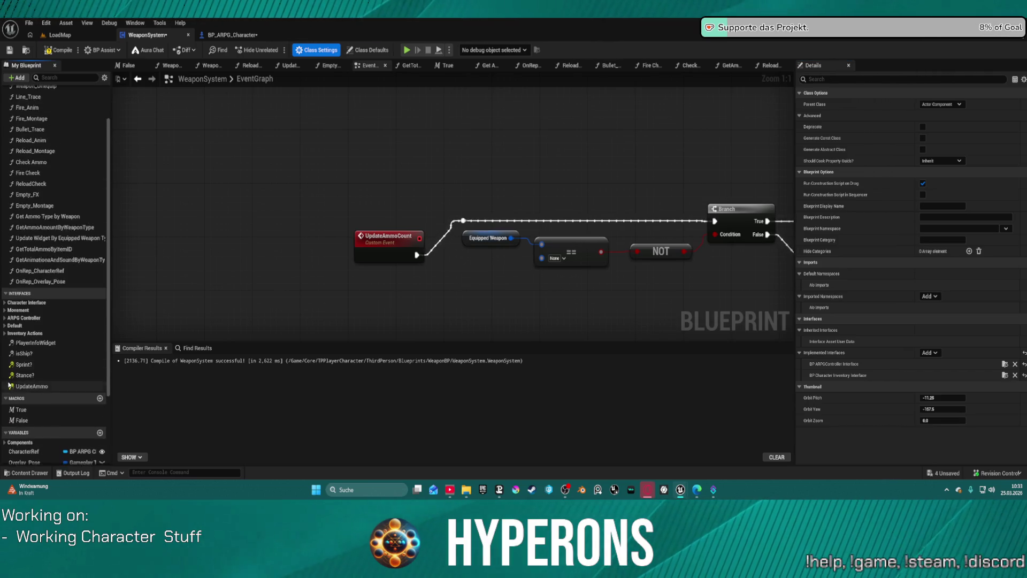
left_click(33, 361)
double_click(33, 360)
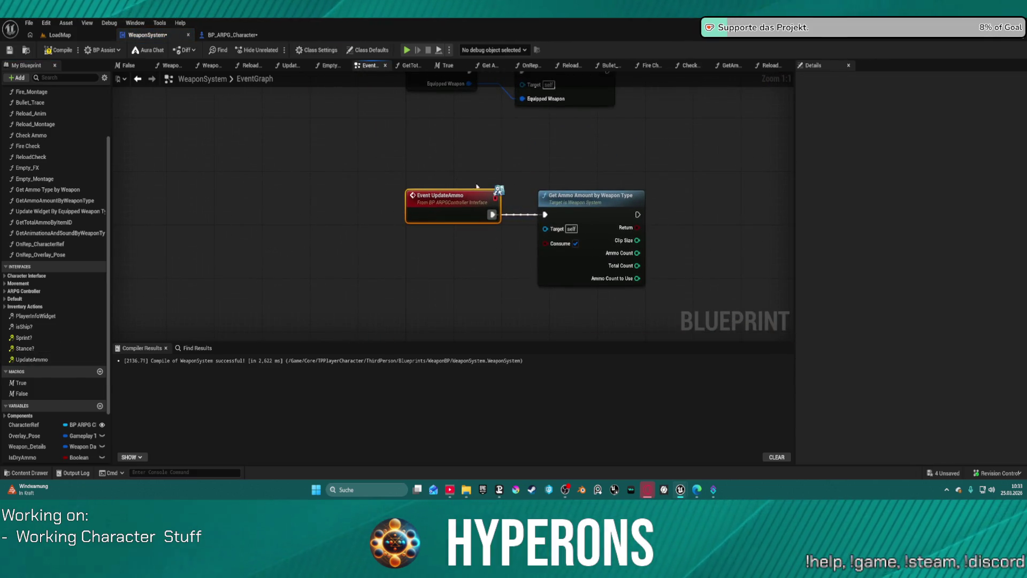
- Inspect the Get Ammo Amount by Weapon Type function and fit the whole EventGraph in view
scroll(598, 201, "down", 2)
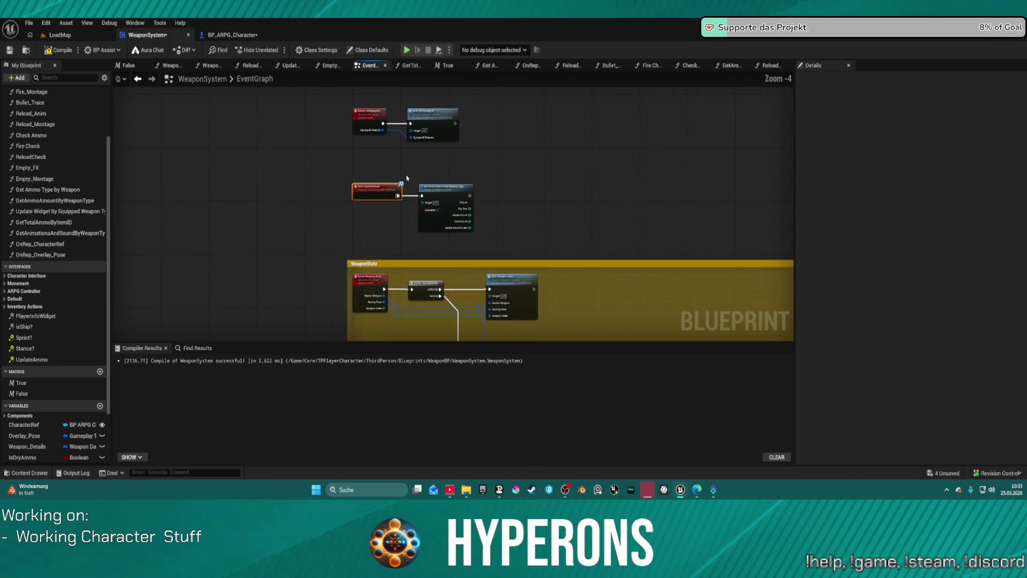
left_click(466, 187)
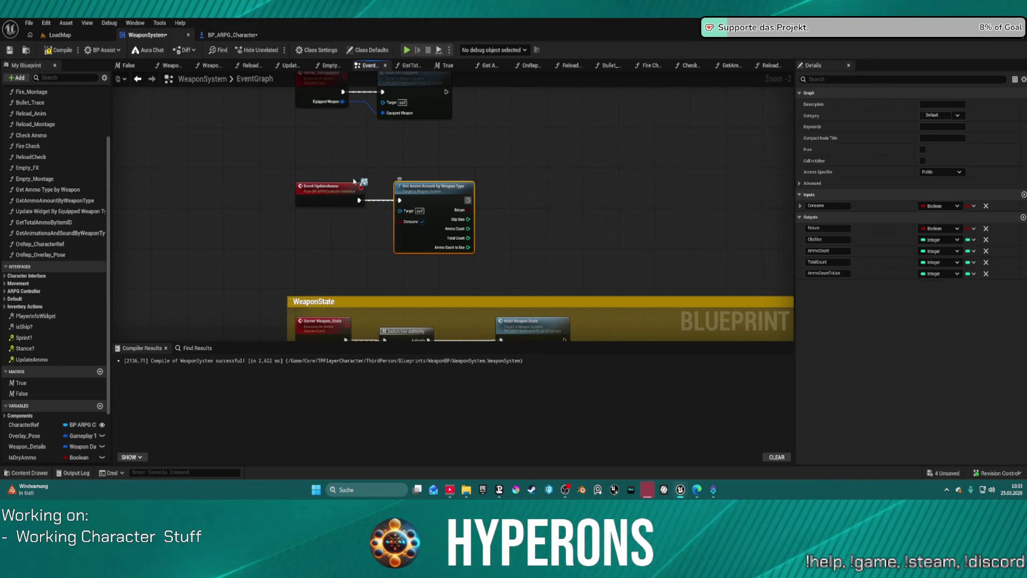
scroll(536, 214, "down", 5)
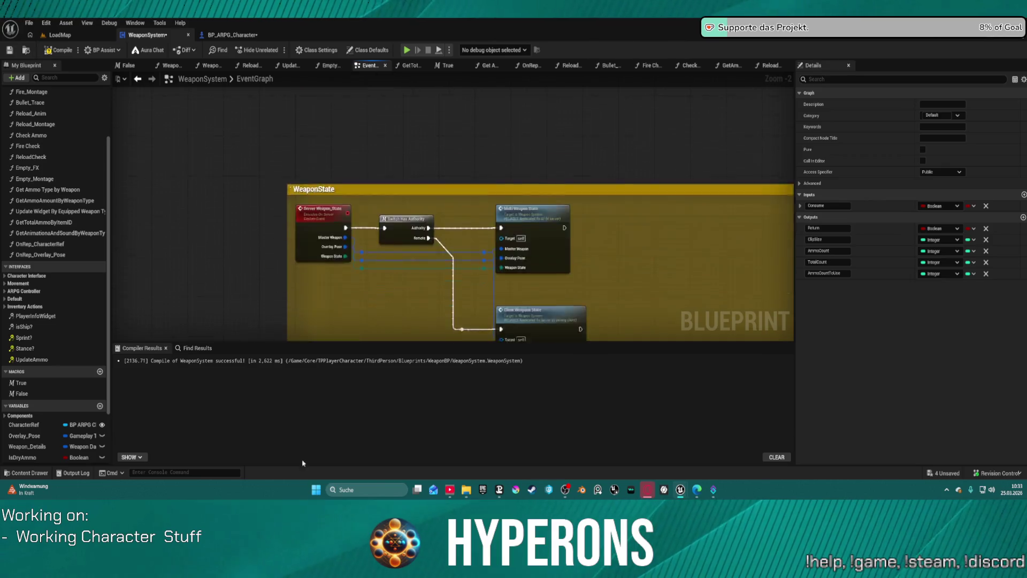
key("Home")
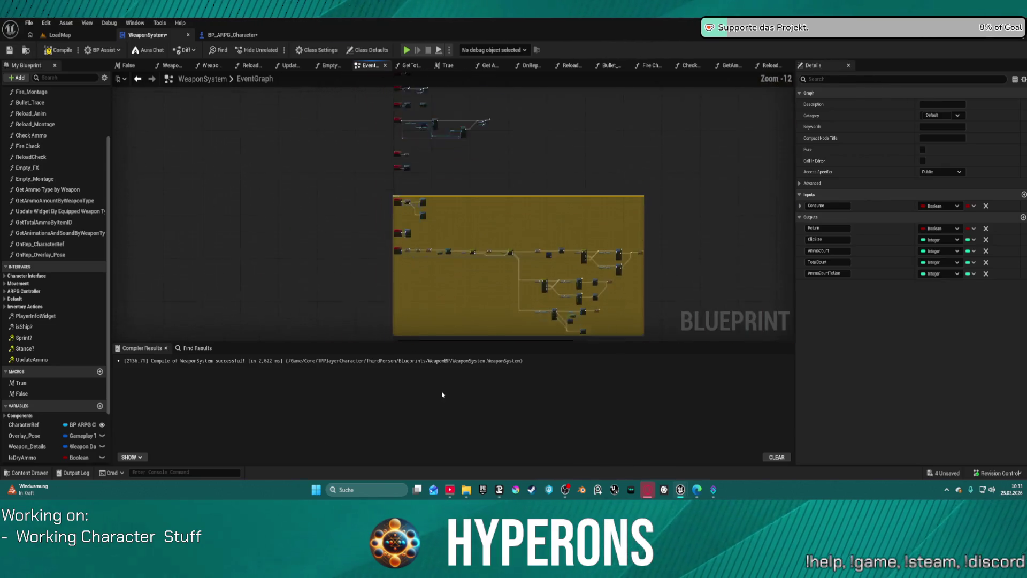
scroll(397, 205, "up", 1)
scroll(396, 204, "up", 6)
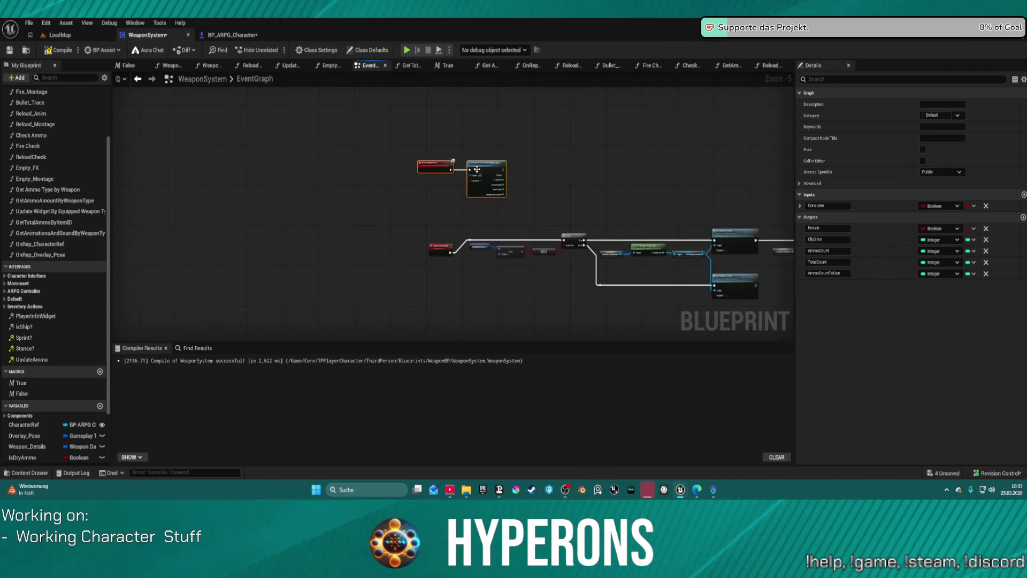
scroll(660, 229, "up", 5)
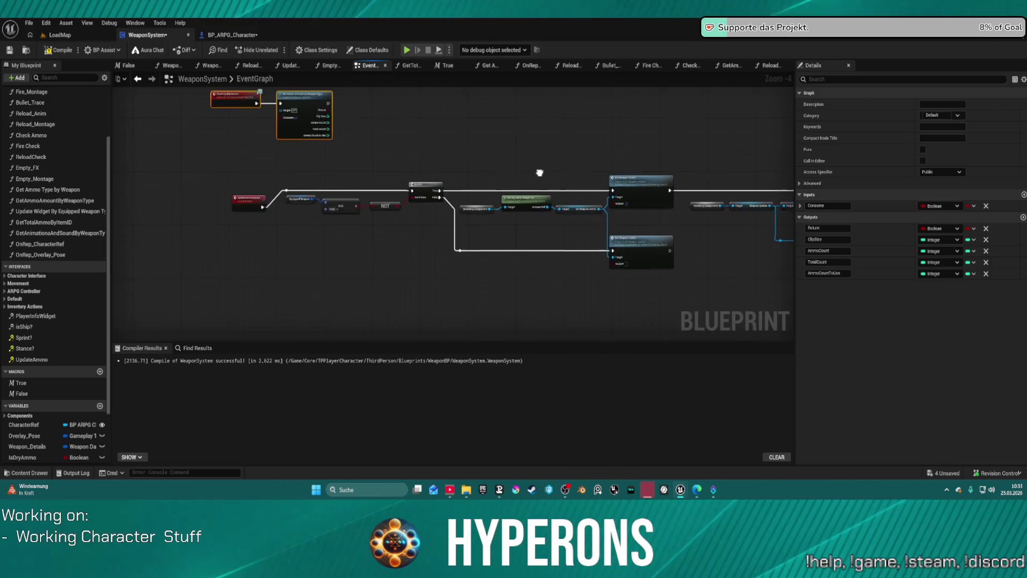
scroll(408, 118, "down", 3)
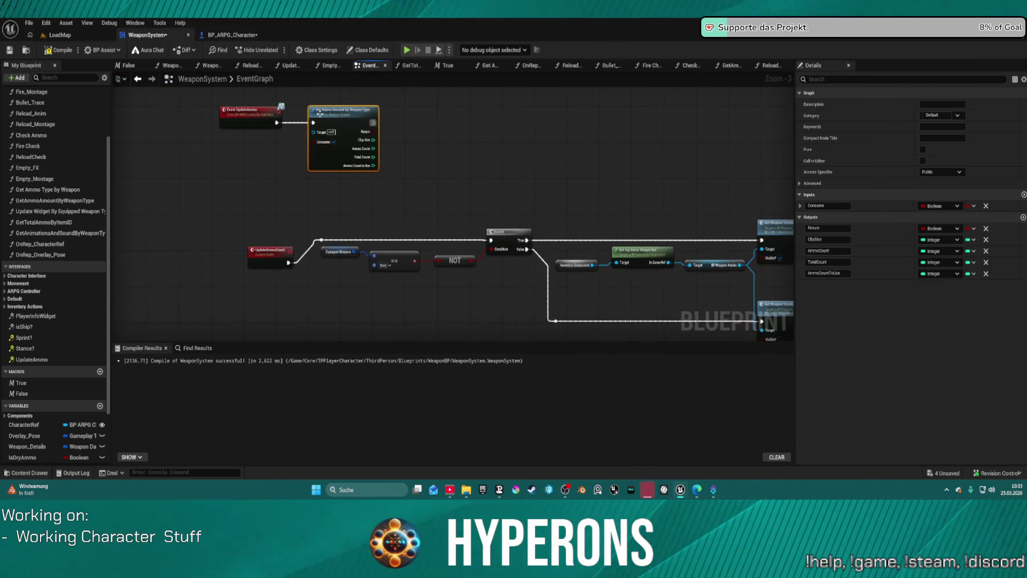
- Place Event UpdateAmmo at the start of the ammo check chain, keeping Get Ammo Amount by Weapon Type
key("Delete")
mouse_move(261, 117)
left_mouse_down()
mouse_move(280, 198)
mouse_move(344, 245)
mouse_move(491, 241)
left_mouse_up()
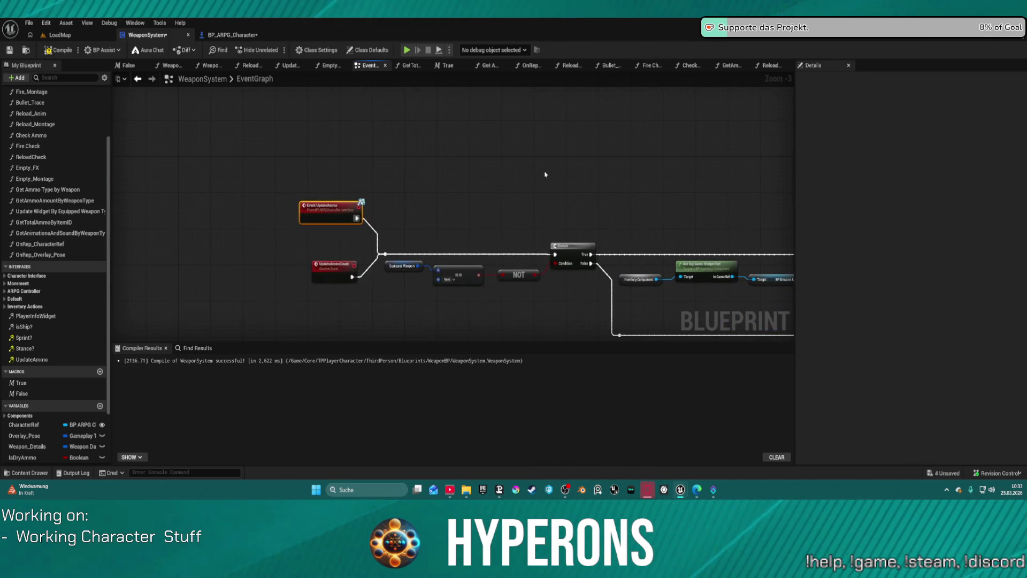
key("ctrl+z")
key("ctrl+z")
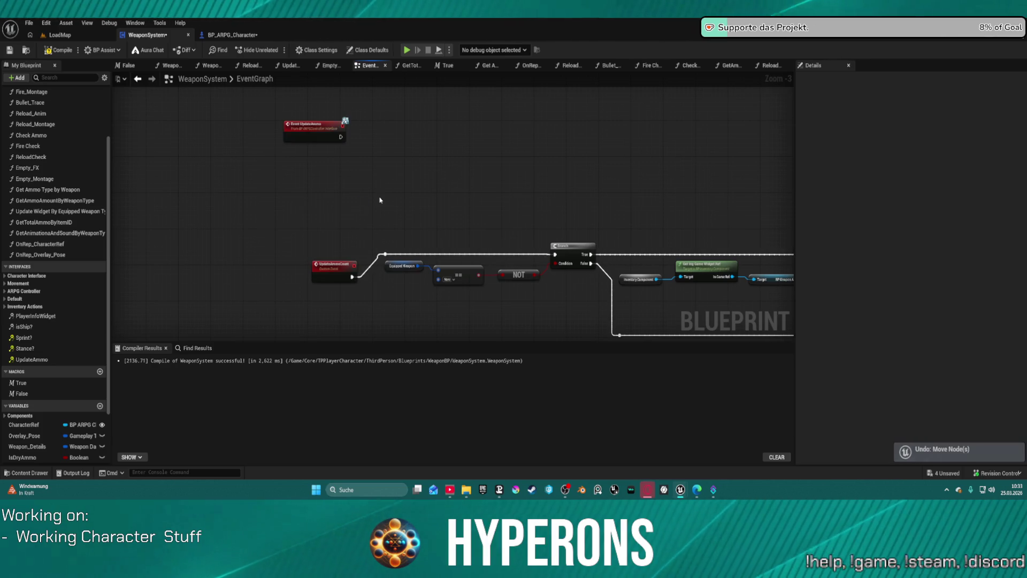
key("ctrl+z")
mouse_move(323, 138)
left_mouse_down()
mouse_move(331, 247)
mouse_move(385, 254)
left_mouse_up()
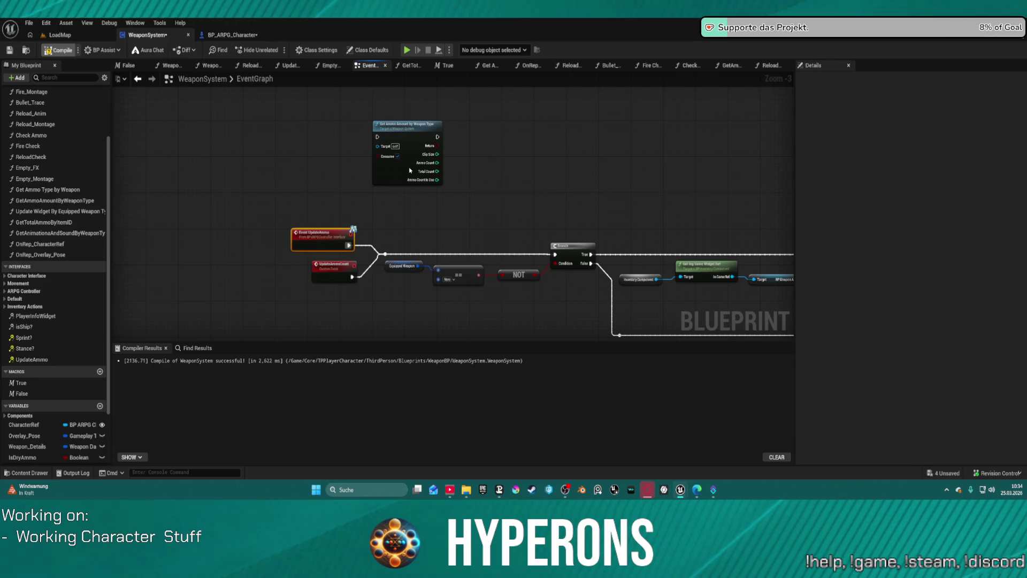
- Recompile WeaponSystem and add a Get Character Ref node found by searching 'char'
key("F7")
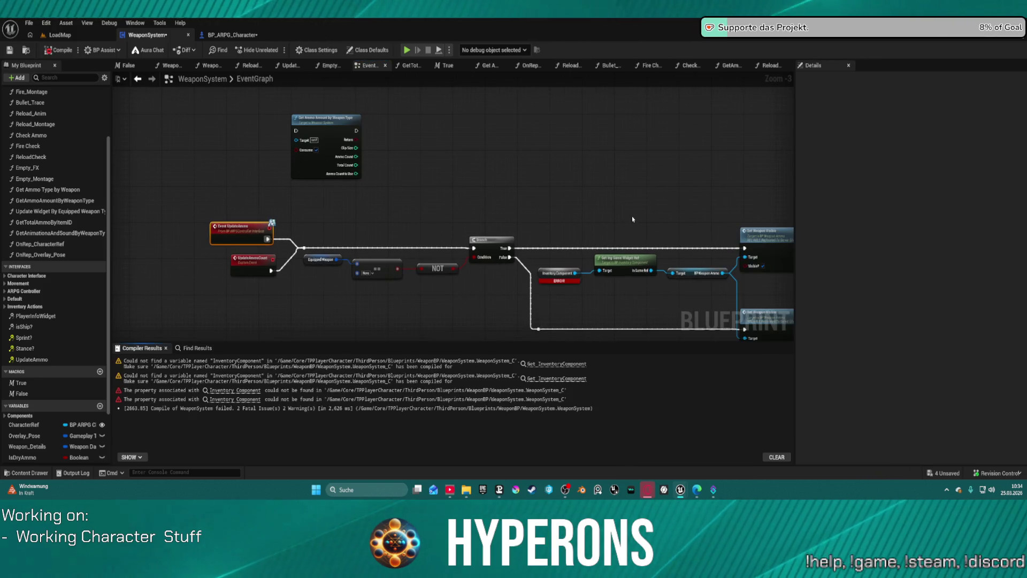
scroll(388, 214, "up", 2)
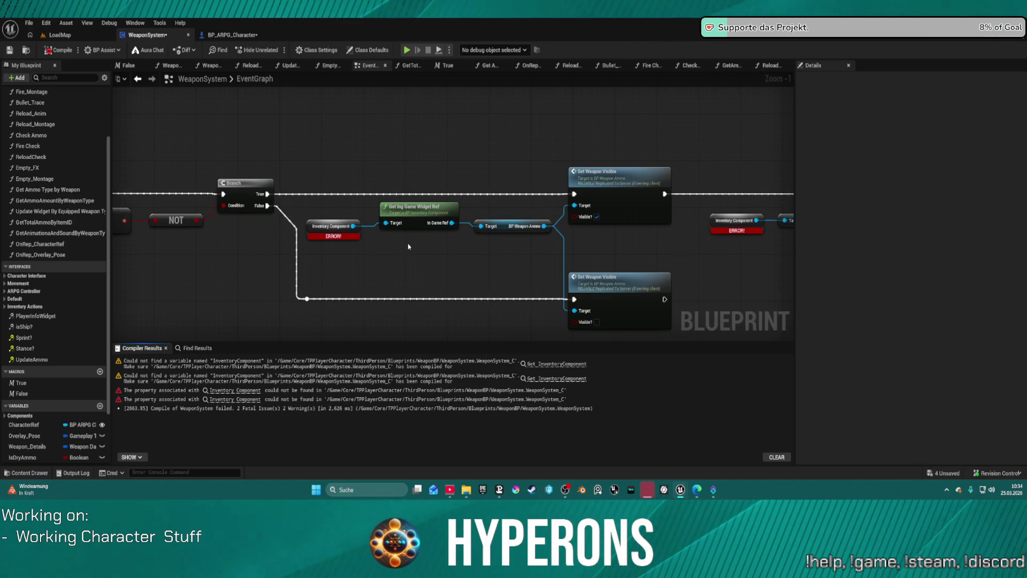
right_click(316, 110)
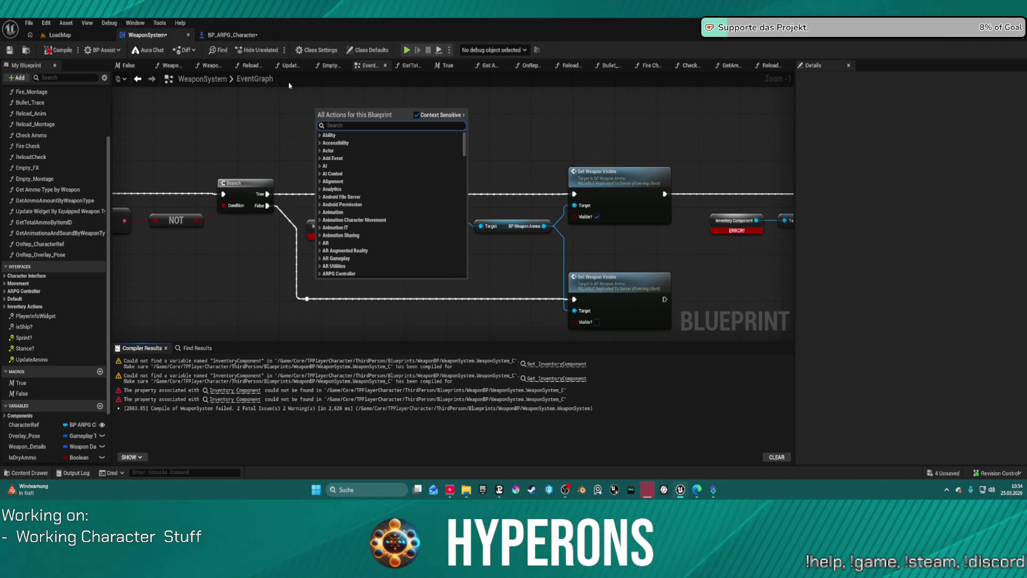
type("chara")
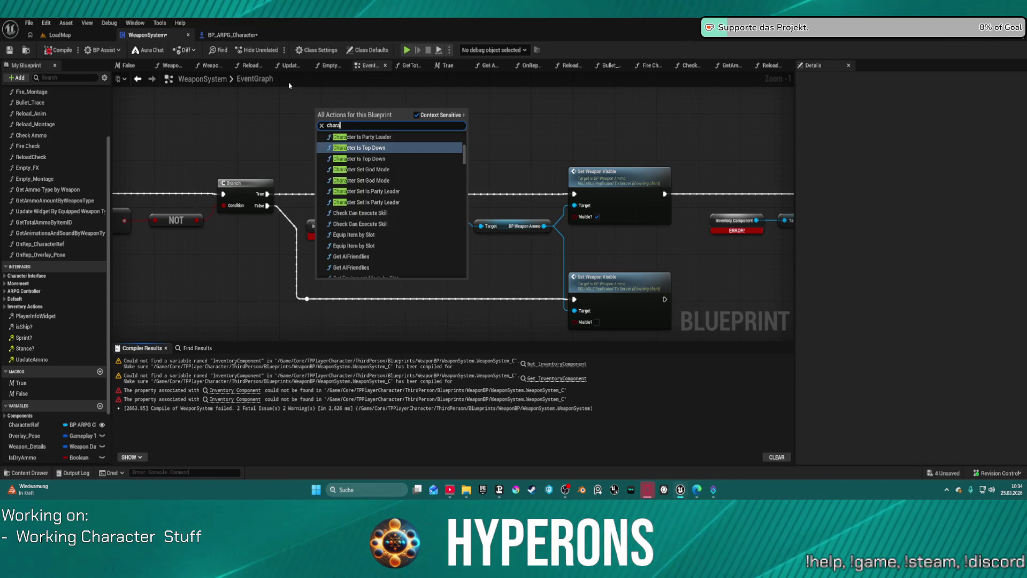
scroll(306, 186, "down", 10)
scroll(434, 223, "down", 10)
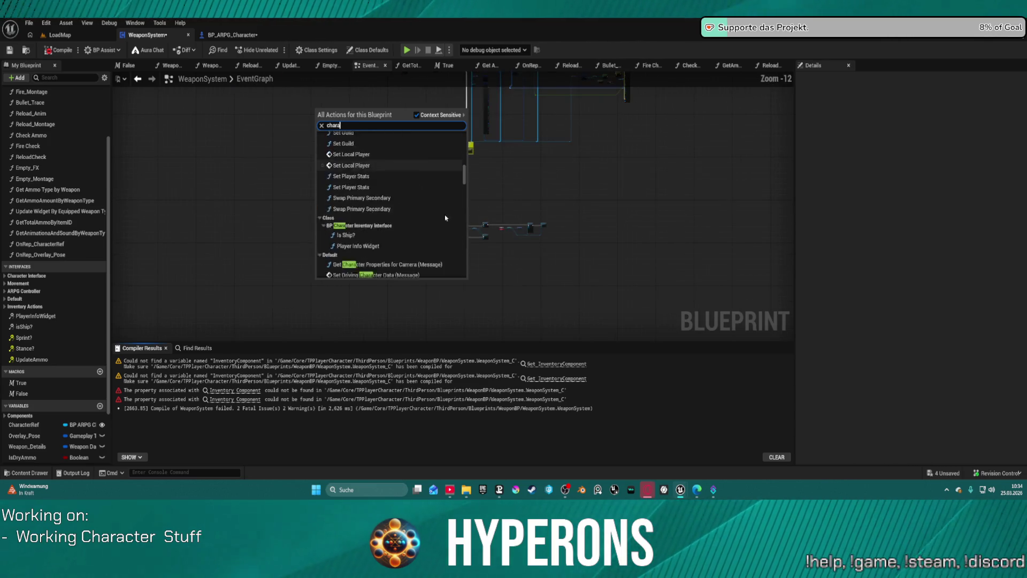
scroll(433, 223, "down", 3)
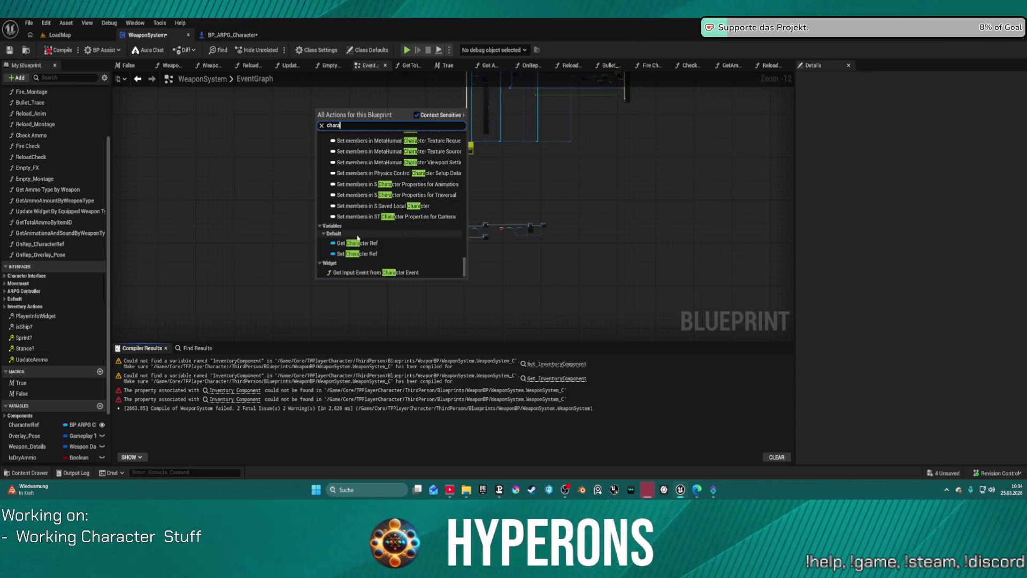
left_click(363, 243)
scroll(464, 209, "up", 13)
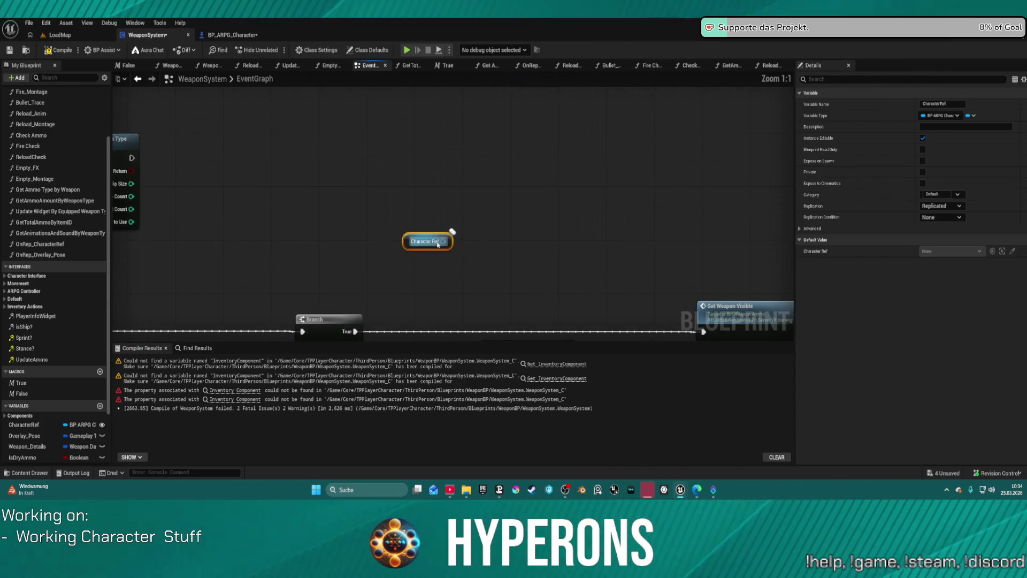
- Add Character Get Inventory Component on Character Ref, wired from Branch True into the widget ref target
left_click_drag(444, 241, 451, 244)
type("invent")
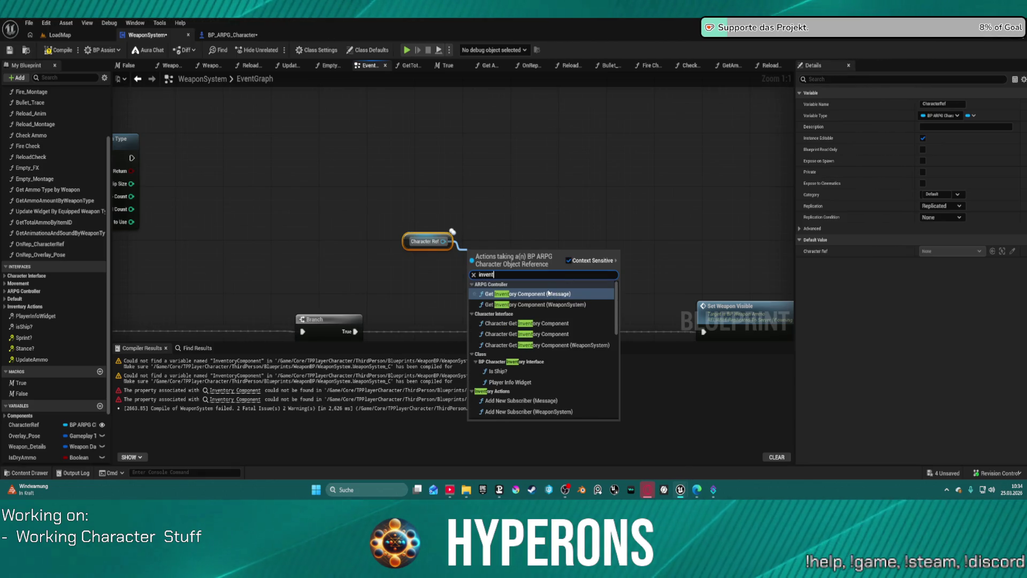
left_click(555, 333)
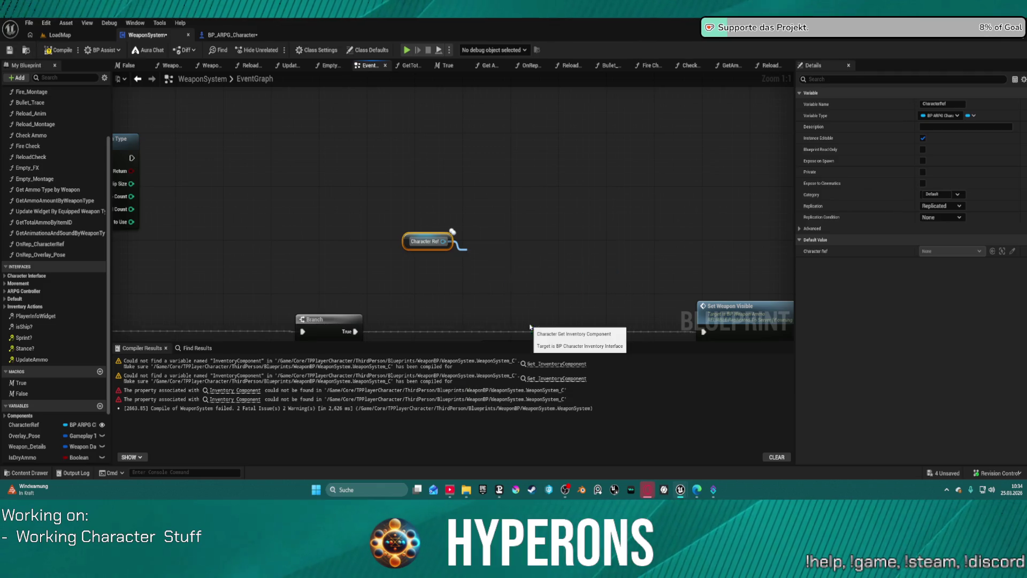
left_click_drag(505, 285, 437, 175)
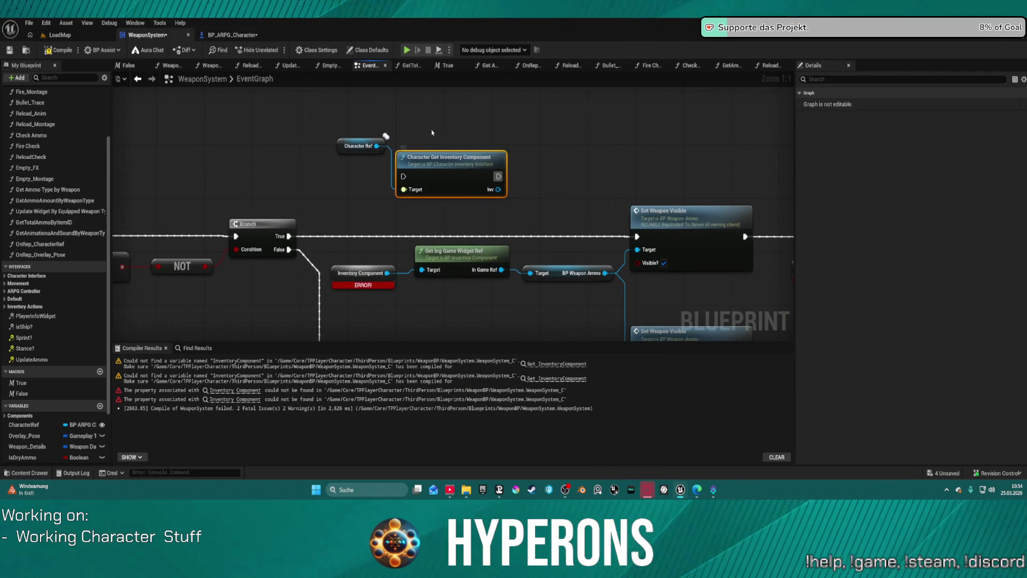
mouse_move(404, 176)
left_mouse_down()
mouse_move(344, 242)
mouse_move(287, 241)
left_mouse_up()
left_click_drag(499, 190, 419, 271)
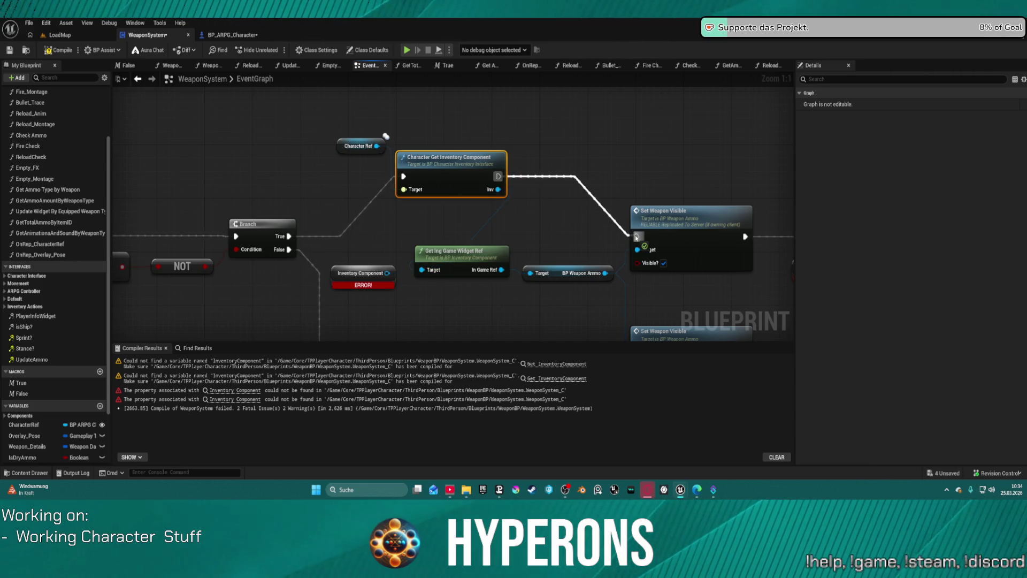
key("f")
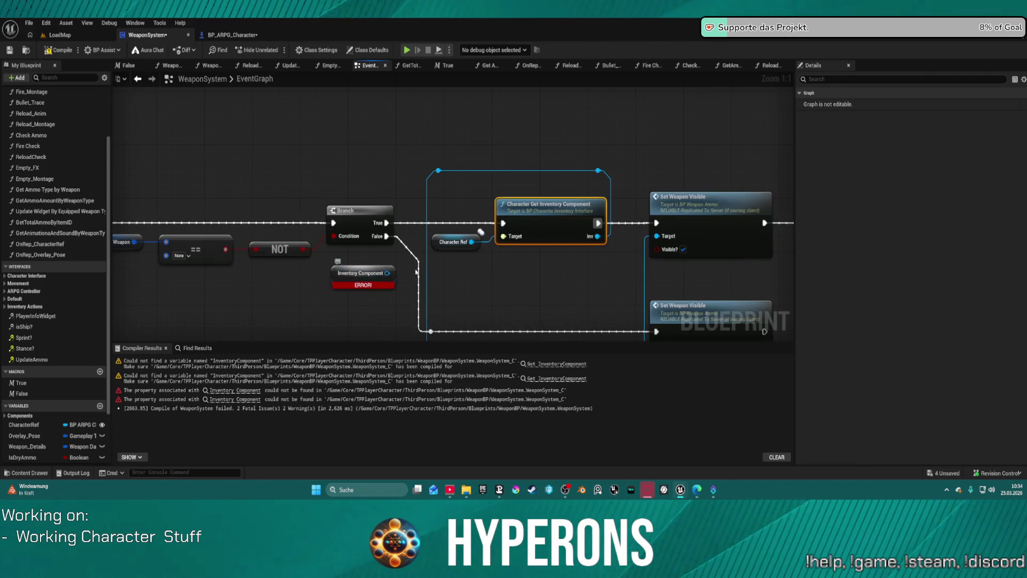
- Delete the erroring Inventory Component node and route the inventory call into Set Weapon Visible
left_click(369, 273)
key("Delete")
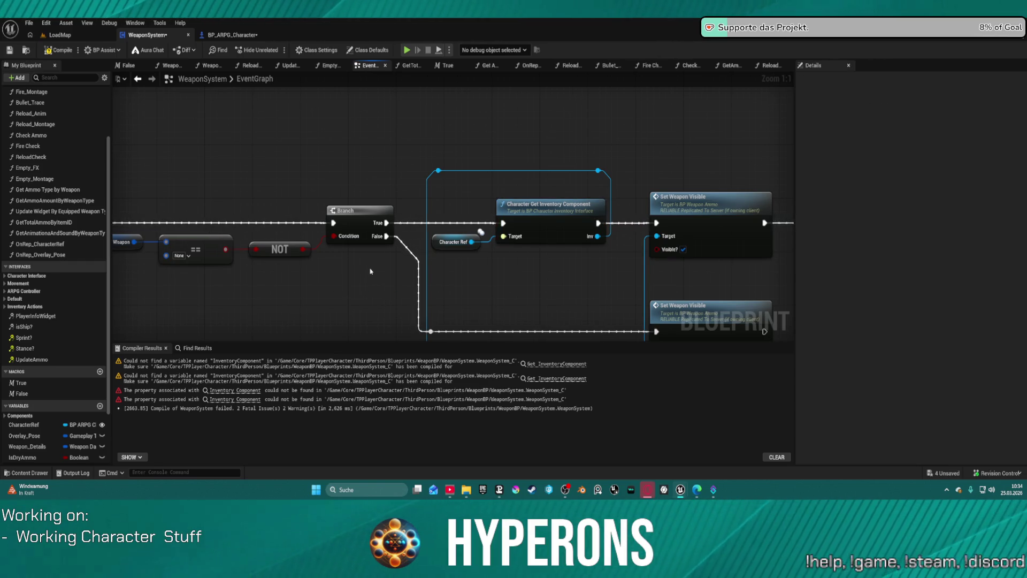
scroll(400, 179, "down", 2)
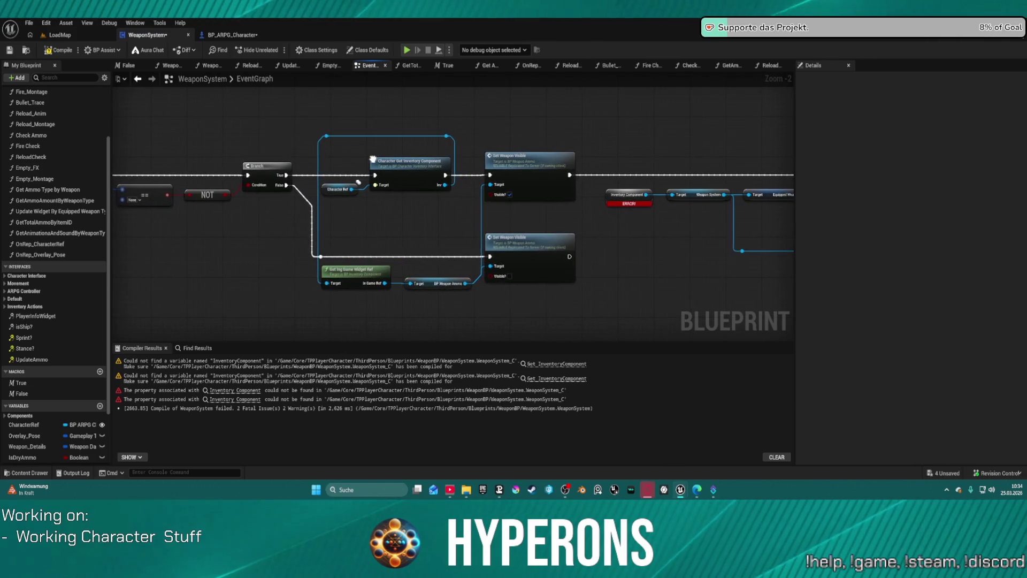
left_click_drag(371, 159, 406, 207)
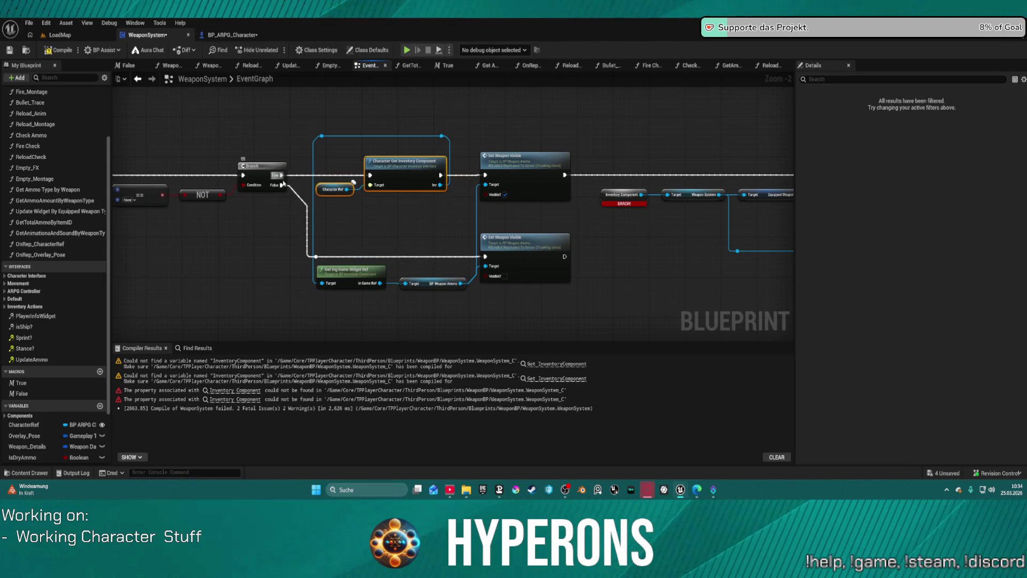
mouse_move(320, 256)
left_mouse_down()
mouse_move(339, 257)
mouse_move(375, 176)
mouse_move(442, 177)
mouse_move(396, 240)
mouse_move(401, 227)
left_mouse_up()
left_click(401, 187)
key("f")
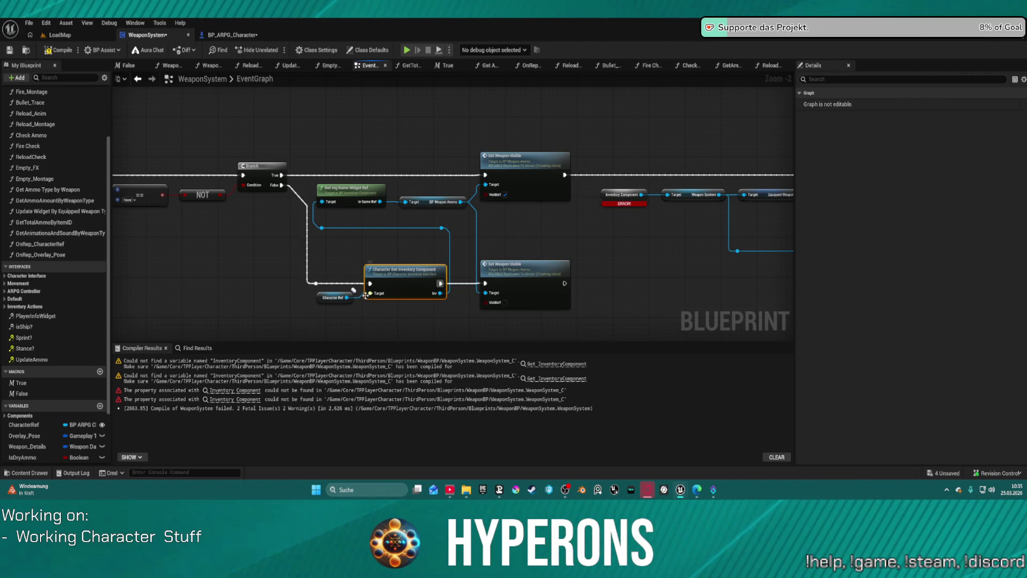
- Rearrange the Character Ref and widget ref nodes, then add a second Character Get Inventory Component
mouse_move(335, 298)
left_mouse_down()
mouse_move(282, 307)
mouse_move(351, 327)
left_mouse_up()
type("inventror")
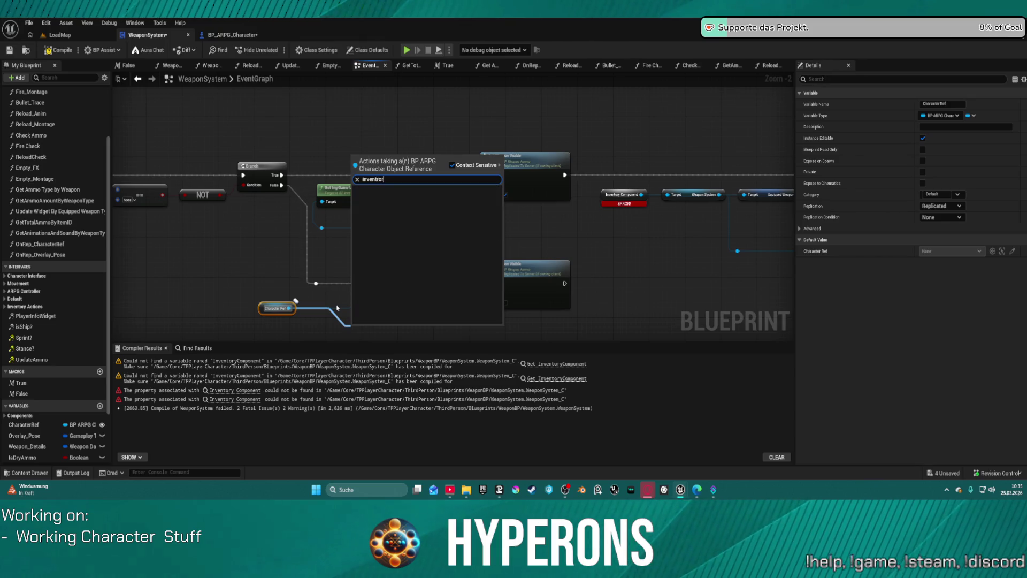
key("BackSpace")
type("ory")
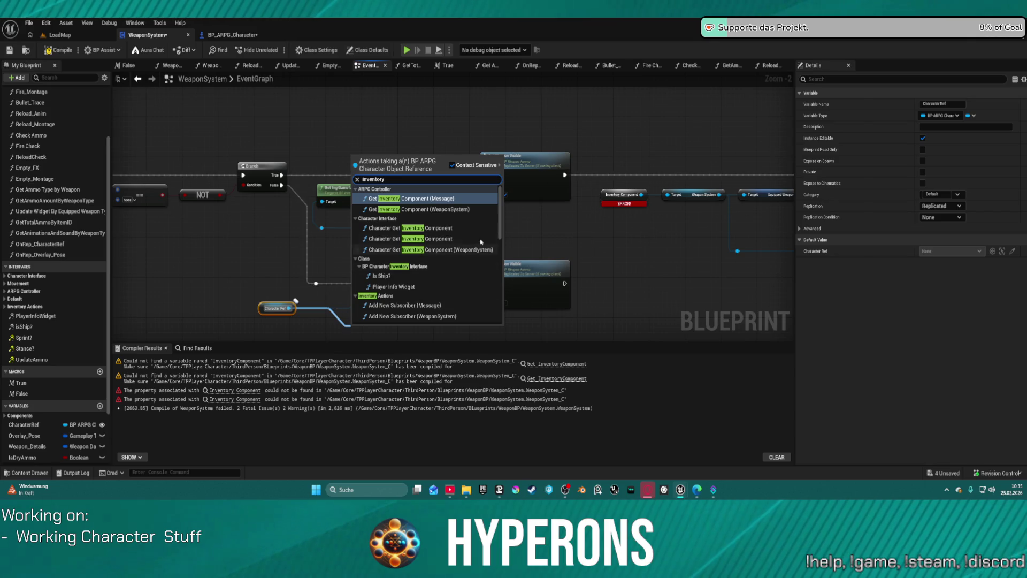
scroll(477, 244, "down", 5)
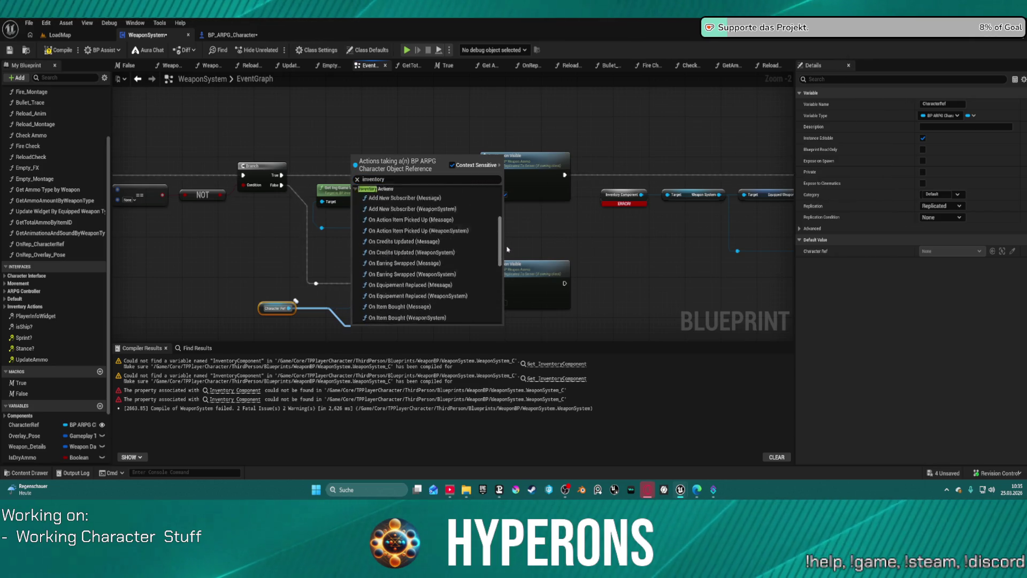
left_click_drag(507, 251, 510, 219)
left_click(512, 200)
left_click_drag(342, 194, 403, 226)
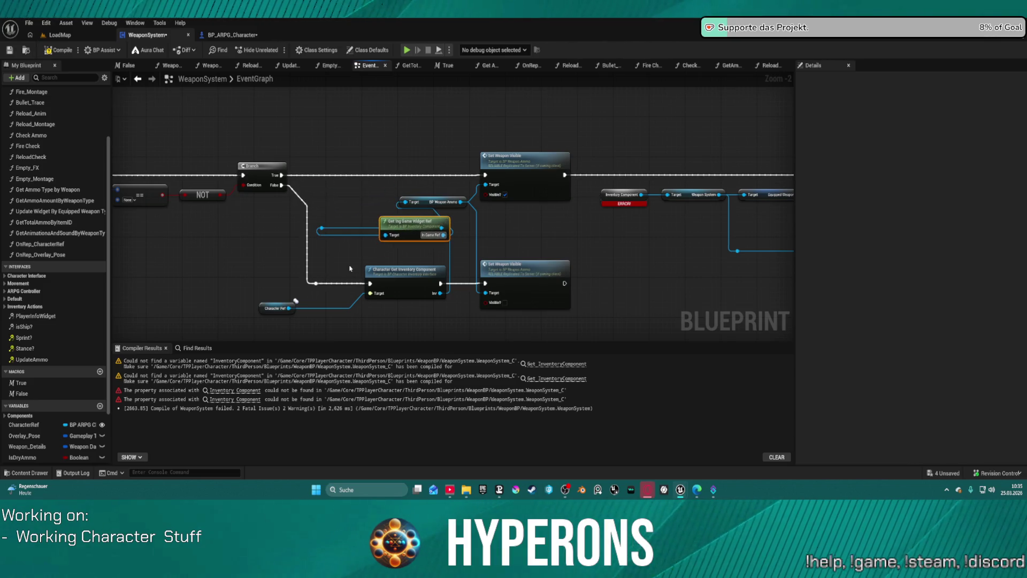
left_click(289, 309)
left_click_drag(292, 309, 356, 321)
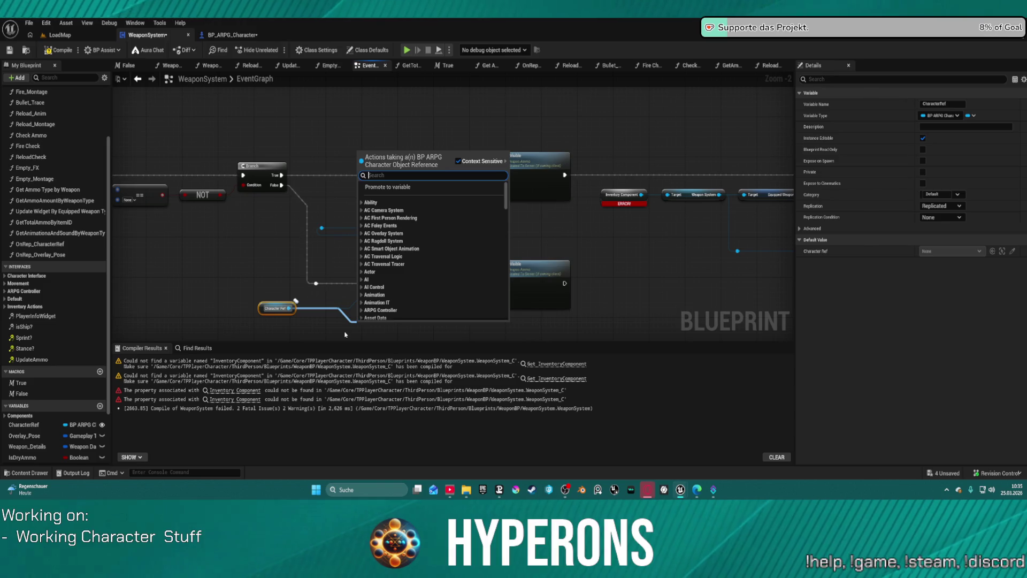
type("invent")
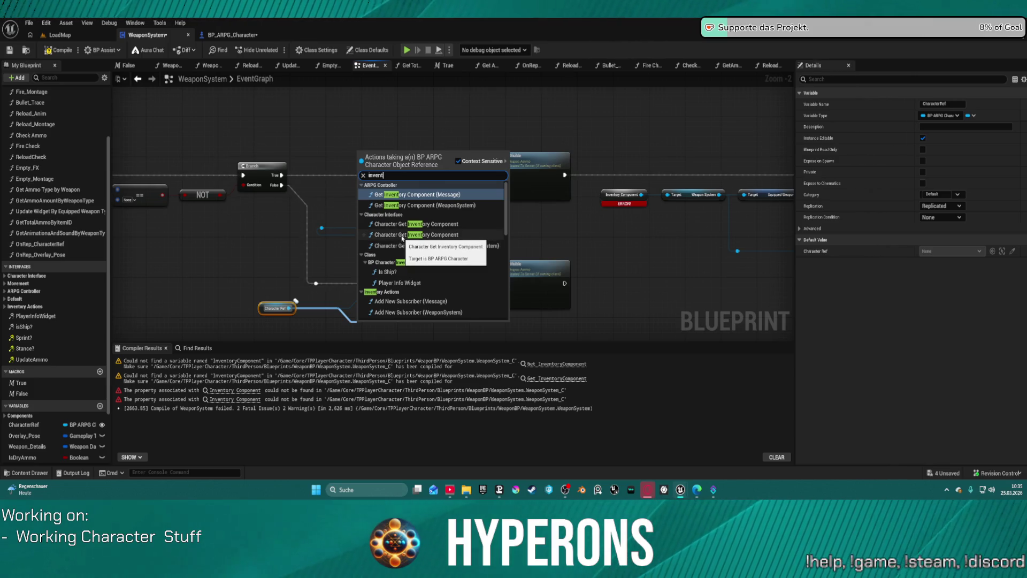
left_click(402, 239)
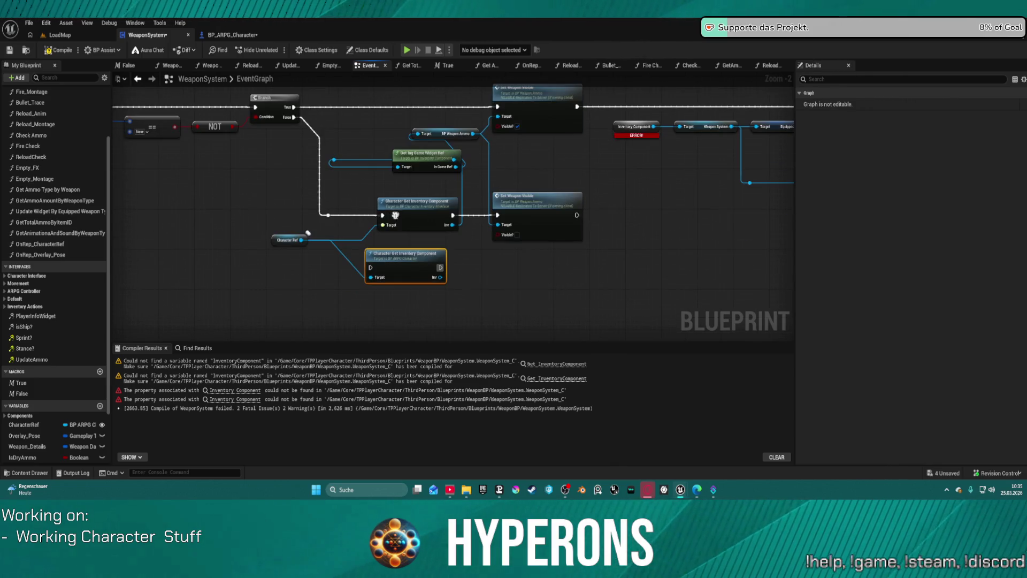
- Remove the redundant inventory call and run Branch False through the inventory call to Set Weapon Visible
left_click_drag(412, 252, 380, 248)
left_click(406, 208)
key("Delete")
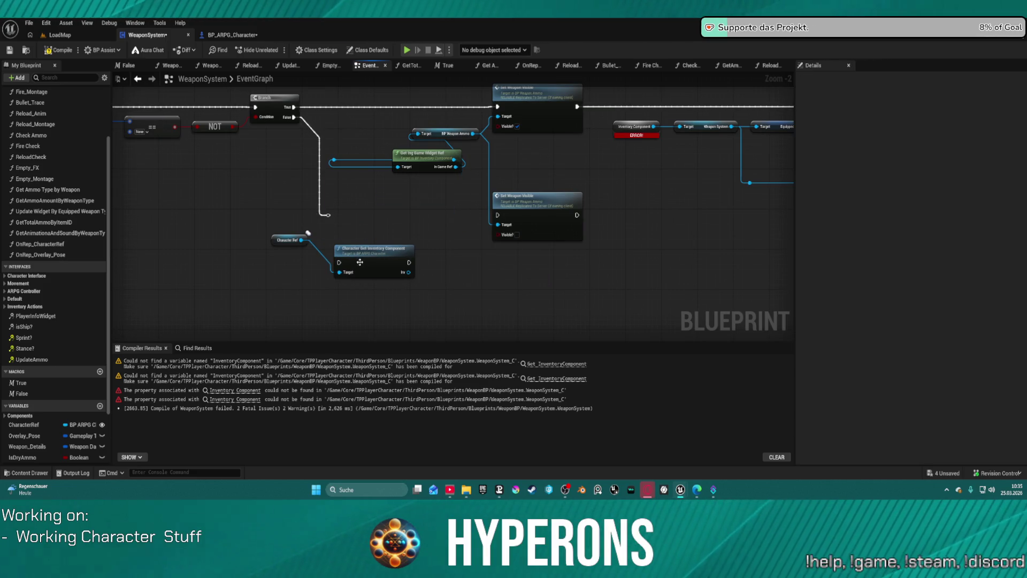
left_click_drag(331, 220, 339, 262)
left_click_drag(409, 262, 498, 217)
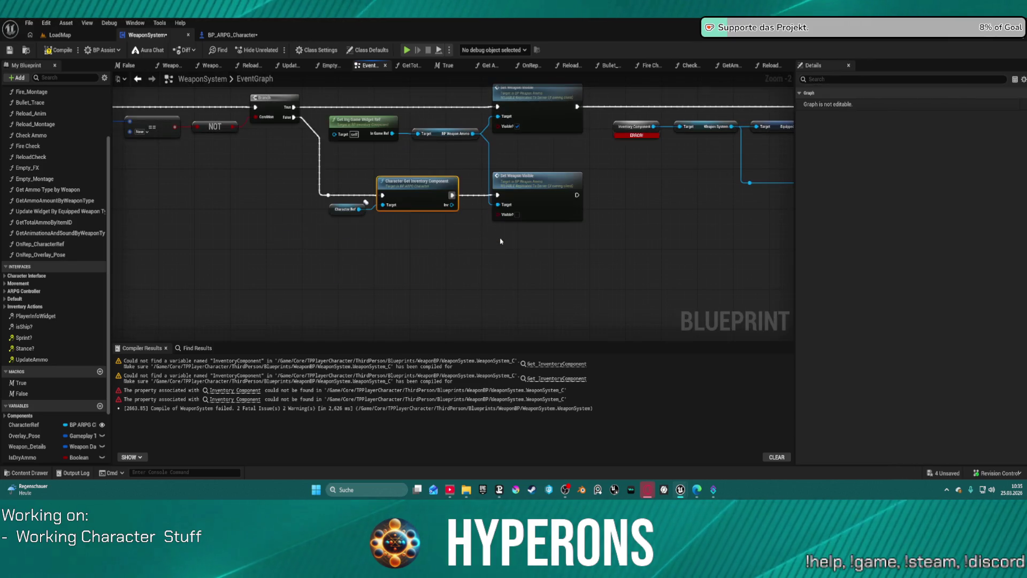
left_click_drag(339, 212, 345, 227)
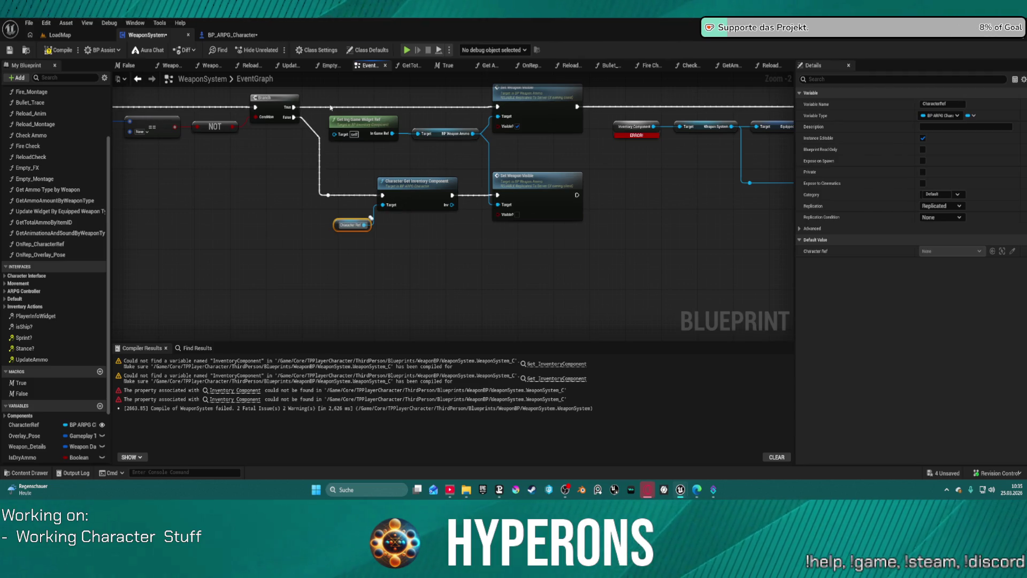
- Paste a copy of the widget ref and Weapon Ammo nodes, fed by the inventory component
mouse_move(331, 117)
left_mouse_down()
mouse_move(437, 146)
mouse_move(431, 140)
left_mouse_up()
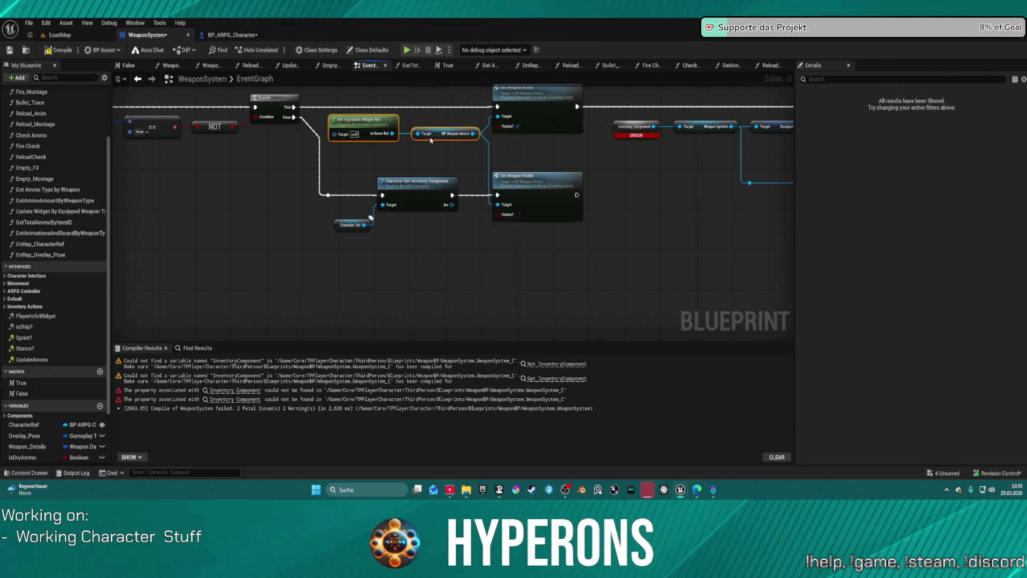
left_click(390, 149)
key("ctrl+v")
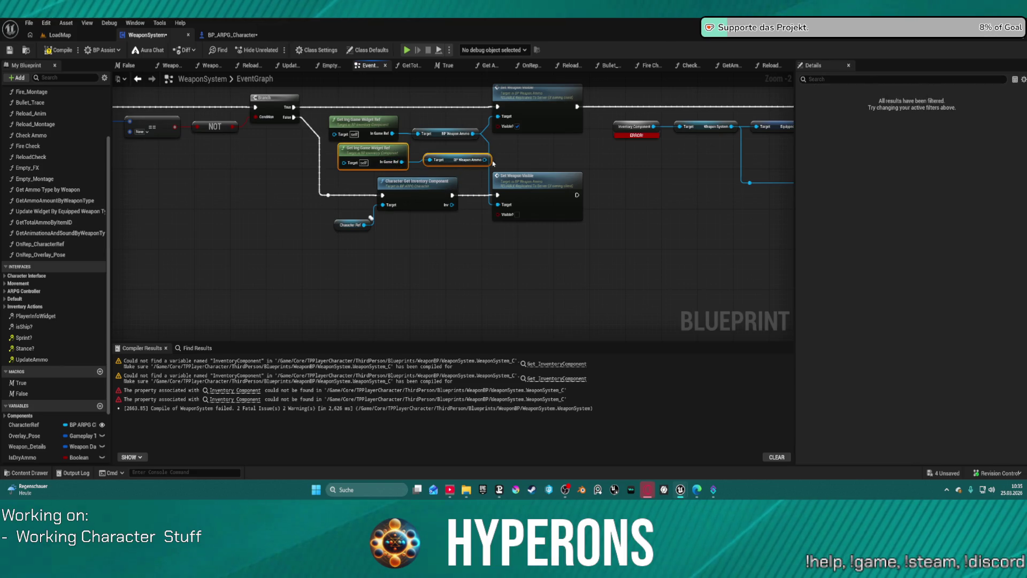
left_click(485, 160)
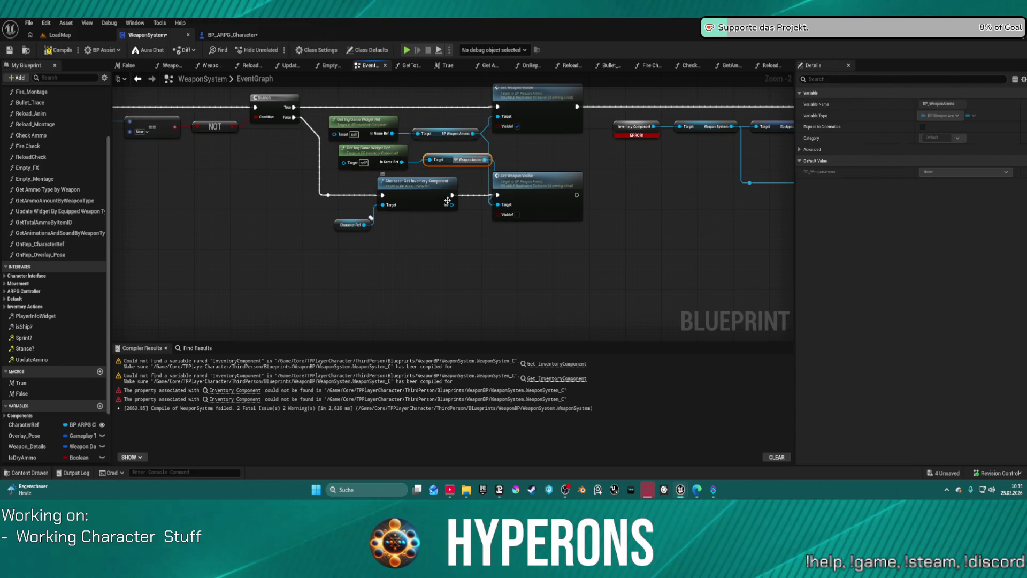
left_click_drag(447, 206, 343, 162)
- Duplicate the inventory-to-ammo chain for Branch True into Set Weapon Visible, then recompile
mouse_move(362, 198)
left_mouse_down()
mouse_move(552, 287)
mouse_move(593, 278)
left_mouse_up()
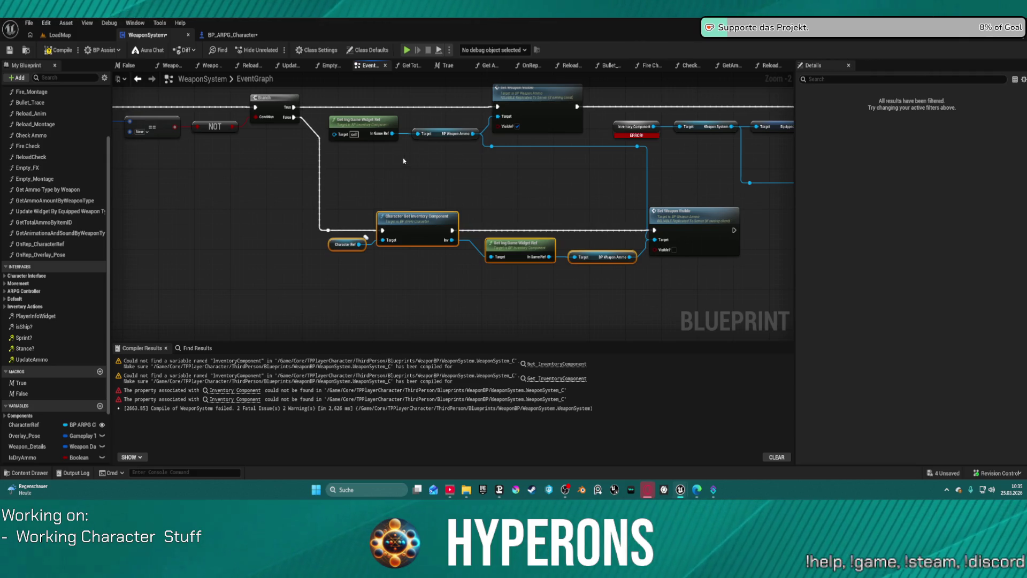
key("ctrl+c")
key("ctrl+v")
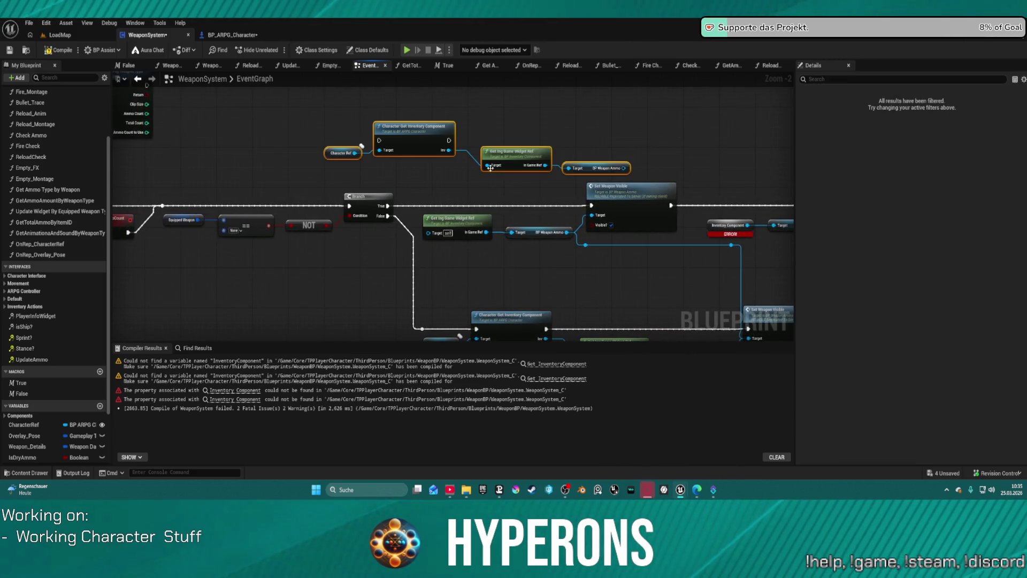
left_click(539, 232)
left_click_drag(592, 215, 624, 169)
left_click_drag(379, 141, 387, 206)
left_click_drag(449, 140, 592, 205)
left_click(586, 234)
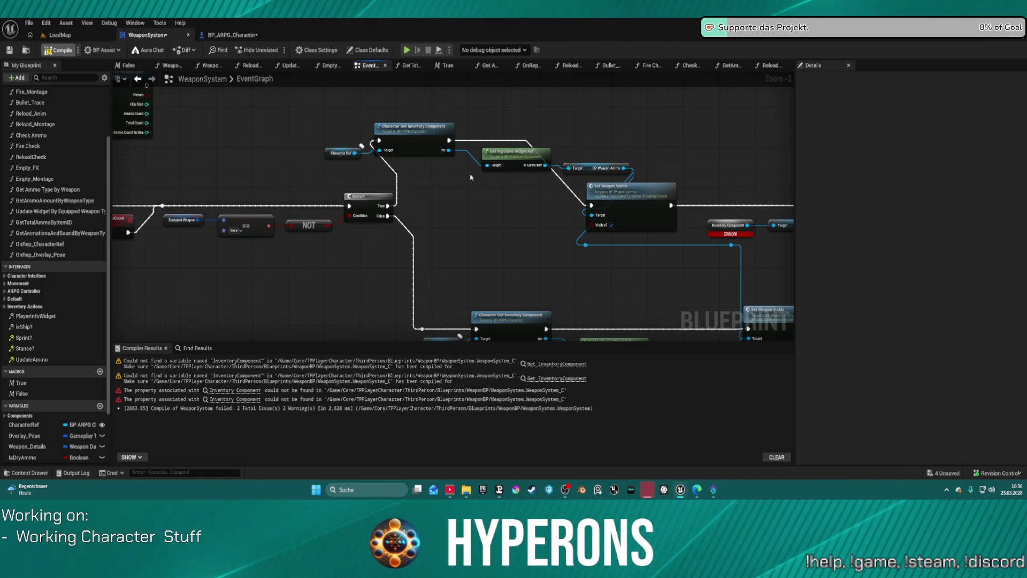
left_click(434, 154)
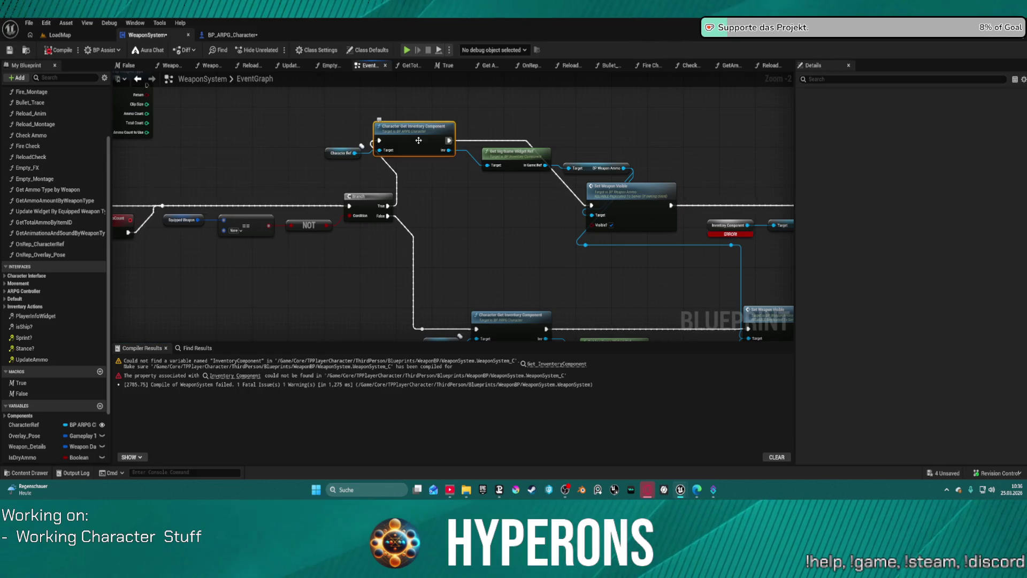
- Connect the inventory component to the Weapon System target and delete the erroring Inventory Component node
key("ctrl+z")
left_click_drag(508, 148, 237, 201)
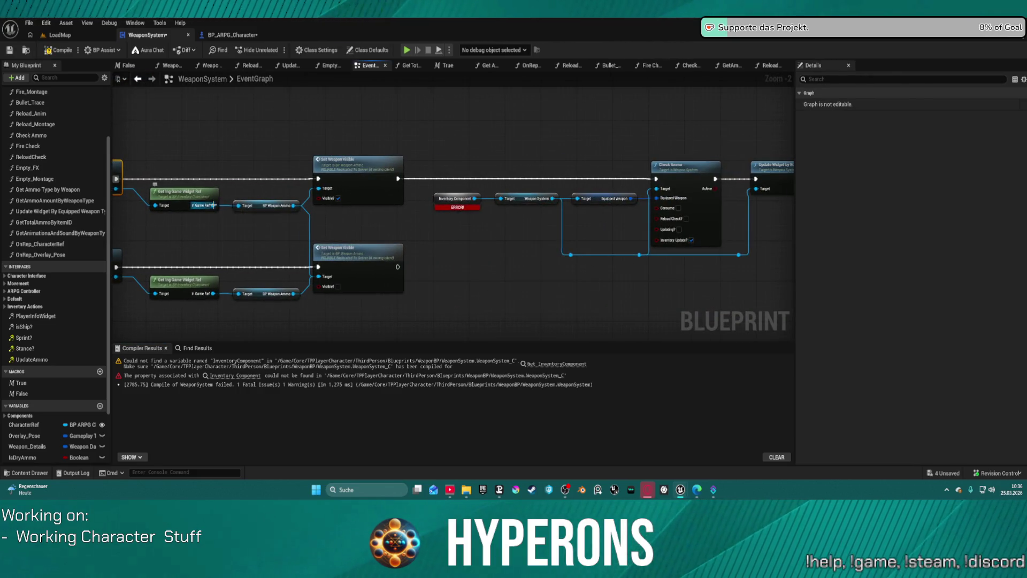
left_click(204, 184)
left_click_drag(119, 183, 509, 198)
left_click(463, 200)
key("Delete")
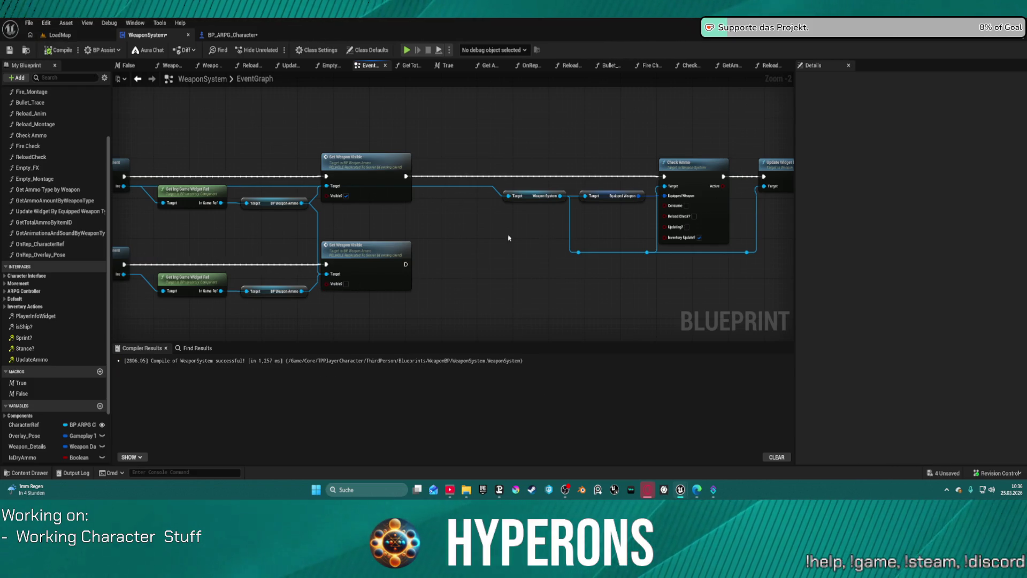
scroll(664, 209, "down", 3)
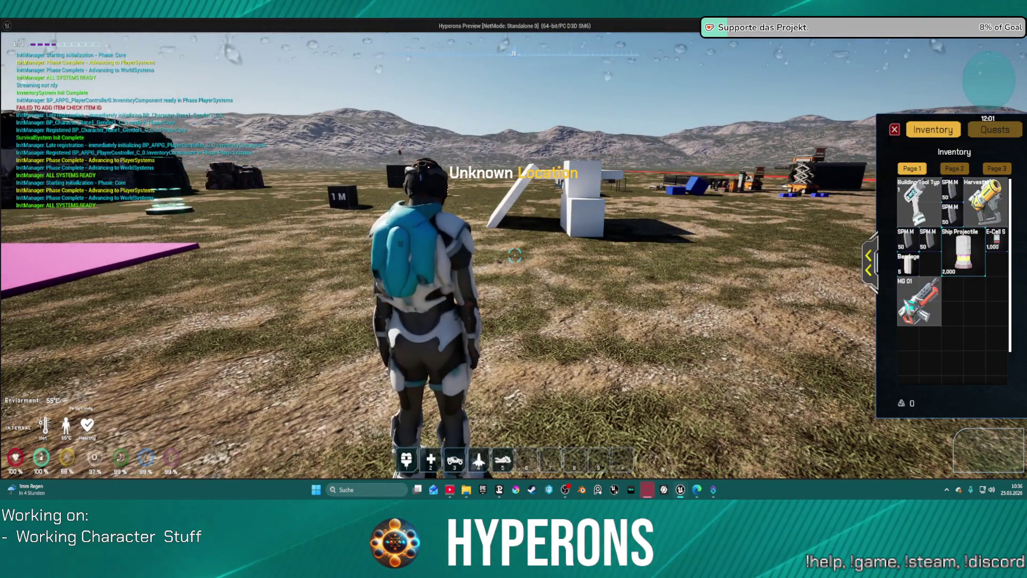
- Equip the MG 01 rifle, close the inventory, reload and fire, then stop play
double_click(917, 302)
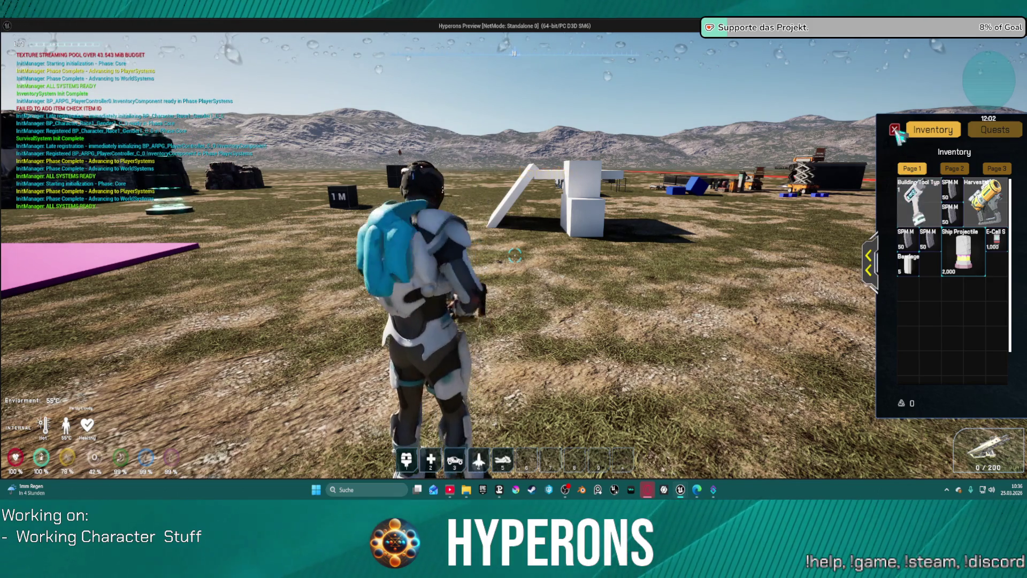
left_click(895, 129)
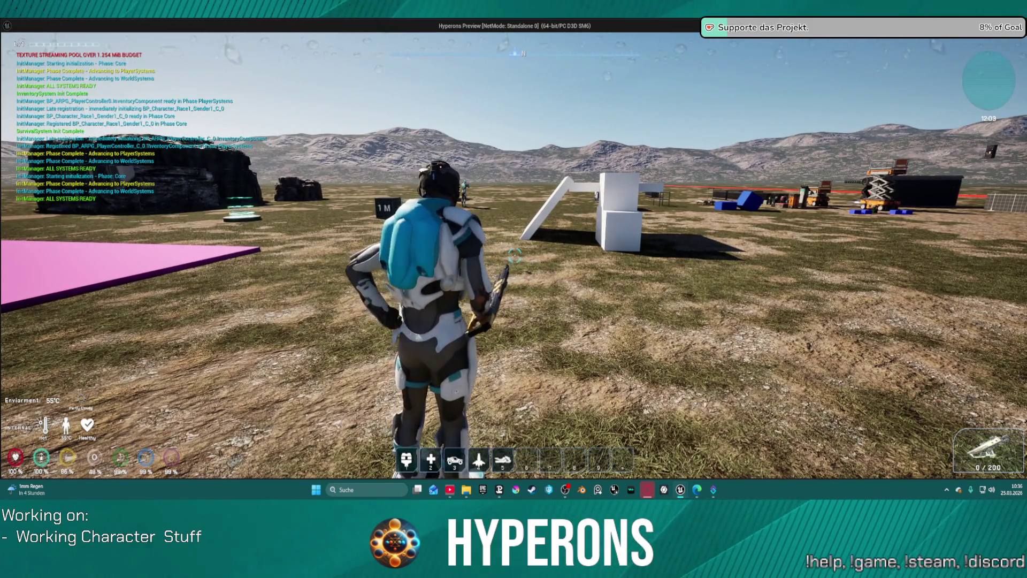
key("r")
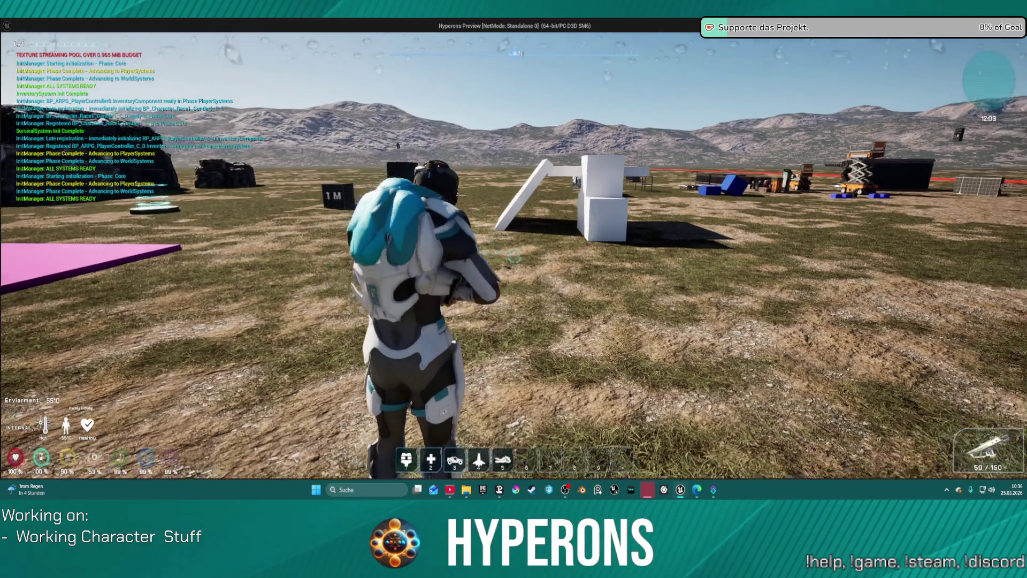
key("h")
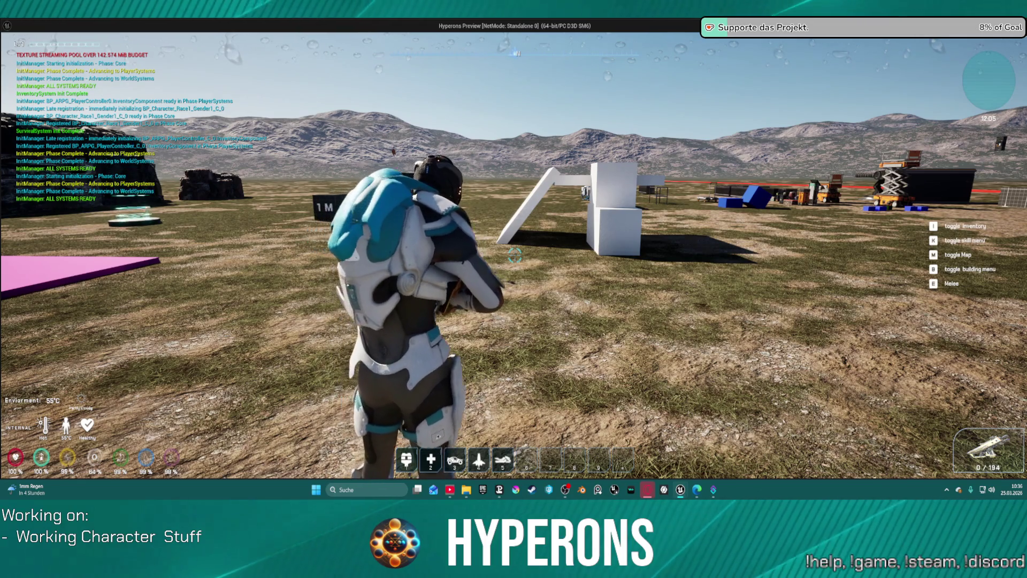
key("s")
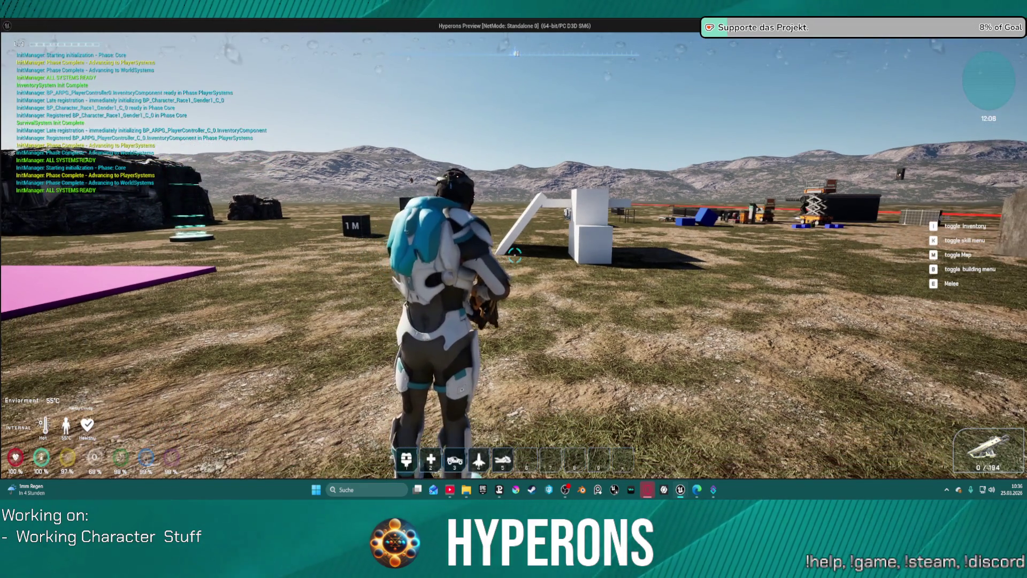
key("Escape")
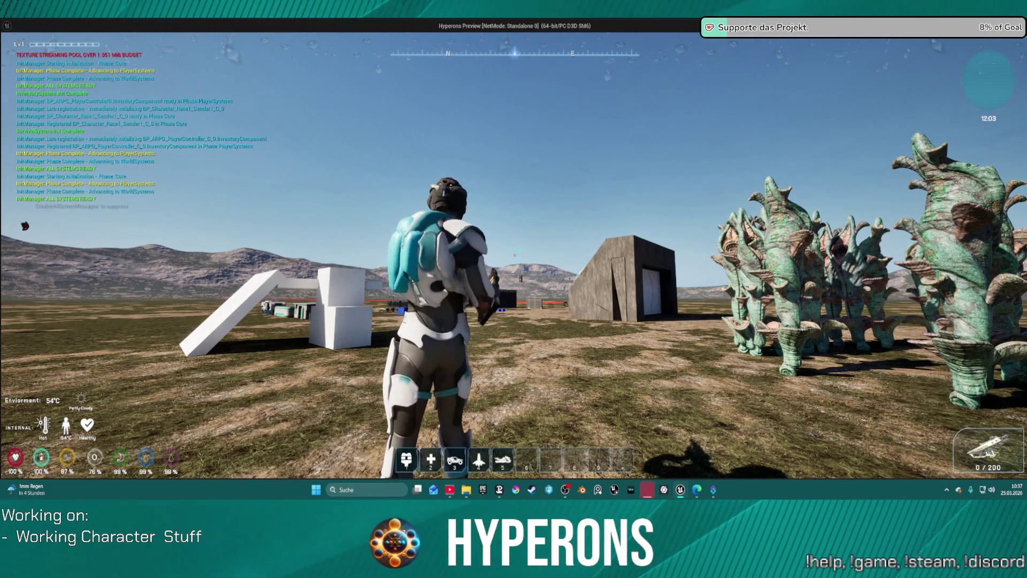
- Reload again, walk to and climb the concrete building wall, then stop play
key("r")
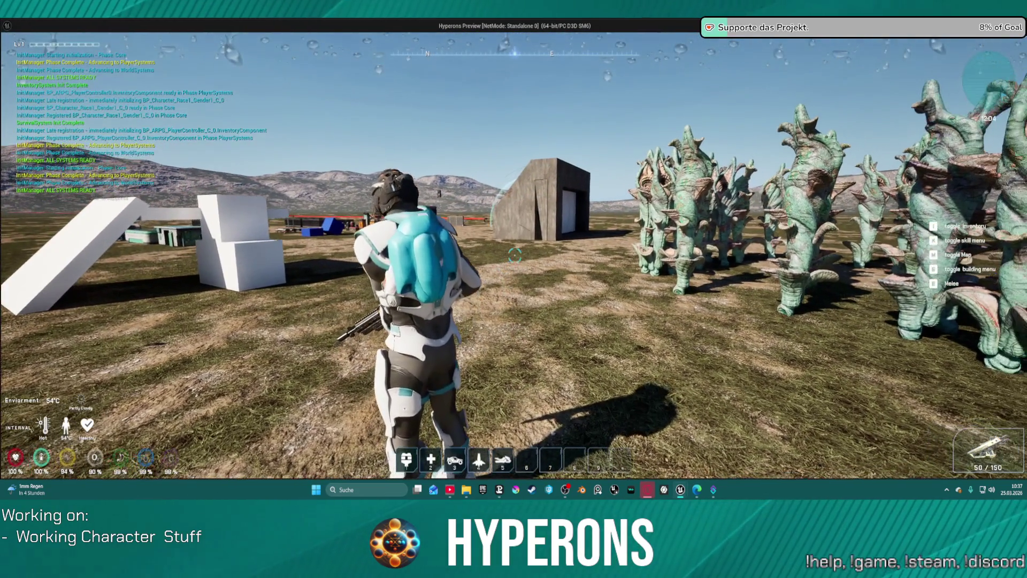
key("w")
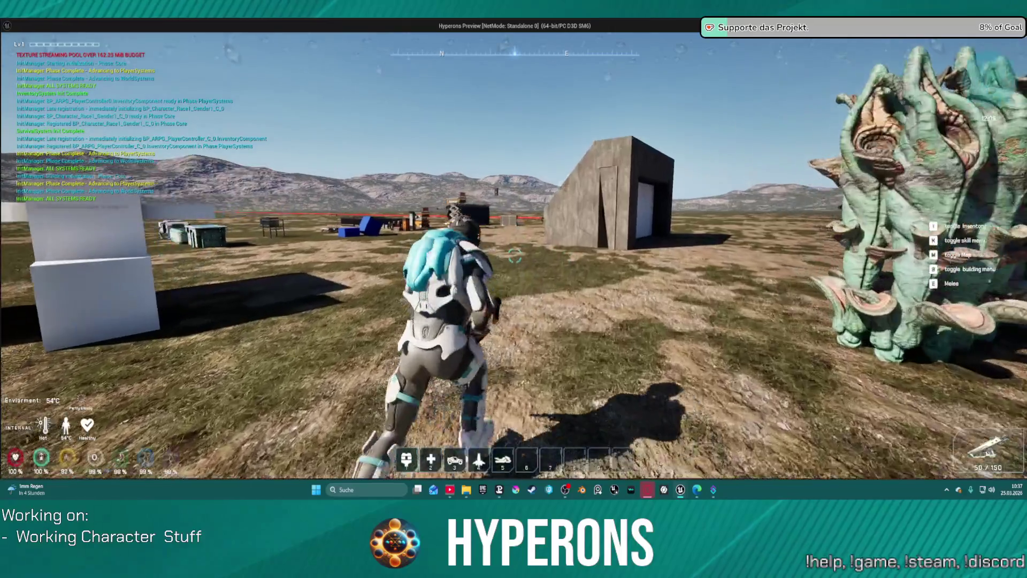
key("space")
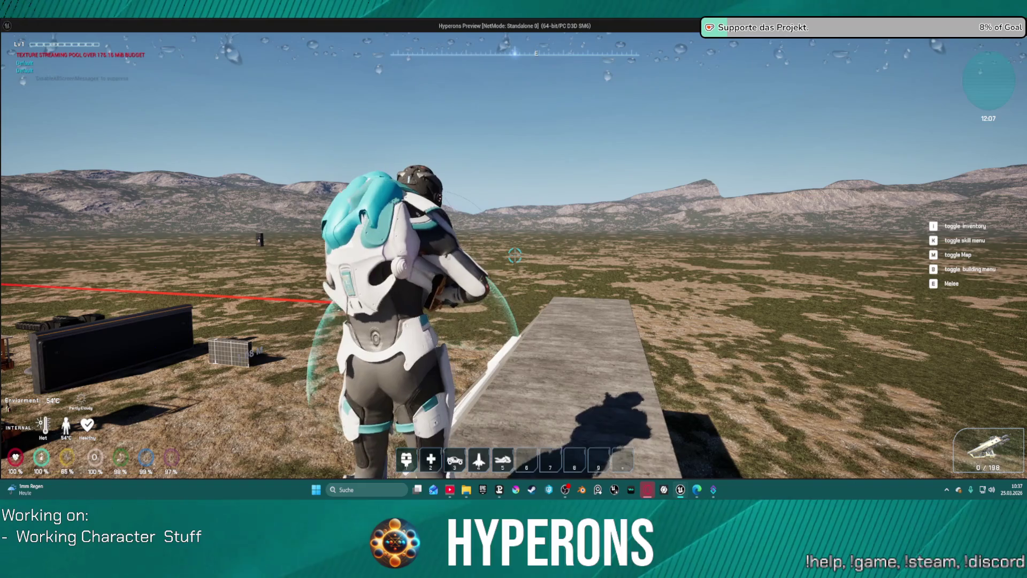
key("Escape")
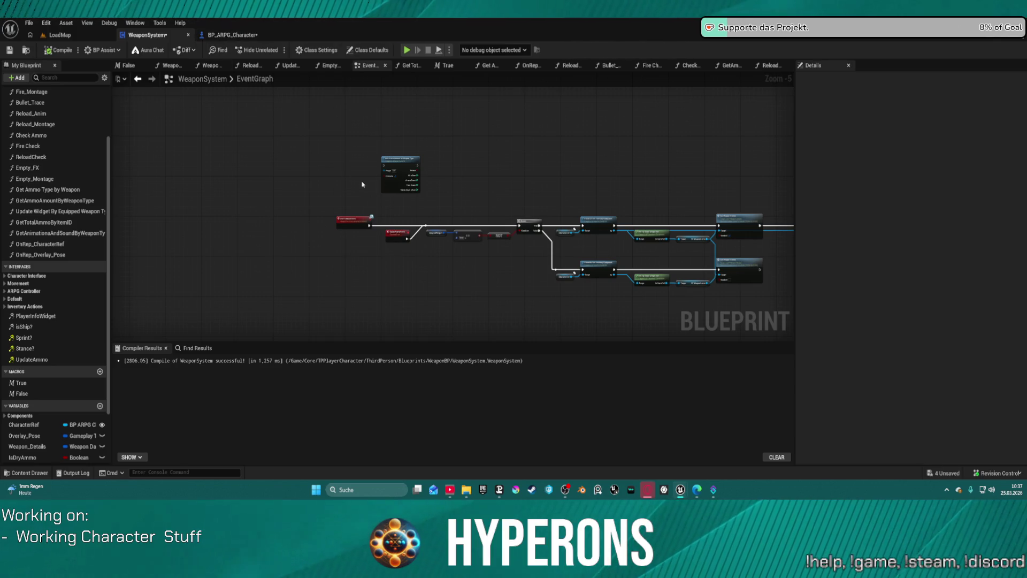
scroll(420, 257, "down", 7)
scroll(404, 231, "up", 10)
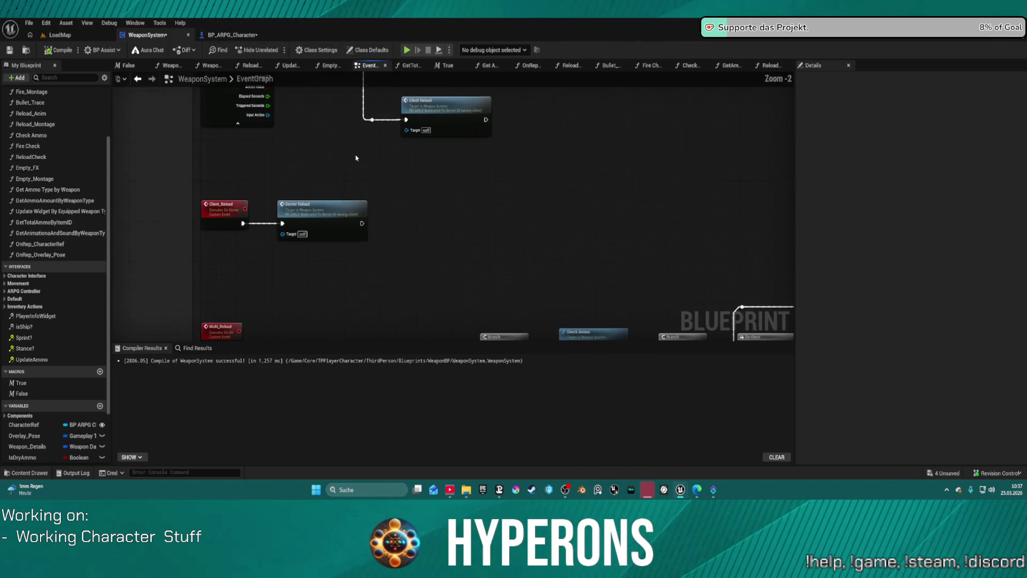
scroll(388, 336, "down", 7)
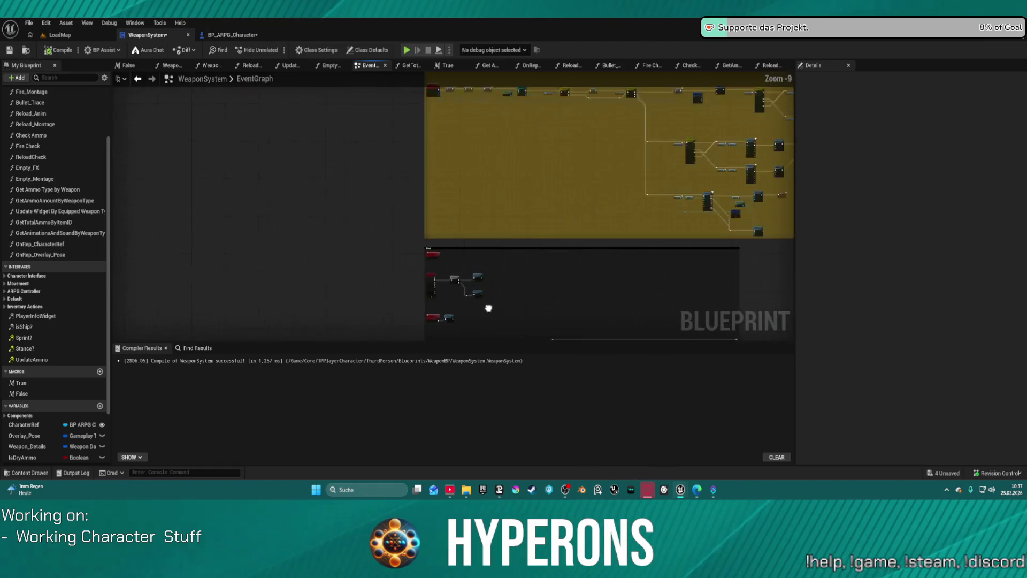
scroll(360, 247, "up", 6)
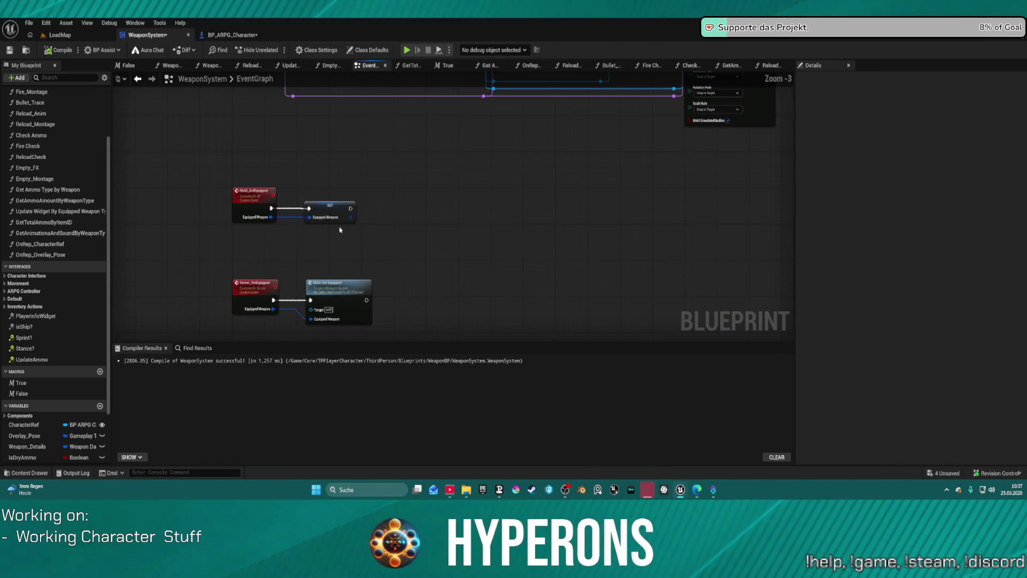
left_click_drag(391, 186, 397, 184)
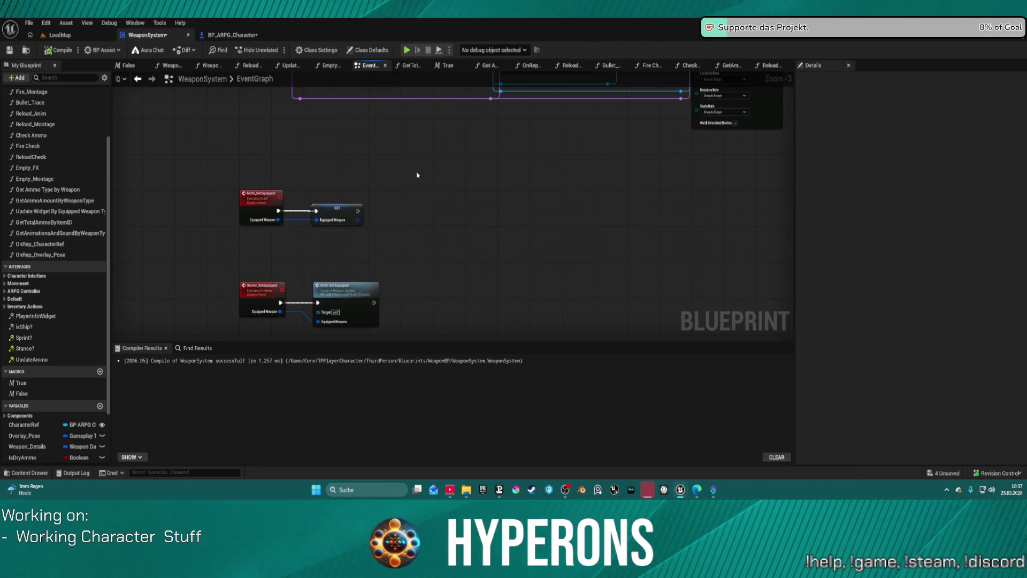
scroll(257, 180, "down", 1)
mouse_move(257, 179)
left_mouse_down()
mouse_move(415, 335)
mouse_move(402, 337)
left_mouse_up()
scroll(430, 146, "up", 3)
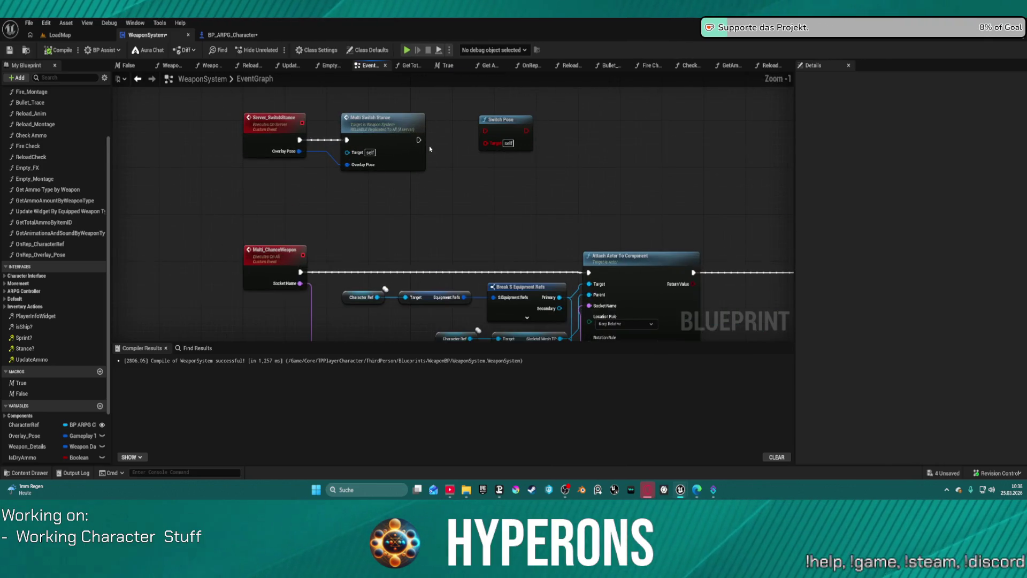
mouse_move(459, 137)
left_mouse_down()
mouse_move(504, 234)
mouse_move(493, 334)
mouse_move(514, 327)
left_mouse_up()
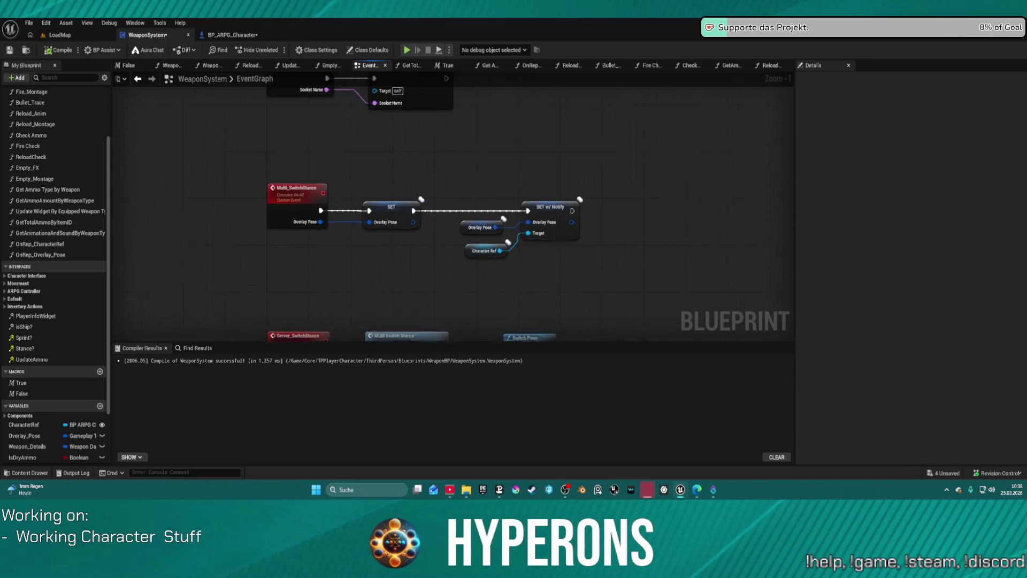
left_click_drag(525, 243, 573, 191)
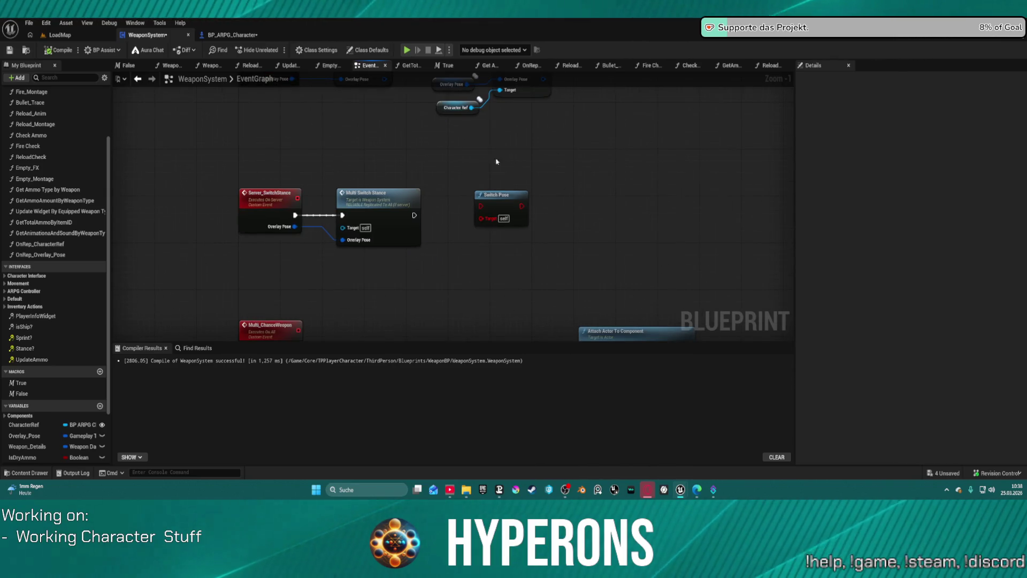
scroll(535, 216, "down", 2)
left_click_drag(585, 298, 601, 305)
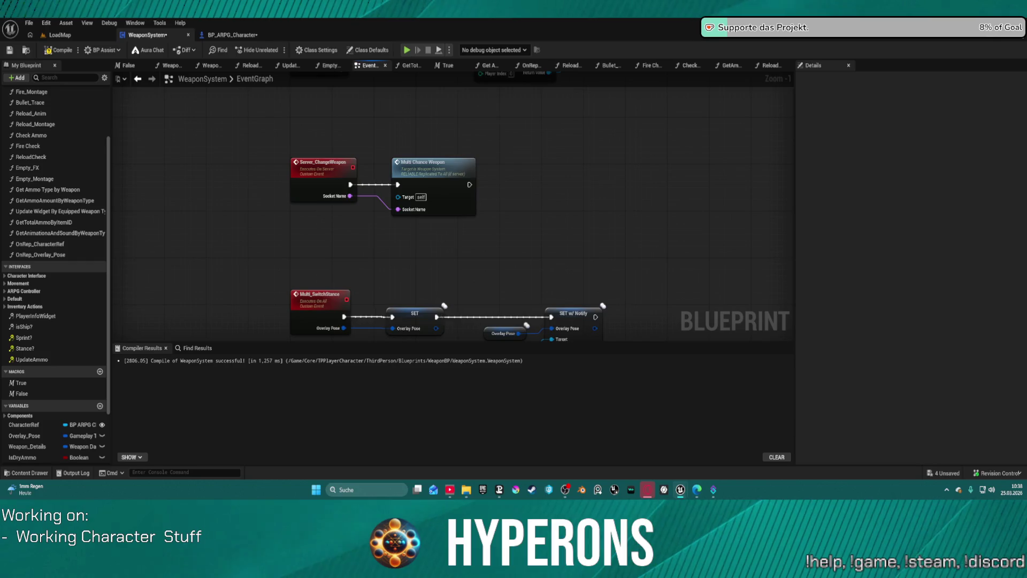
scroll(447, 168, "down", 1)
mouse_move(421, 260)
left_mouse_down()
mouse_move(249, 161)
mouse_move(447, 168)
left_mouse_up()
scroll(363, 136, "up", 2)
mouse_move(534, 174)
left_mouse_down()
mouse_move(477, 200)
mouse_move(63, 191)
left_mouse_up()
left_click_drag(214, 198, 240, 202)
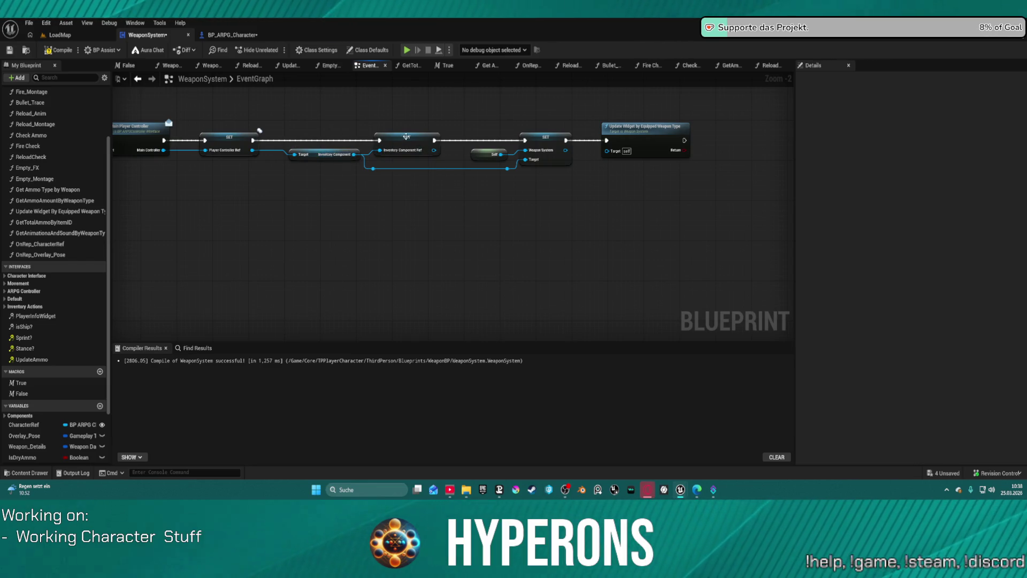
left_click(406, 136)
scroll(407, 136, "down", 4)
scroll(558, 118, "up", 3)
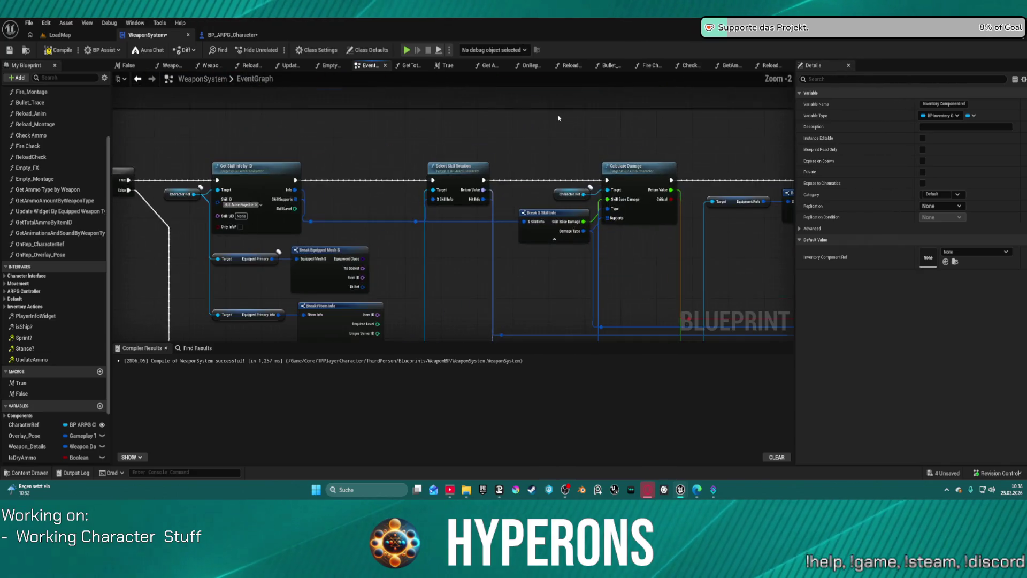
scroll(530, 239, "down", 2)
scroll(530, 239, "up", 3)
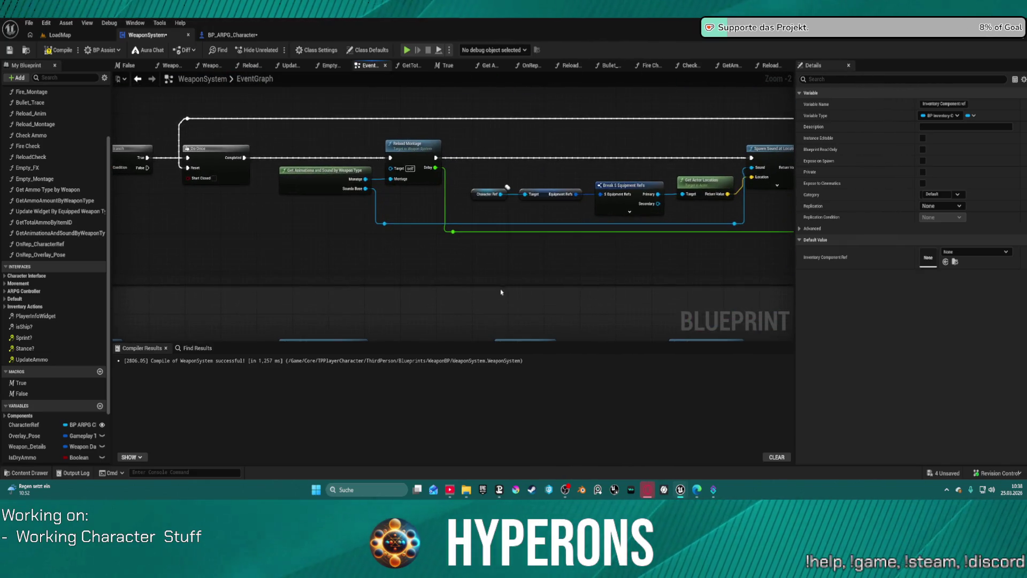
scroll(449, 204, "down", 4)
left_click_drag(417, 147, 410, 126)
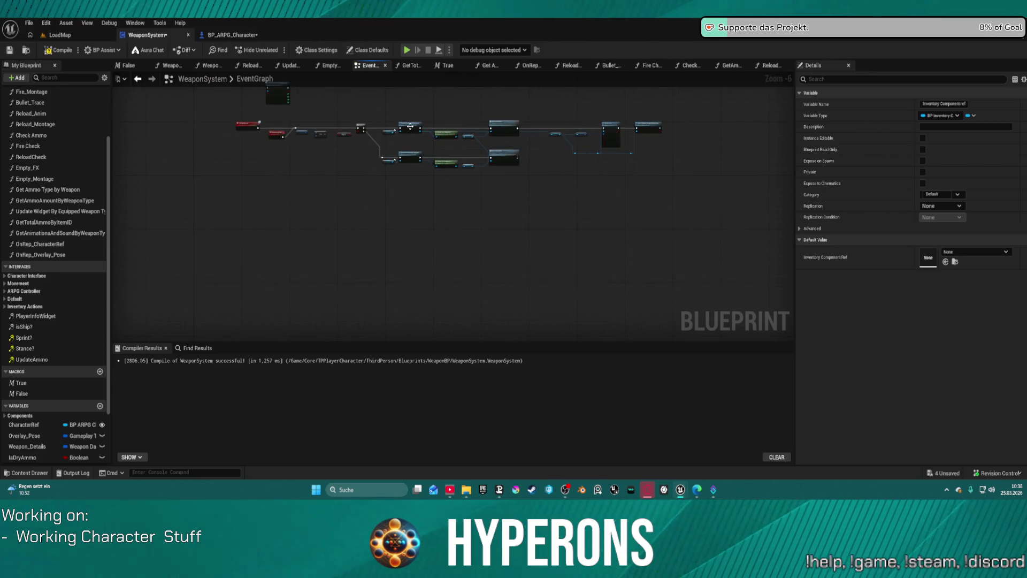
scroll(410, 126, "up", 5)
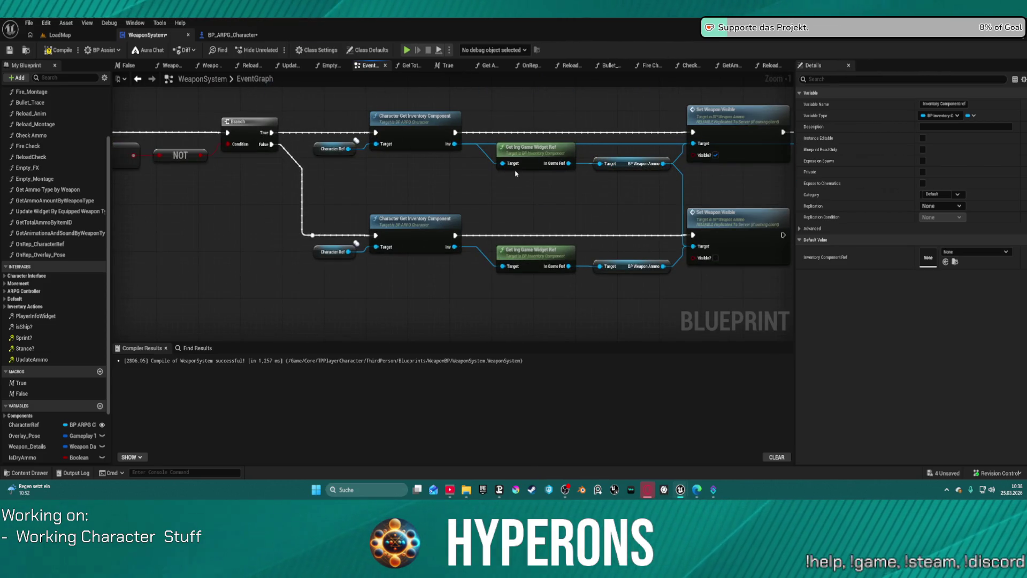
- Wire an Inventory Component Ref getter into both Target pins and delete the old Get Inventory Component nodes
left_click_drag(500, 168, 448, 179)
type("invent")
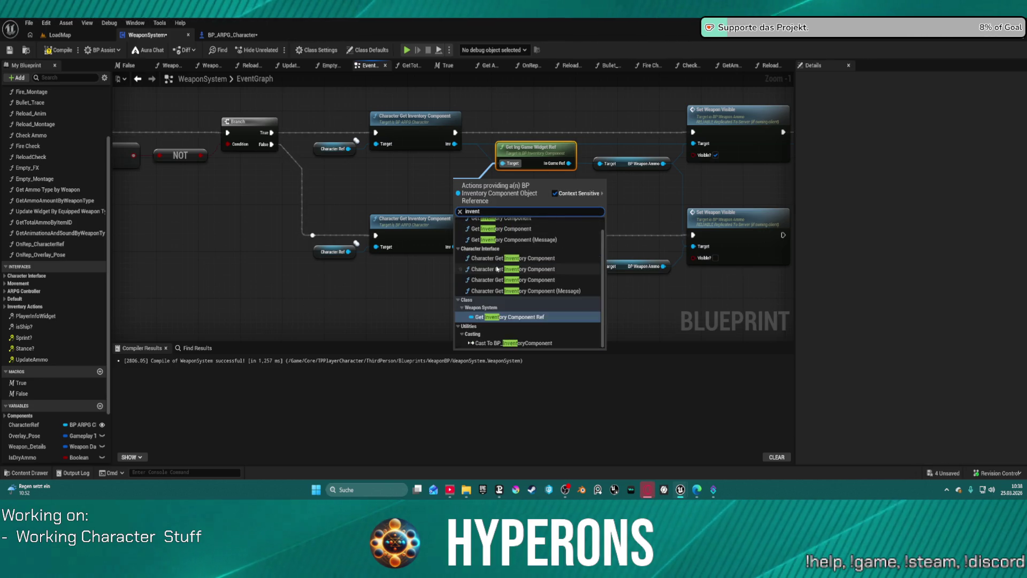
left_click(524, 317)
mouse_move(504, 182)
left_mouse_down()
mouse_move(517, 214)
mouse_move(505, 269)
left_mouse_up()
left_click_drag(299, 105, 403, 271)
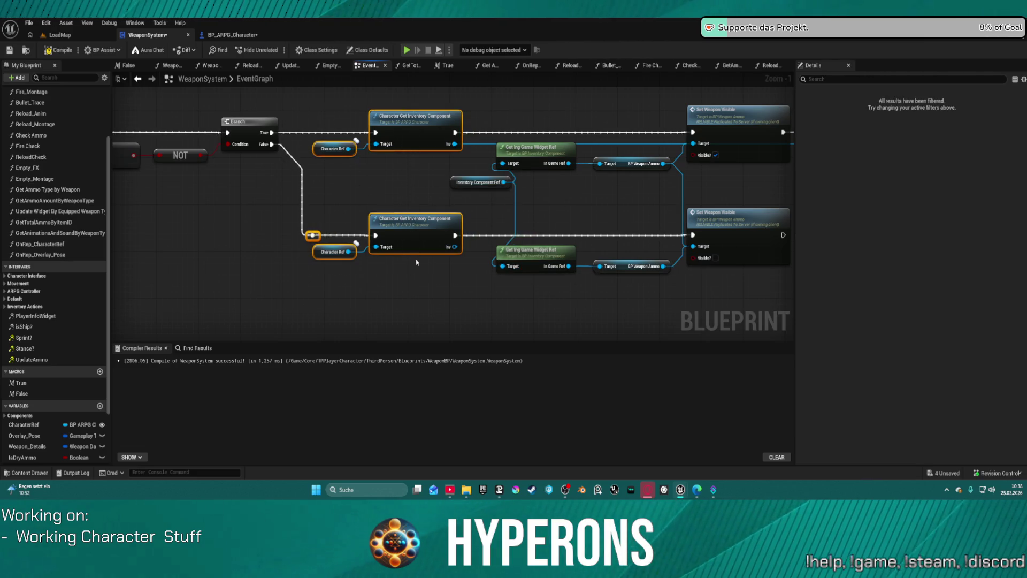
left_click(328, 112)
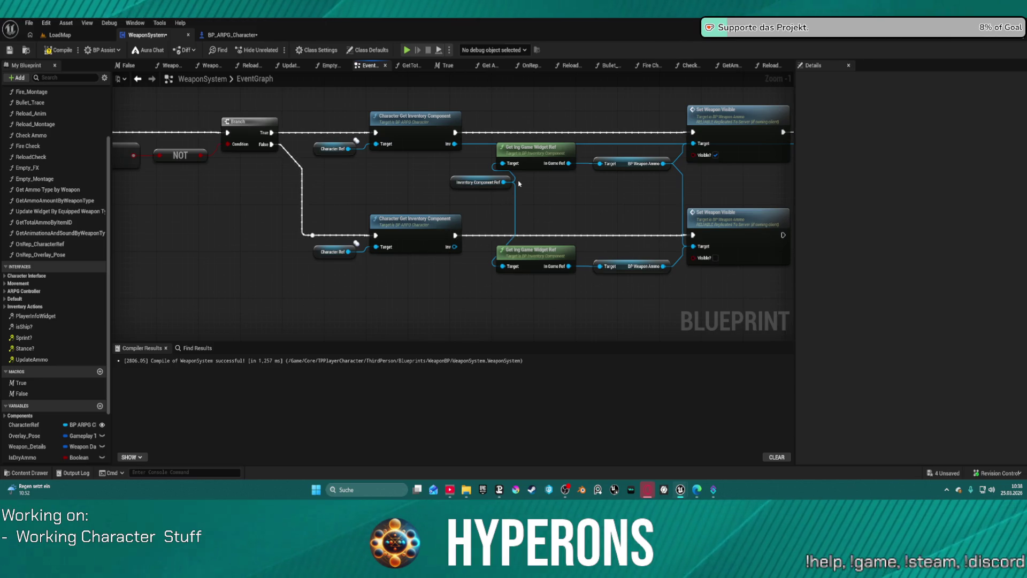
mouse_move(503, 183)
left_mouse_down()
mouse_move(786, 182)
mouse_move(622, 157)
left_mouse_up()
left_click_drag(280, 111, 355, 268)
key("Delete")
- Reconnect Branch True and False to the Set Weapon Visible nodes and inspect Update Widget by Equipped Weapon Type
left_click_drag(248, 237, 630, 237)
left_click_drag(630, 135, 208, 135)
scroll(654, 126, "down", 1)
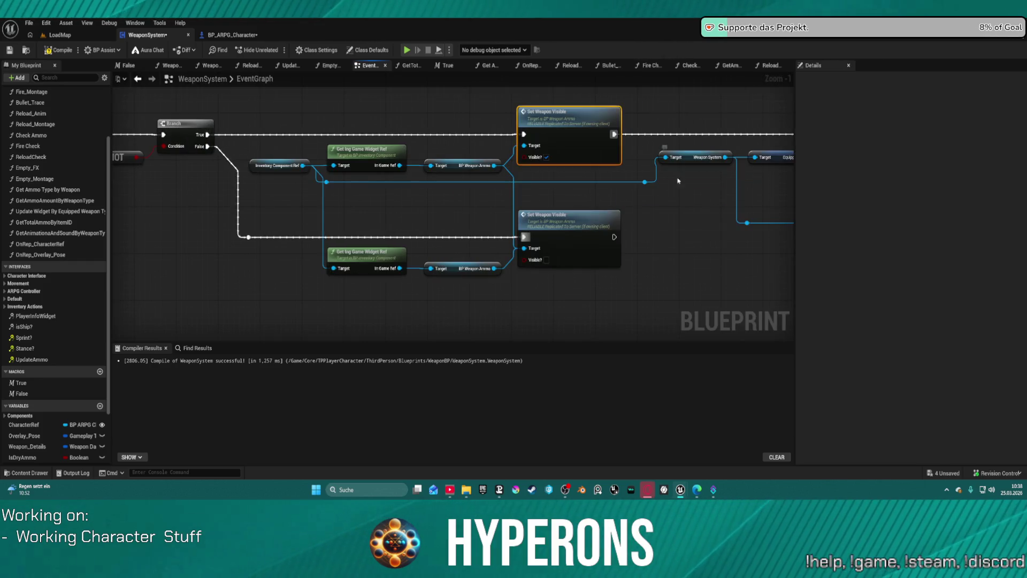
left_click_drag(655, 126, 321, 159)
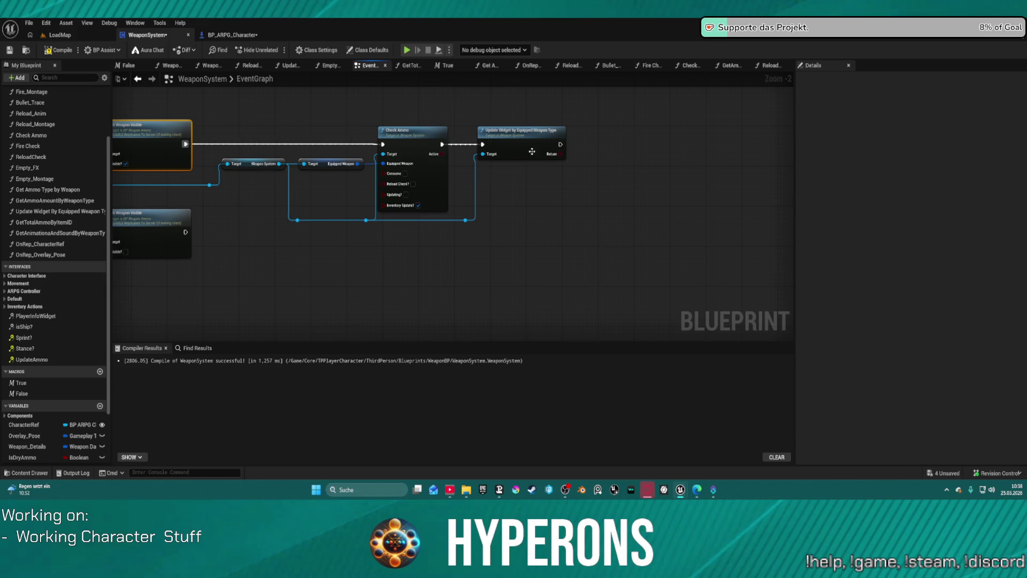
left_click(522, 137)
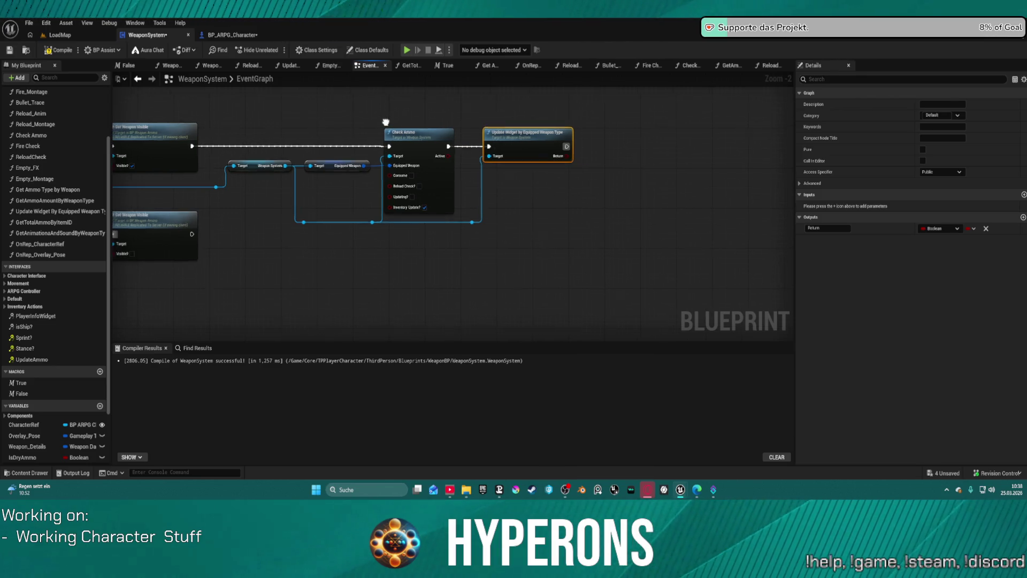
scroll(390, 126, "down", 4)
left_click_drag(529, 161, 529, 302)
scroll(442, 190, "up", 5)
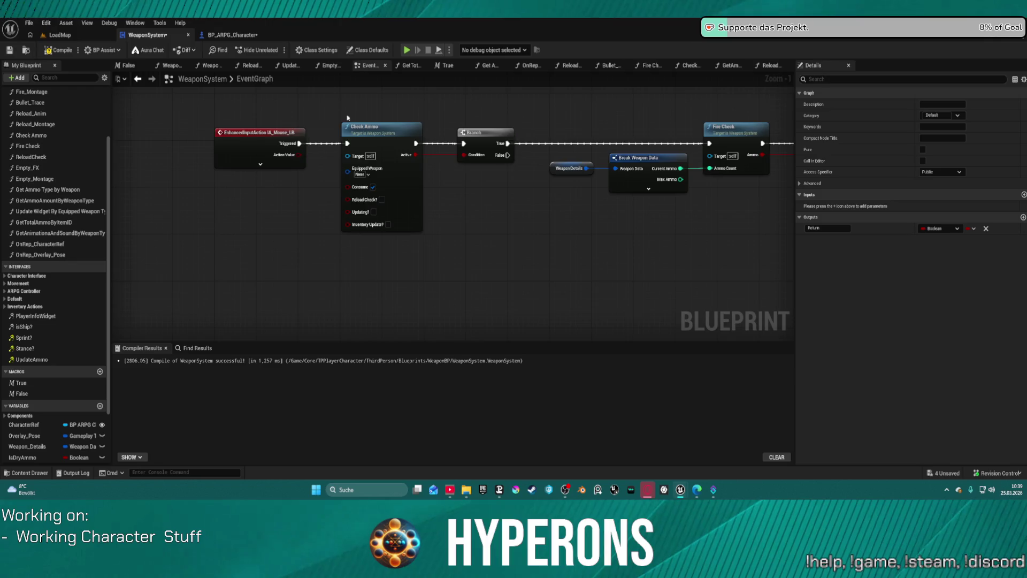
- Look over the Break FItem Info nodes and comment block, then paste the copied nodes into empty space
scroll(338, 118, "down", 5)
scroll(465, 214, "up", 5)
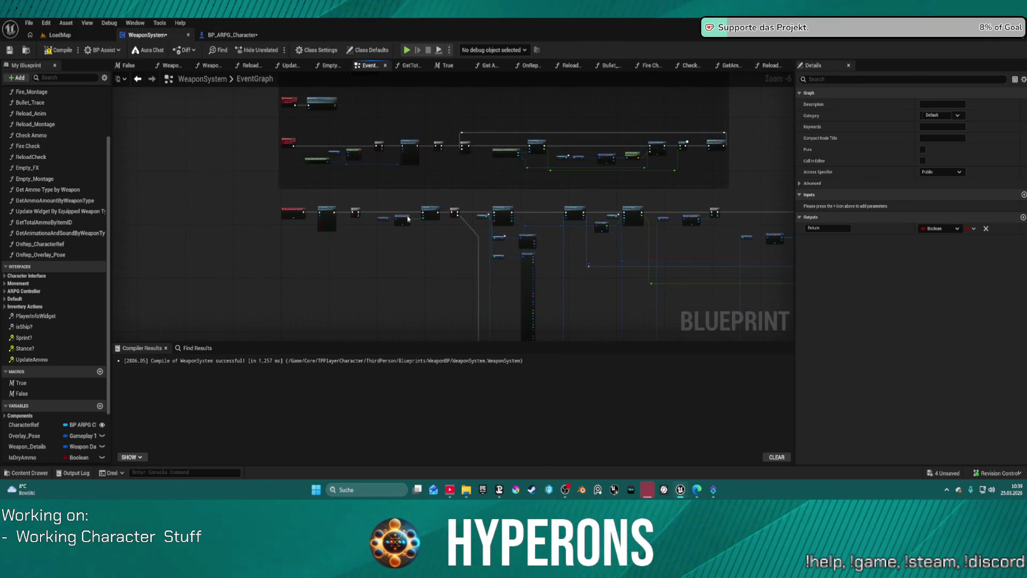
mouse_move(603, 194)
left_mouse_down()
mouse_move(626, 181)
mouse_move(339, 151)
mouse_move(282, 130)
mouse_move(550, 87)
left_mouse_up()
left_click_drag(557, 343, 540, 70)
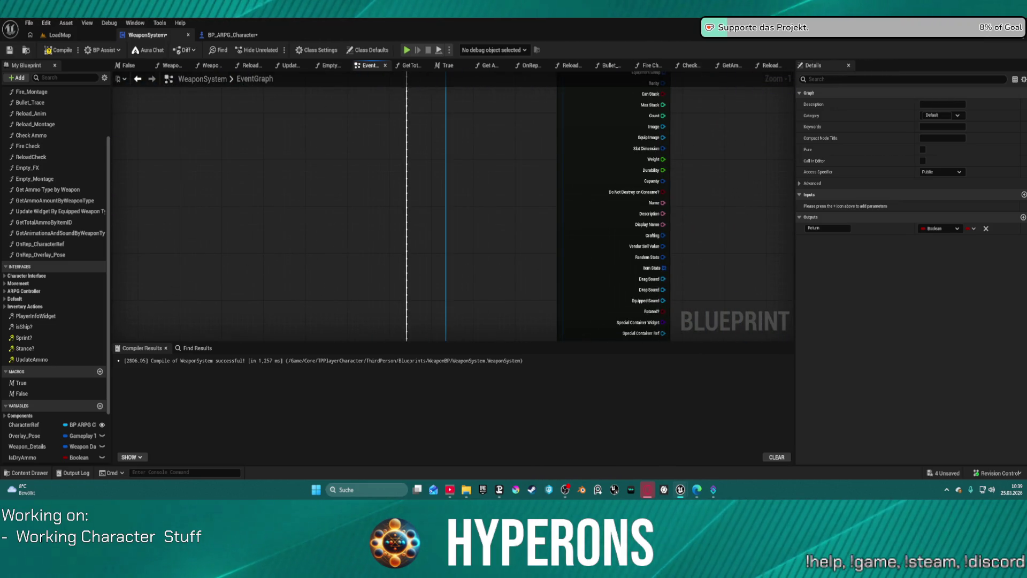
scroll(492, 153, "down", 2)
scroll(467, 223, "down", 3)
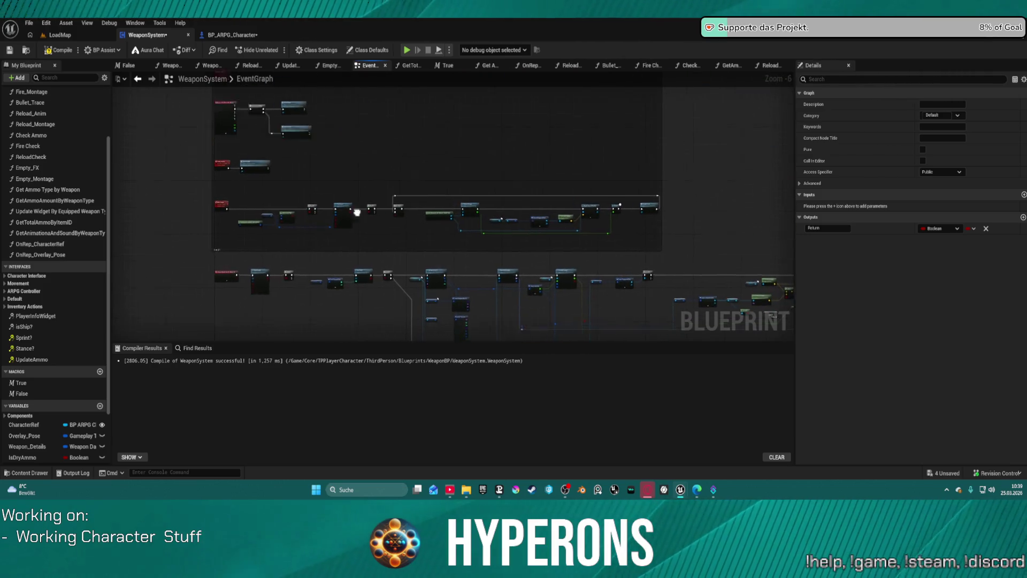
mouse_move(391, 198)
left_mouse_down()
mouse_move(343, 321)
mouse_move(341, 132)
left_mouse_up()
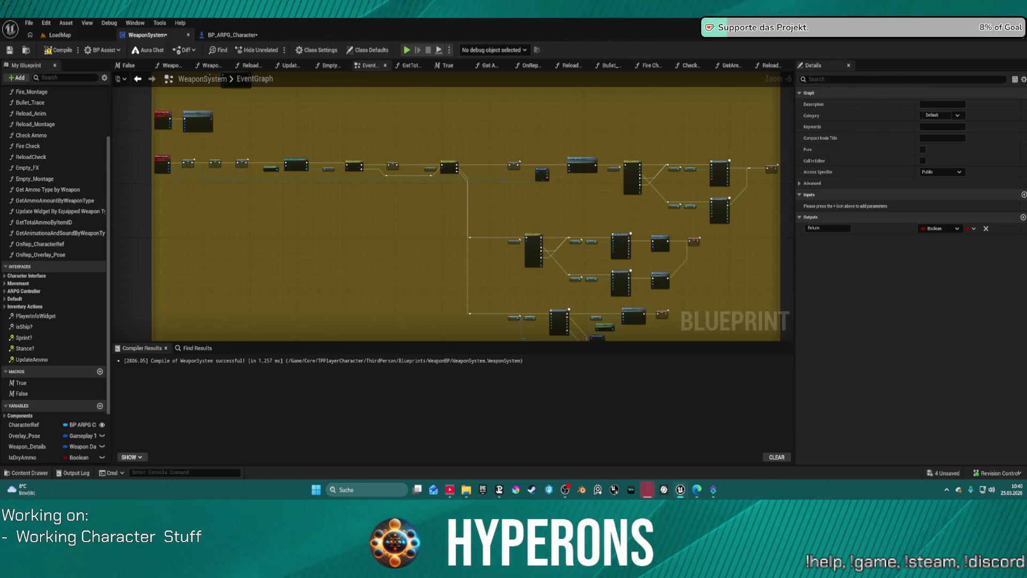
scroll(531, 212, "down", 4)
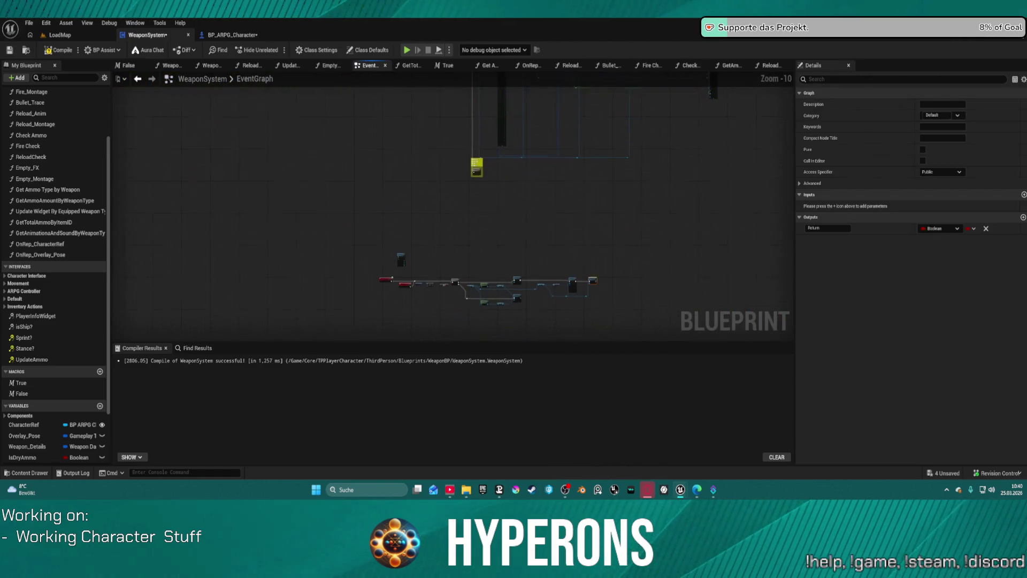
left_click(537, 203)
key("ctrl+v")
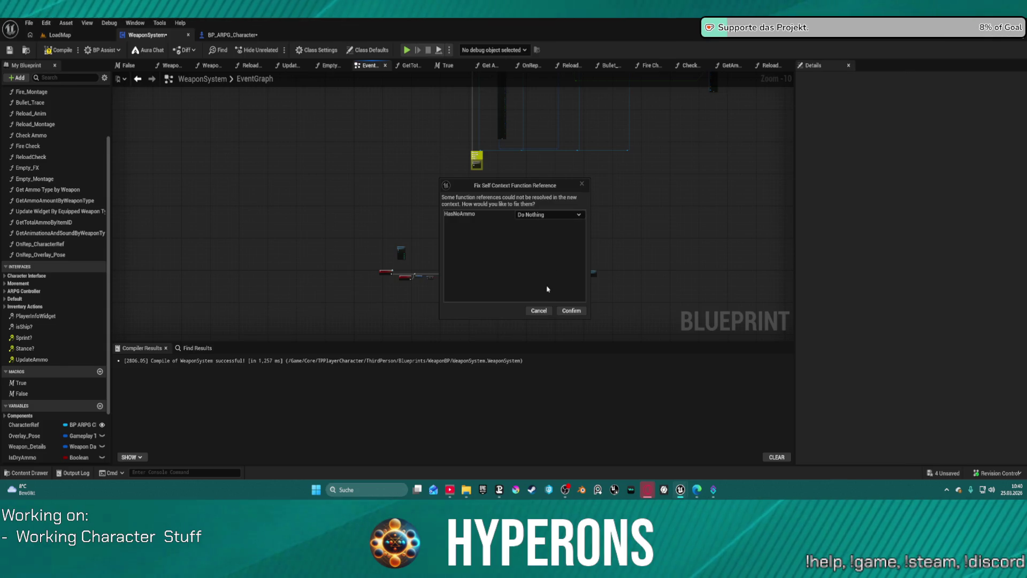
- Keep the HasNoAmmo reference and wire the Branch's False output into the gameplay tag switch
left_click(572, 311)
scroll(571, 267, "up", 9)
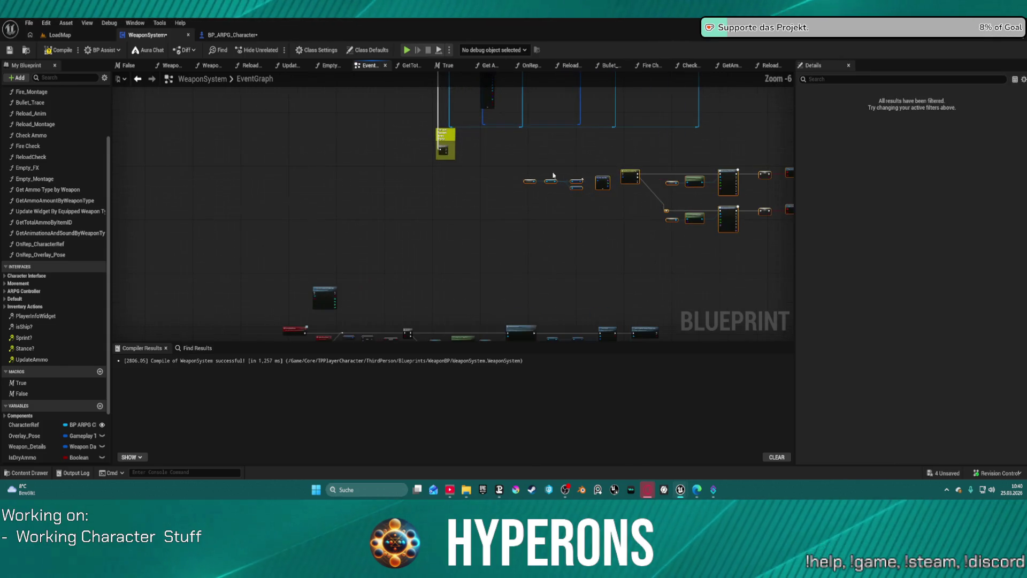
mouse_move(699, 171)
left_mouse_down()
mouse_move(307, 89)
mouse_move(254, 122)
mouse_move(254, 134)
left_mouse_up()
mouse_move(383, 99)
left_mouse_down()
mouse_move(463, 117)
mouse_move(633, 187)
left_mouse_up()
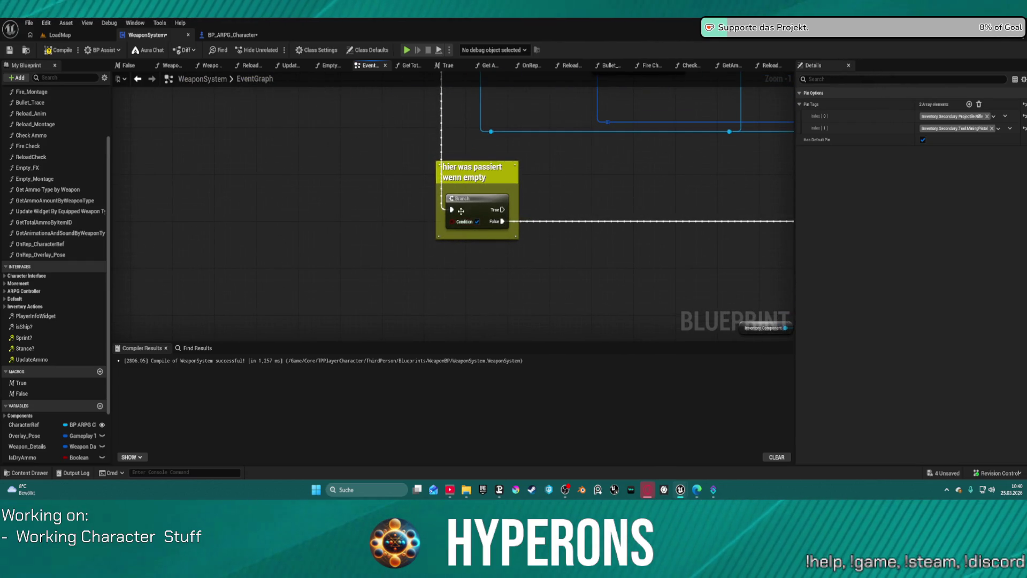
- Reroute the incoming exec past the Branch, delete the Branch with its comment, and select the remaining chain
left_click(530, 230)
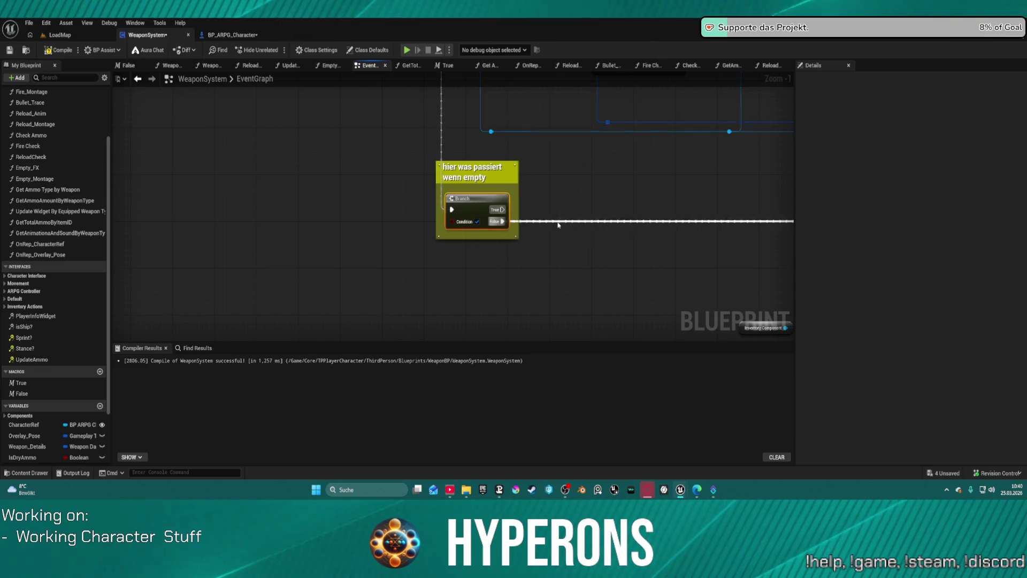
double_click(553, 221)
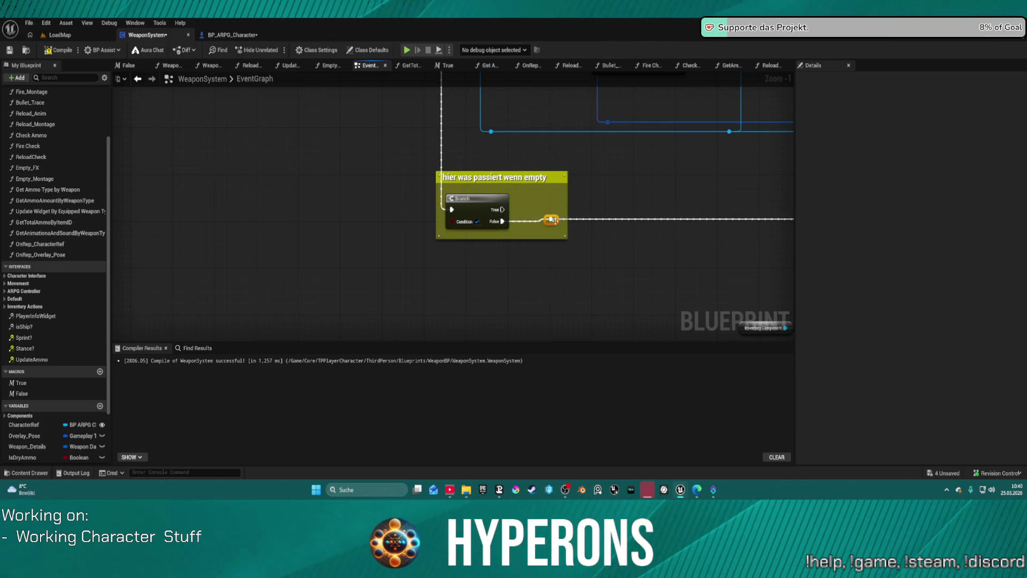
double_click(442, 145)
mouse_move(439, 138)
left_mouse_down()
mouse_move(555, 224)
mouse_move(548, 216)
left_mouse_up()
left_click_drag(403, 175, 540, 242)
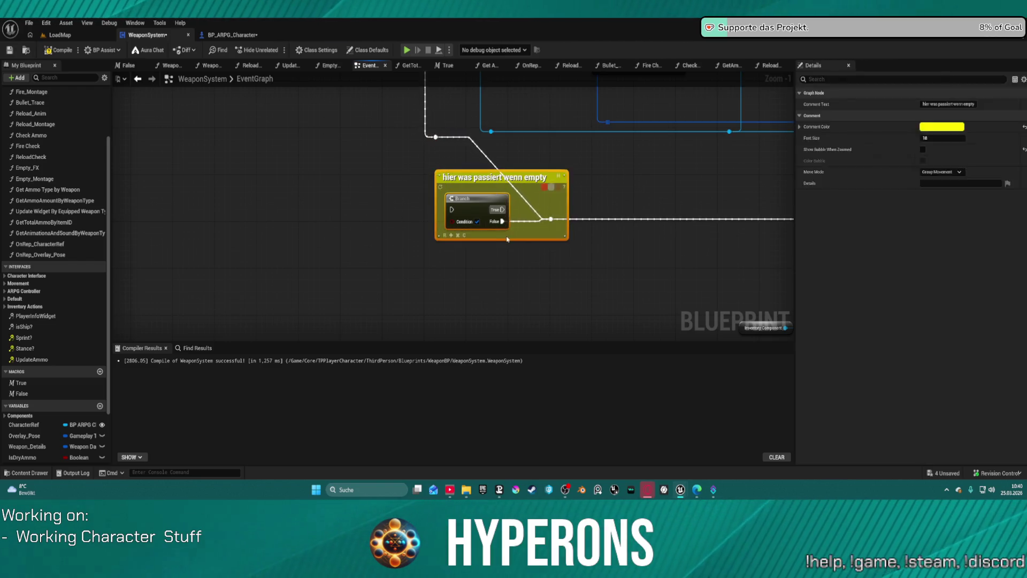
key("Delete")
scroll(573, 234, "down", 5)
left_click_drag(350, 167, 686, 252)
- Straighten the exec wires and feed Weapon System's target from a Get Inventory Component Ref getter
key("q")
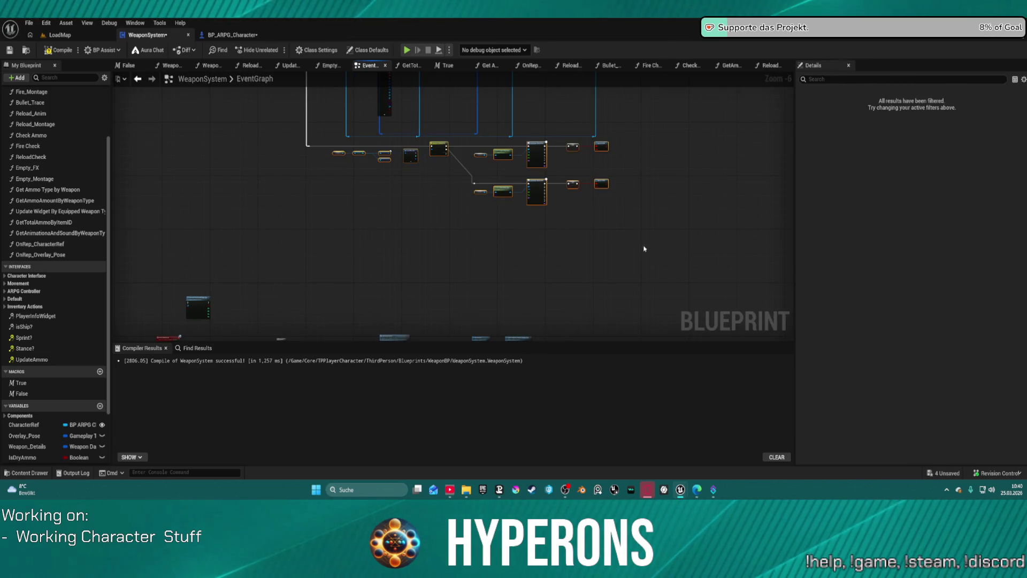
scroll(523, 201, "up", 6)
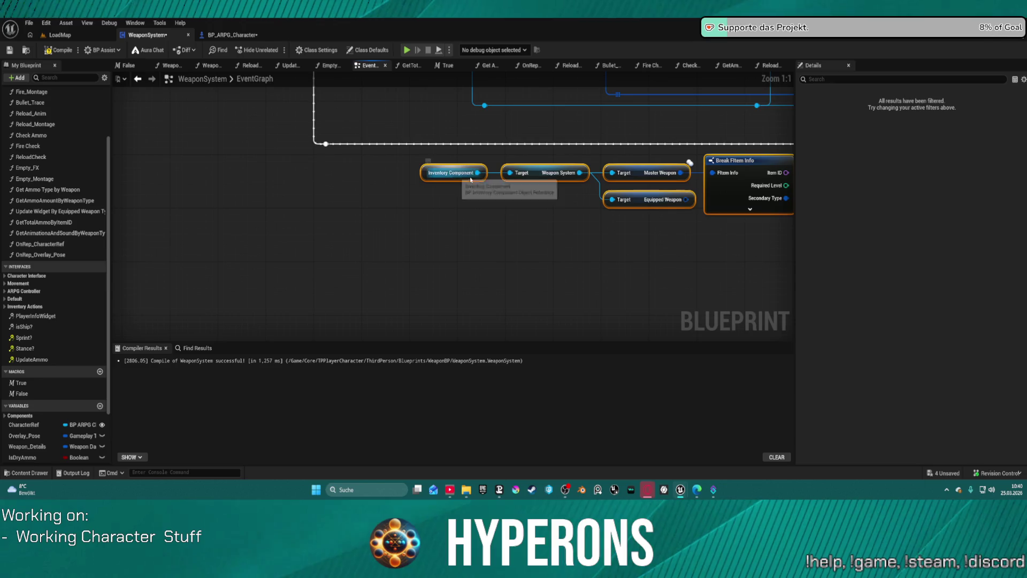
left_click(558, 172)
left_click_drag(510, 173, 427, 223)
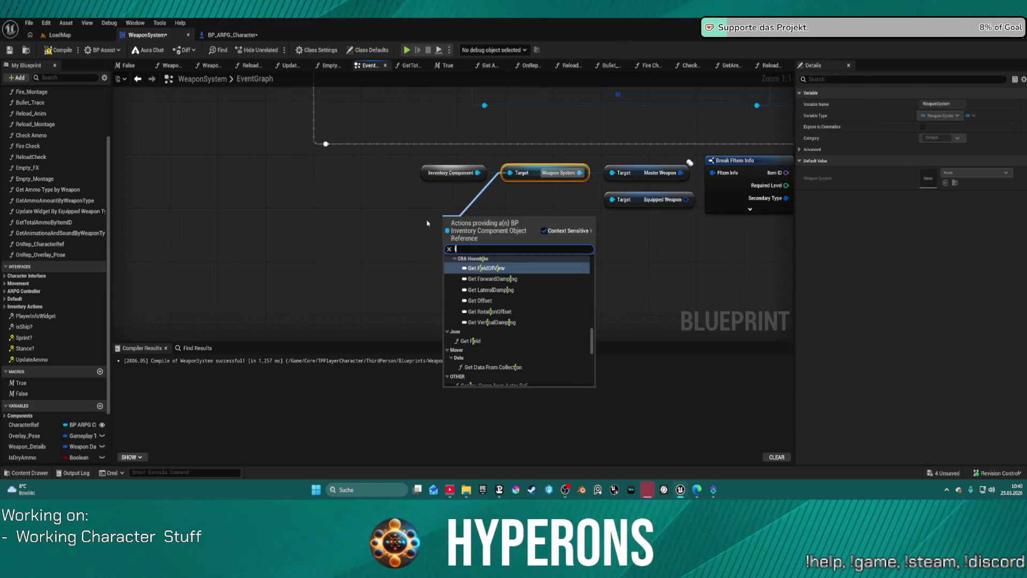
type("invent")
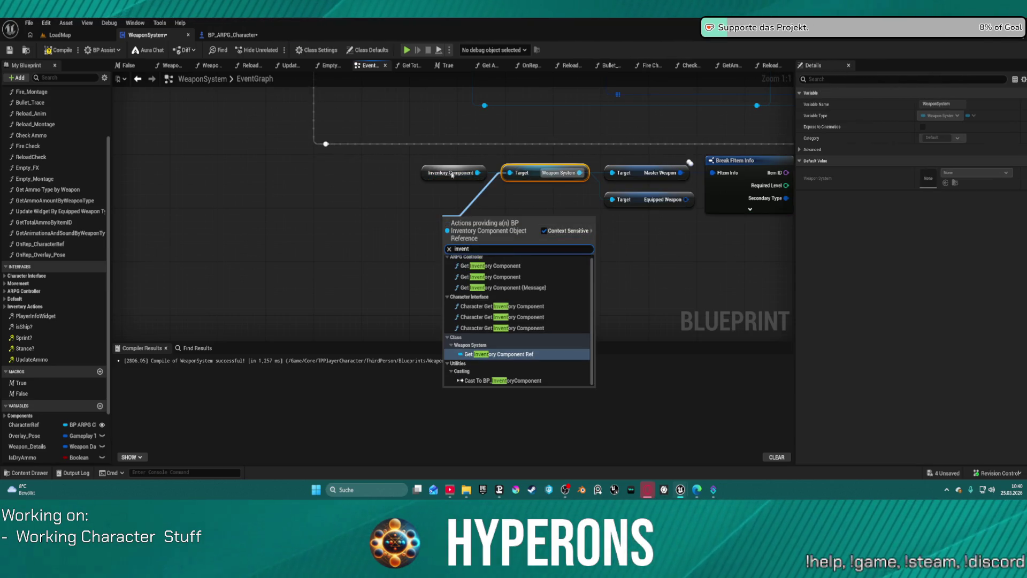
key("Return")
- Inspect the Weapon System and Equipped Weapon variables, then pan to the montage nodes
scroll(470, 257, "down", 12)
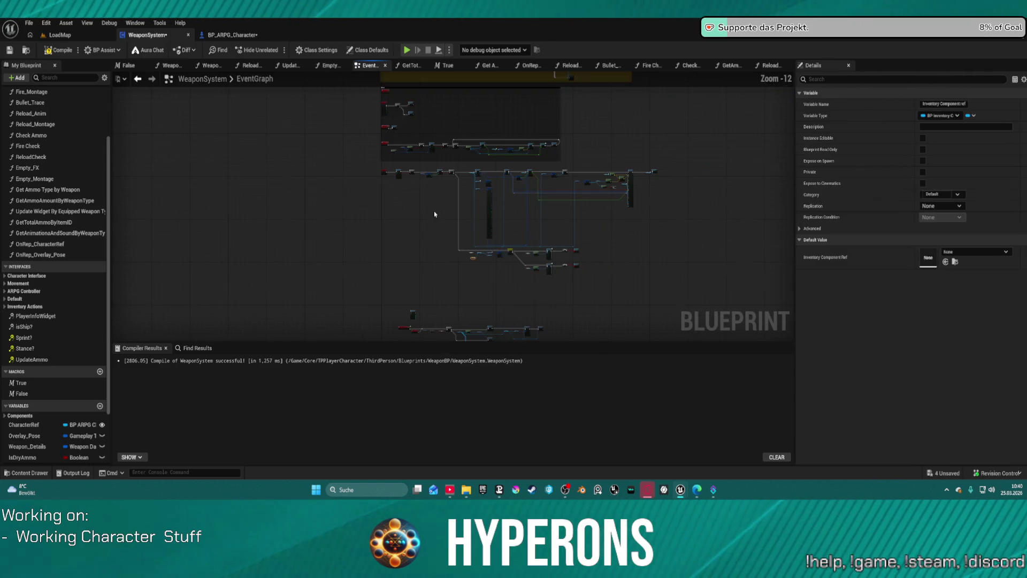
scroll(470, 257, "up", 12)
left_click(578, 238)
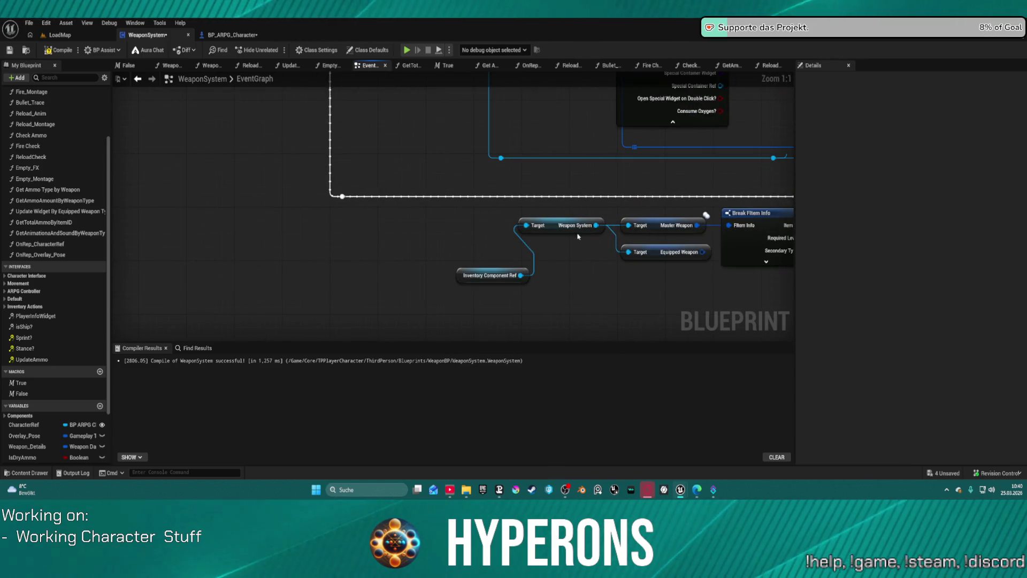
left_click(554, 224)
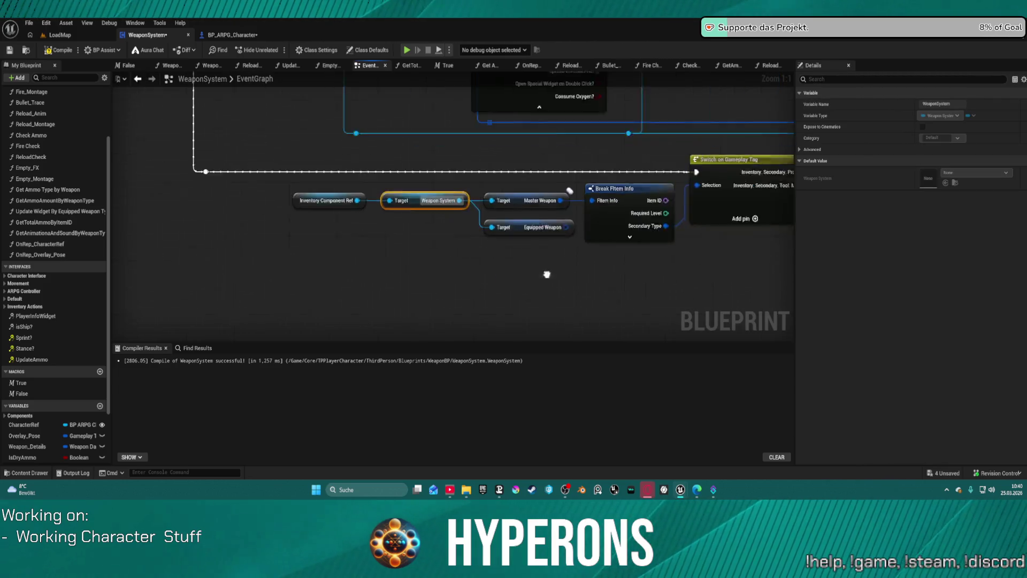
left_click(251, 194)
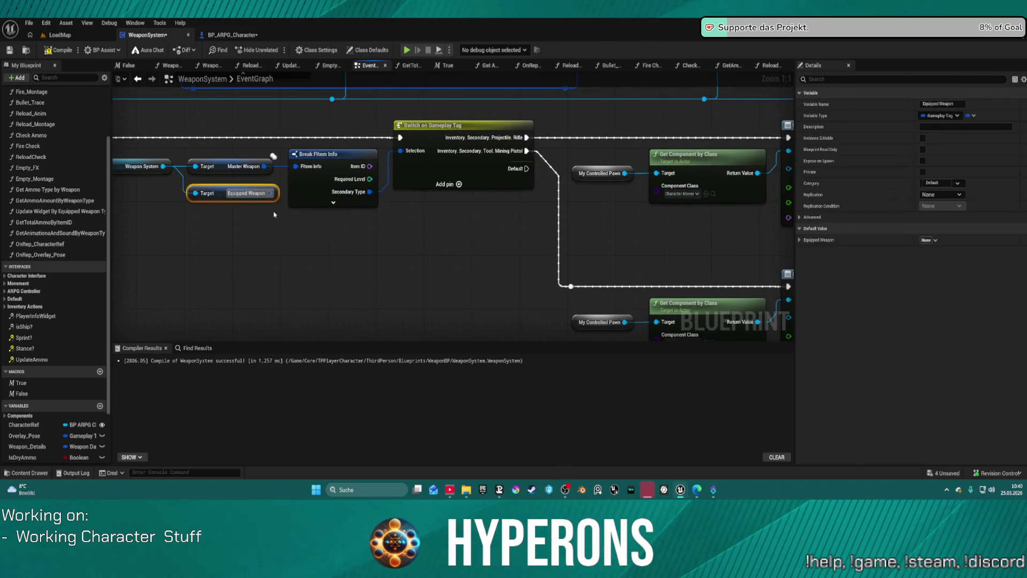
mouse_move(664, 230)
left_mouse_down()
mouse_move(643, 216)
mouse_move(711, 211)
mouse_move(178, 212)
left_mouse_up()
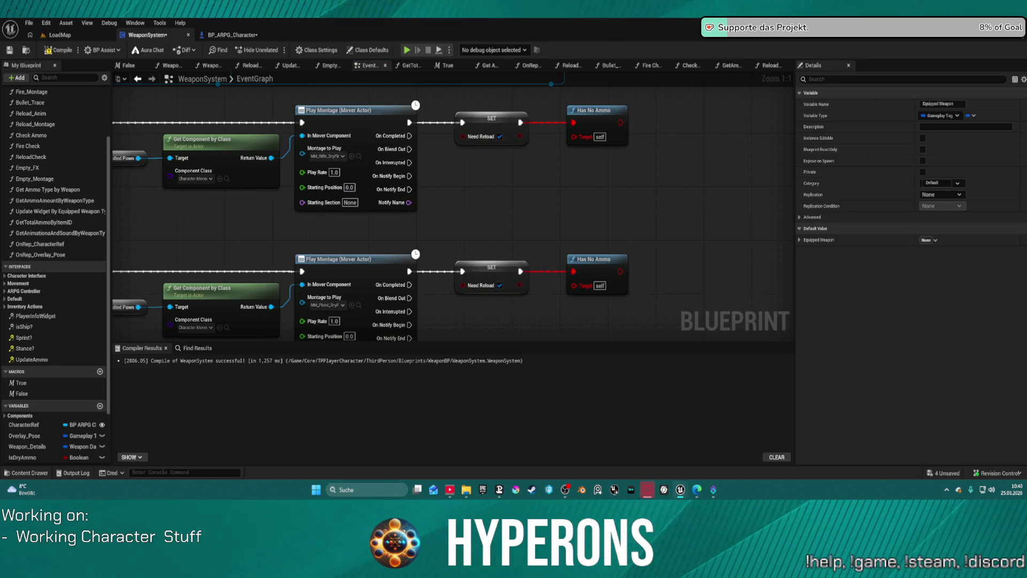
- Delete both Has No Ammo nodes and both SET Need Reload nodes
left_click_drag(610, 302, 562, 99)
key("Delete")
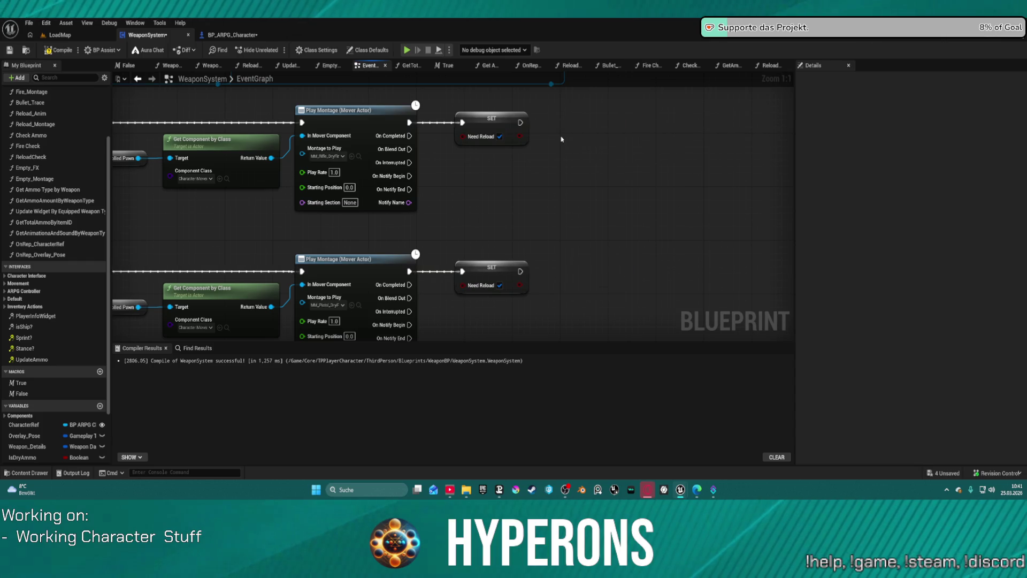
left_click_drag(470, 110, 532, 297)
key("Delete")
- Add a Character Ref getter and wire it into both Get Component by Class targets
mouse_move(488, 259)
left_mouse_down()
mouse_move(652, 199)
mouse_move(661, 178)
left_mouse_up()
left_click_drag(279, 183, 564, 237)
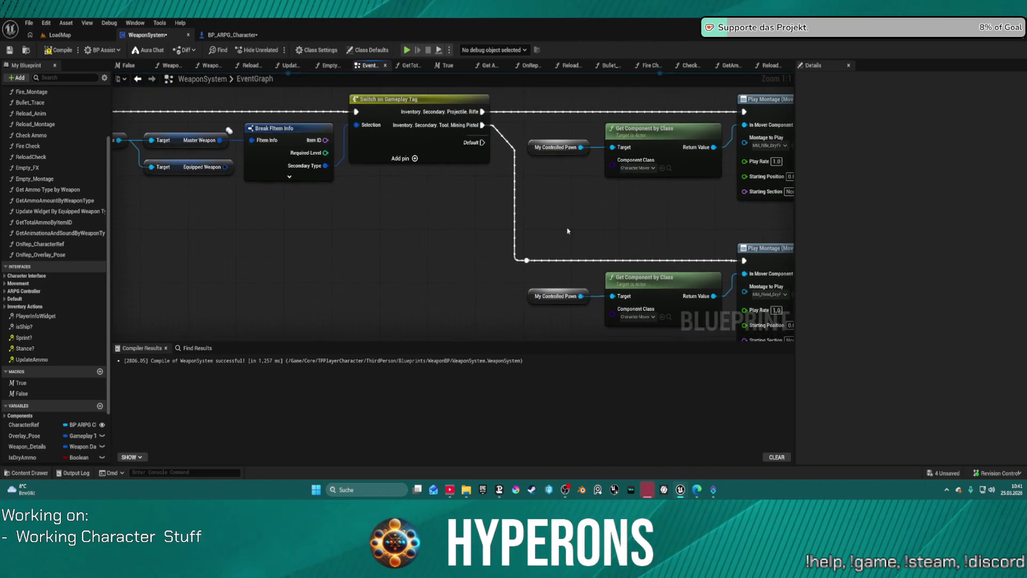
left_click_drag(591, 183, 533, 224)
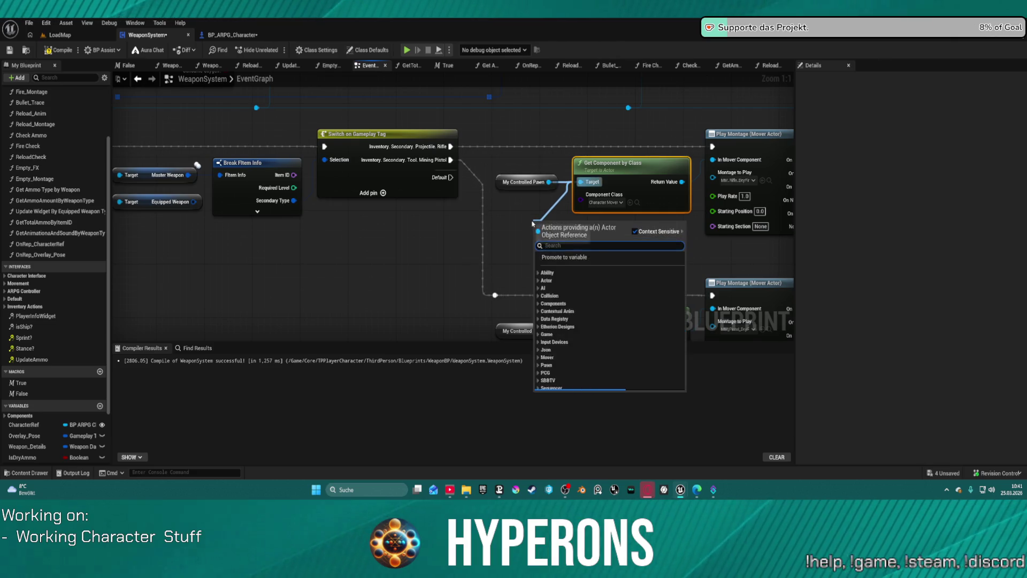
type("Cha")
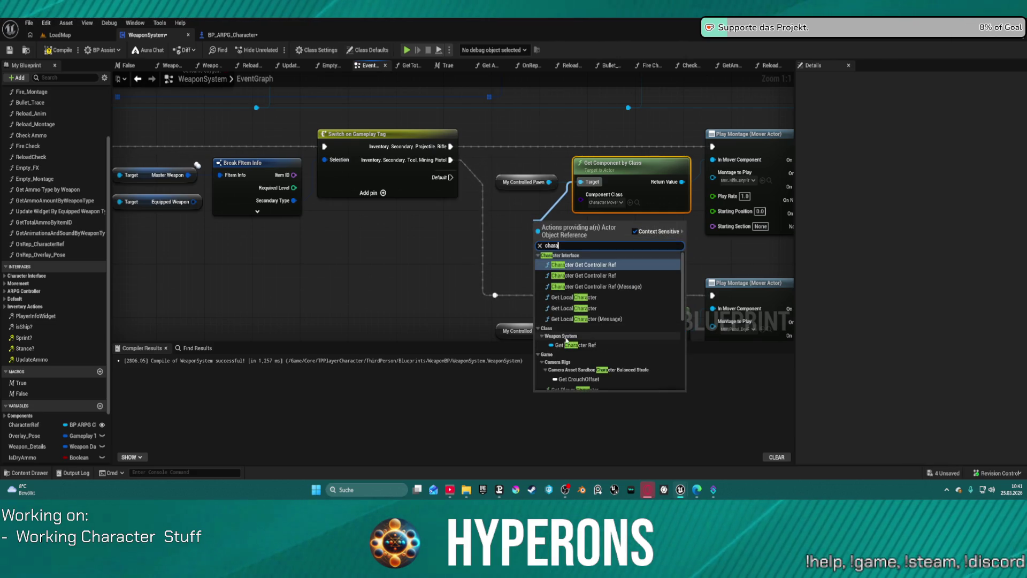
left_click(576, 345)
mouse_move(574, 230)
left_mouse_down()
mouse_move(539, 305)
mouse_move(532, 244)
mouse_move(581, 324)
mouse_move(581, 265)
left_mouse_up()
left_click_drag(526, 180, 581, 116)
- Delete the two My Controlled Pawn nodes and switch to the LoadMap level
left_click(528, 265)
key("Delete")
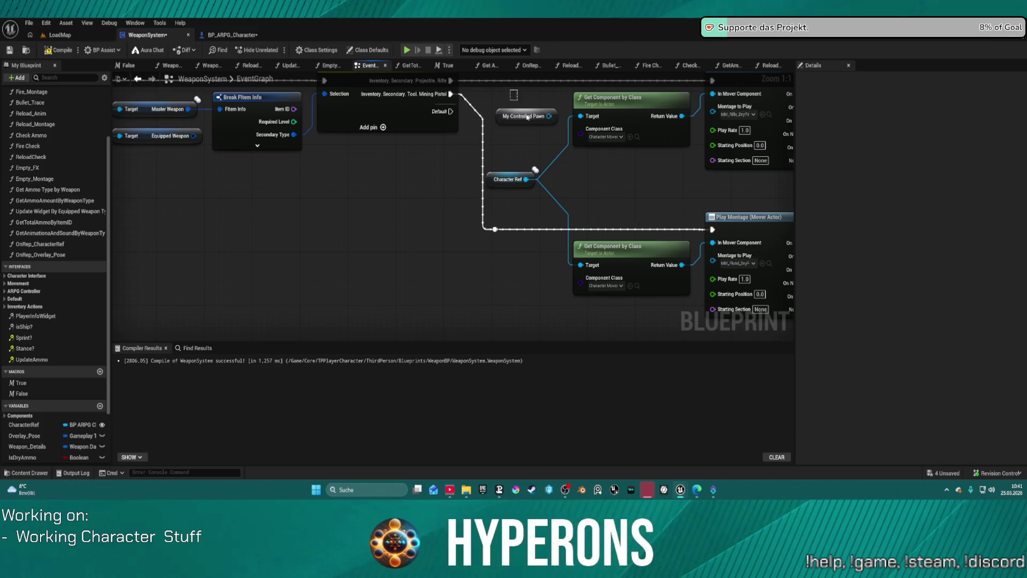
left_click(525, 114)
key("Delete")
left_click(59, 35)
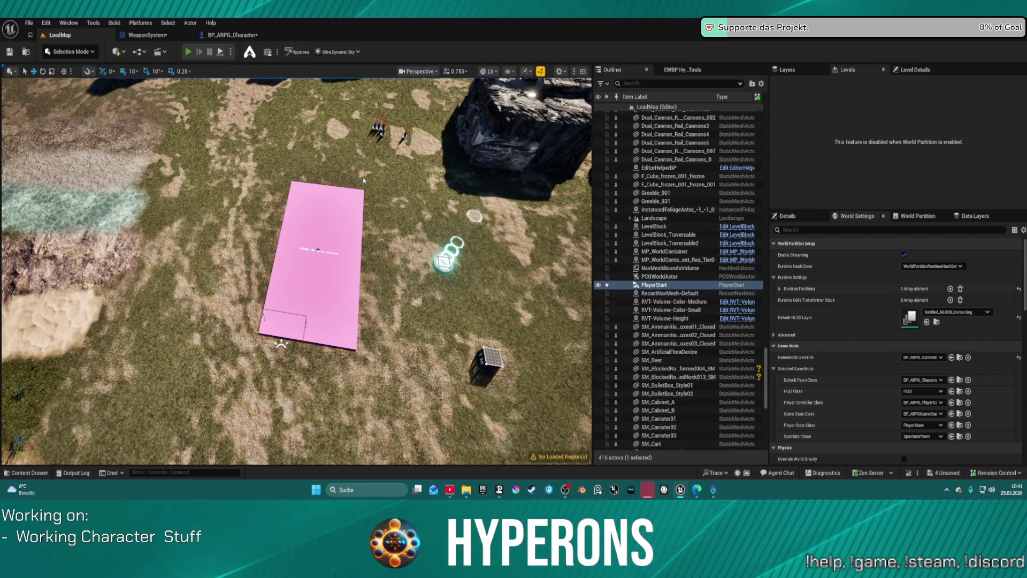
- Start a play-in-editor session and fire the weapon four times to test ammo use
key("alt+p")
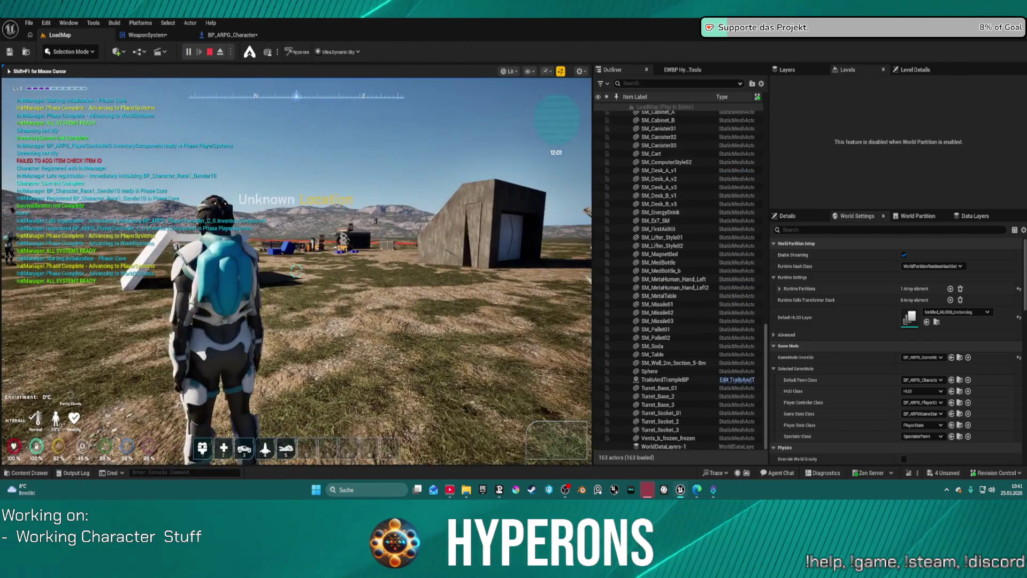
key("i")
left_click(586, 300)
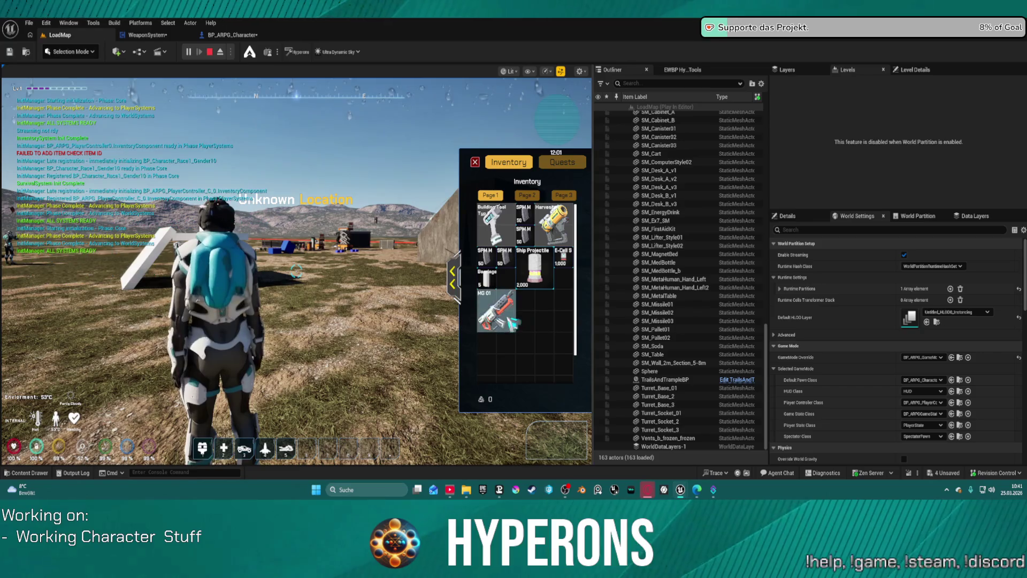
key("i")
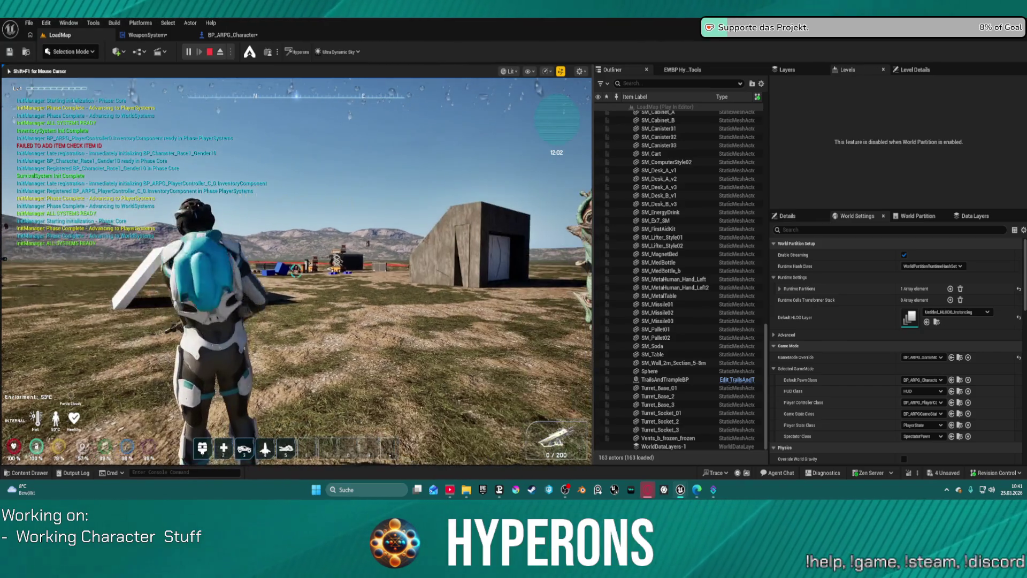
left_click(297, 272)
left_click(297, 271)
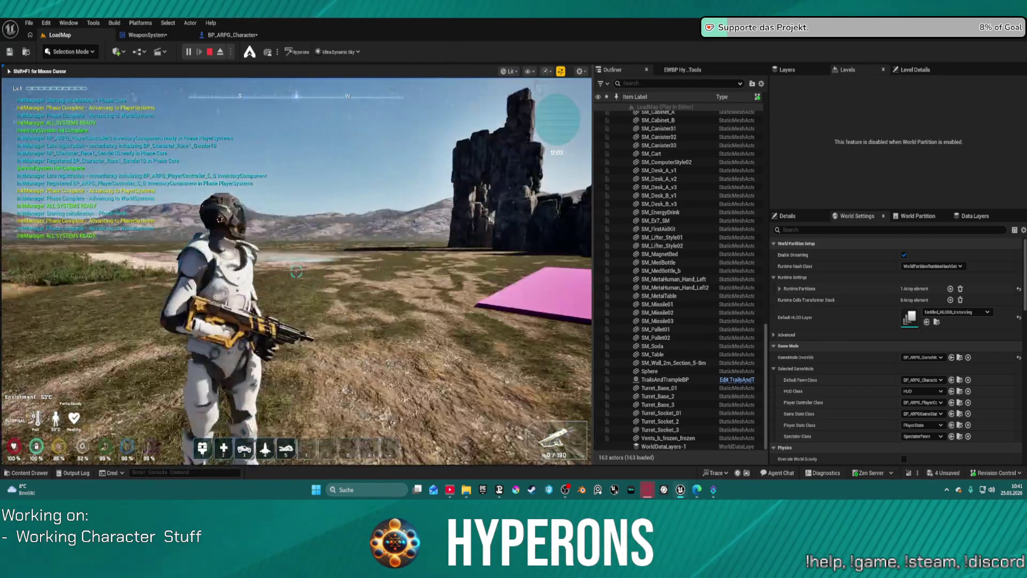
left_click(297, 271)
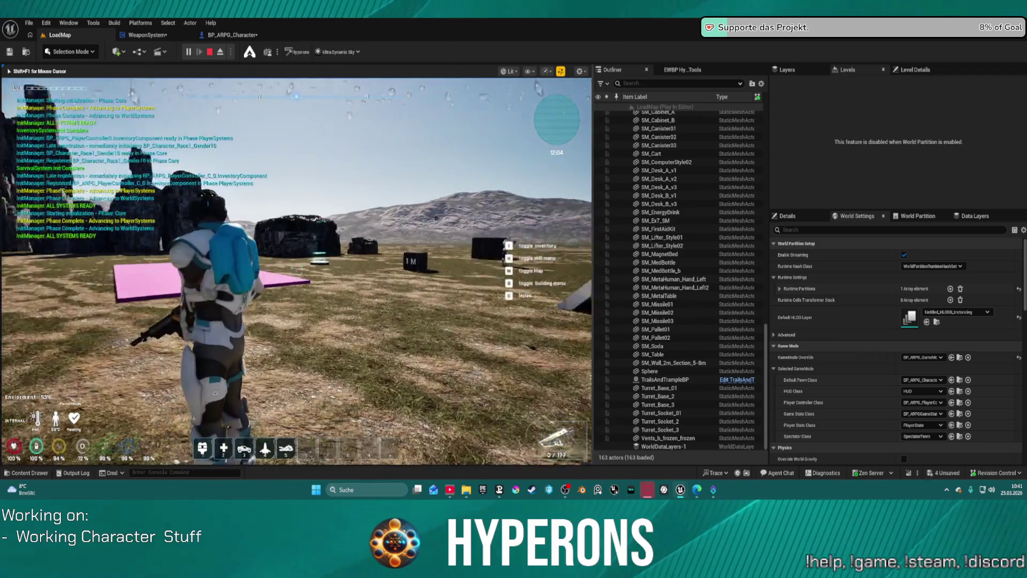
left_click(297, 271)
- Drop all the SPM M ammo stacks from the in-game inventory and resume play
key("i")
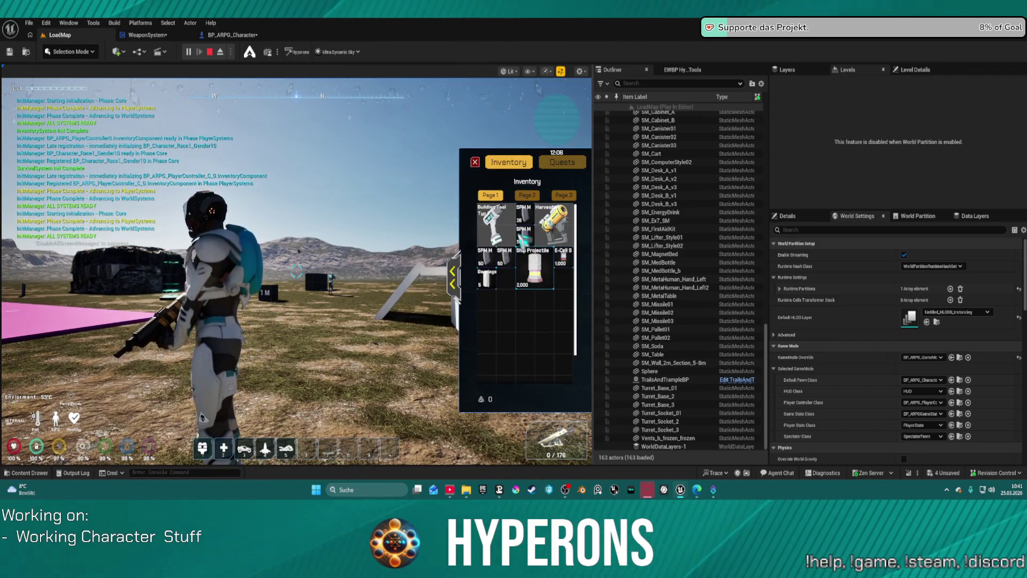
left_click_drag(529, 240, 299, 268)
left_click(282, 305)
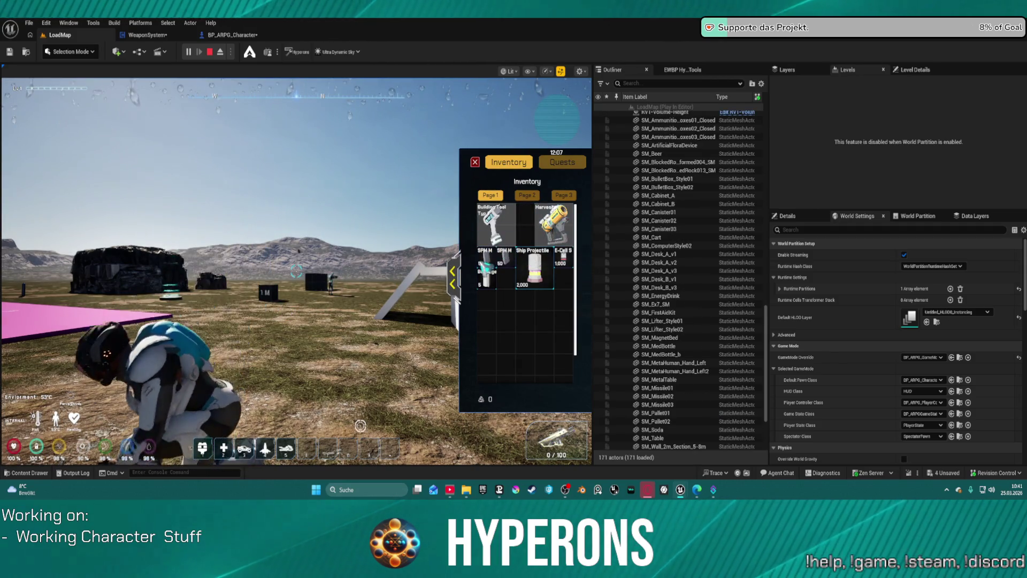
left_click(513, 269)
left_click(529, 266)
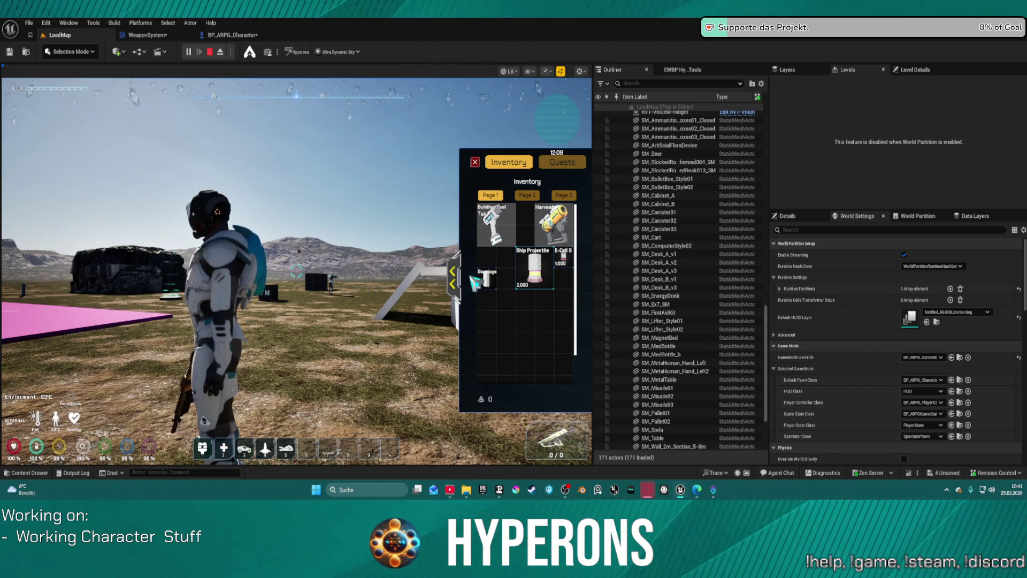
left_click(475, 163)
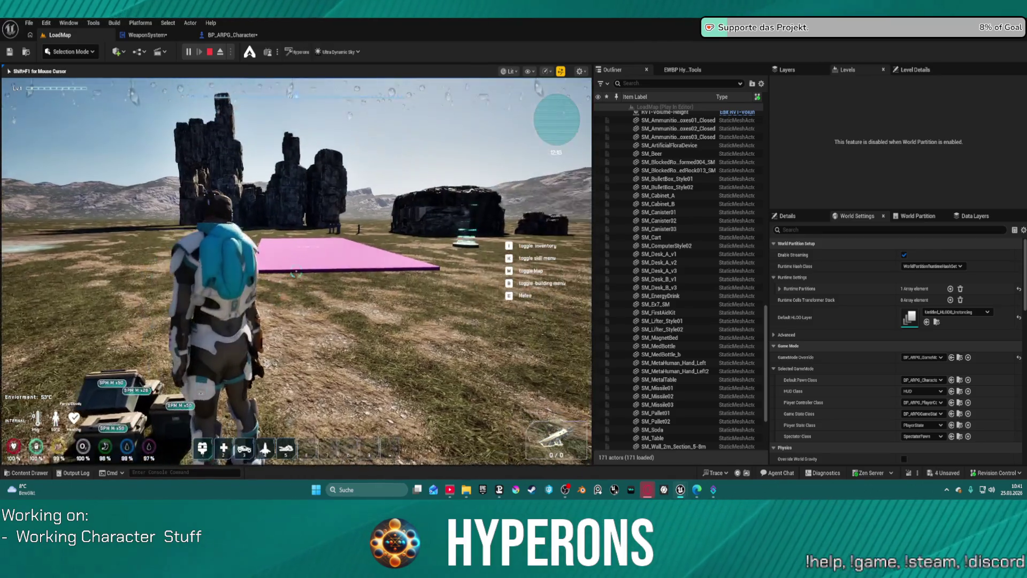
- Walk the character forward, then stop the session and return to the WeaponSystem event graph
key("w")
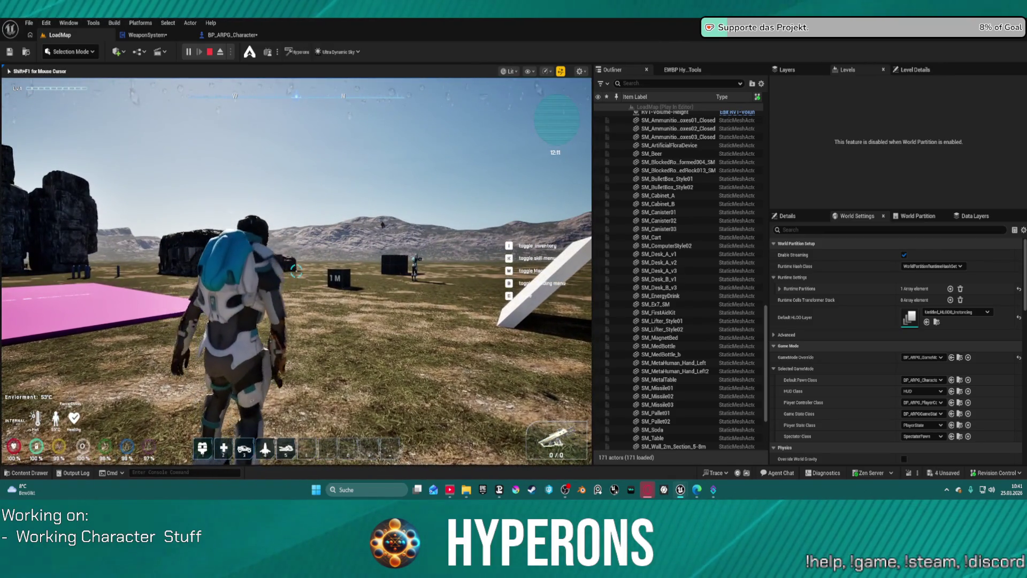
key("w")
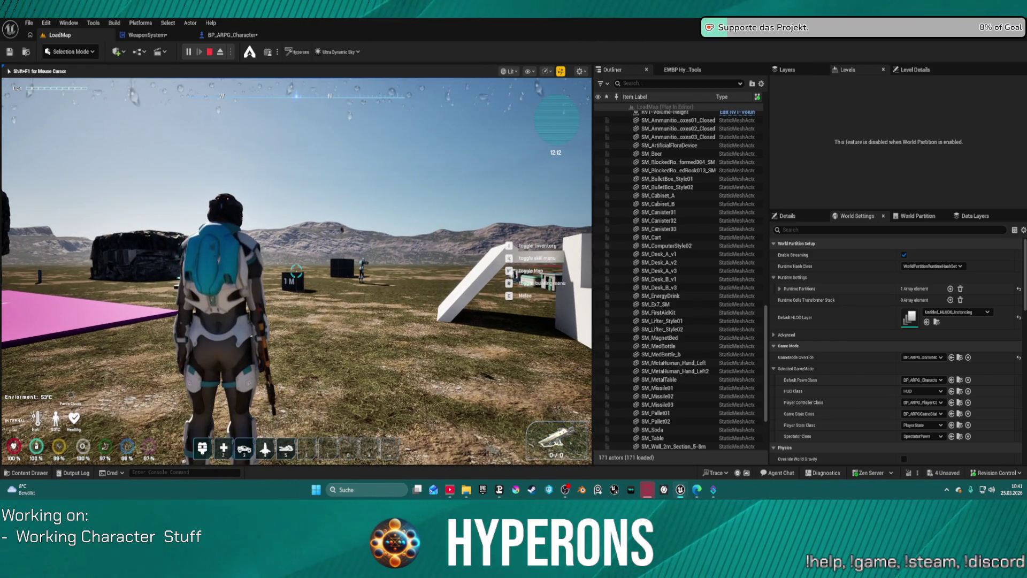
key("Escape")
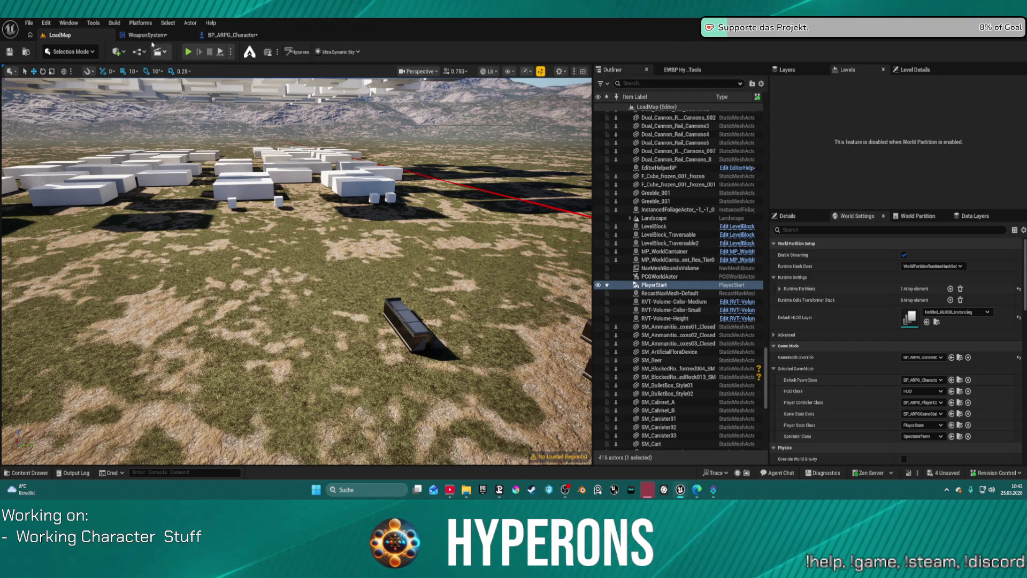
left_click(146, 35)
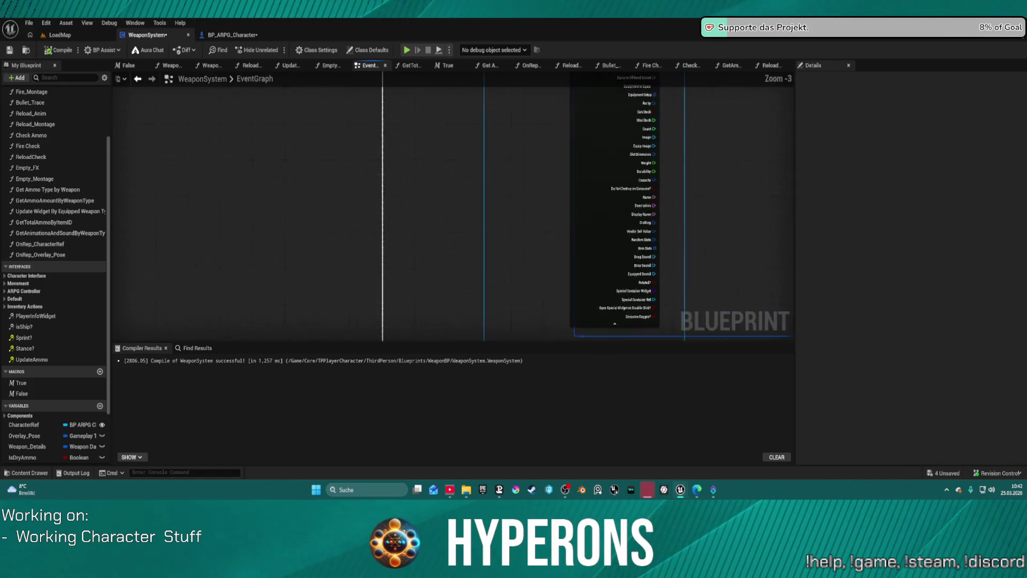
- Set a breakpoint on the IA_Mouse_LB fire event node in the WeaponSystem graph
scroll(556, 194, "down", 2)
scroll(399, 254, "up", 4)
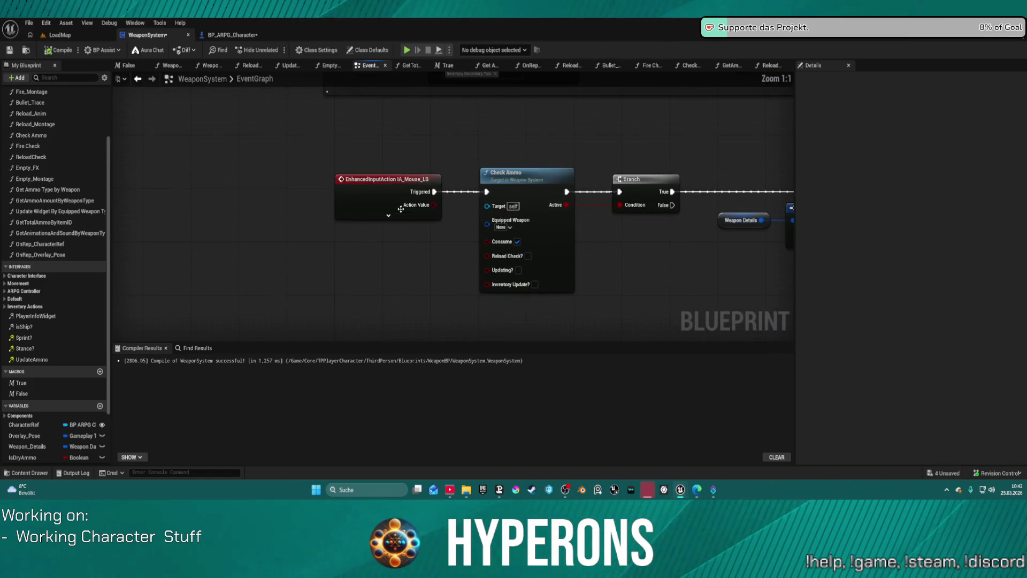
right_click(343, 203)
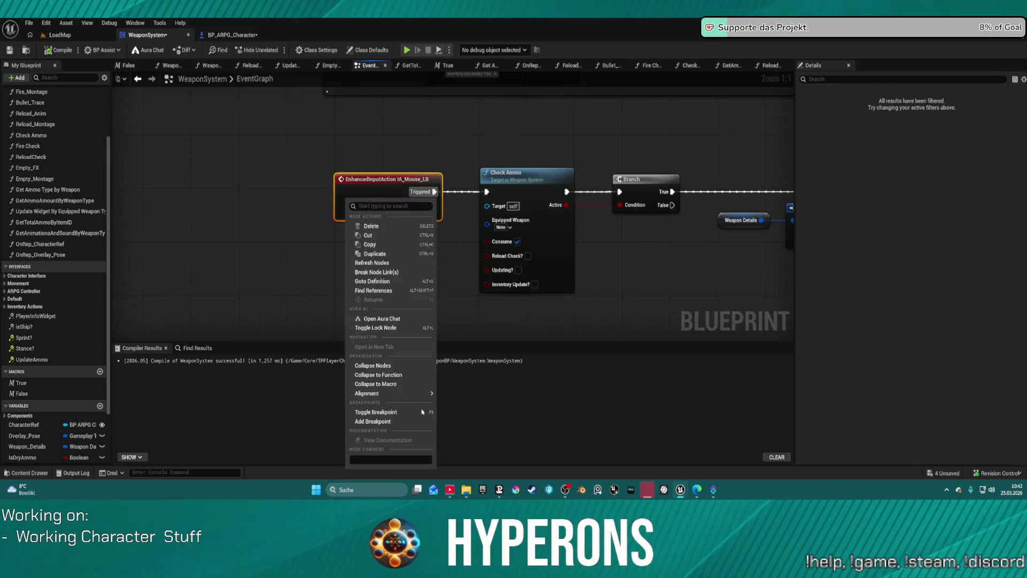
key("Escape")
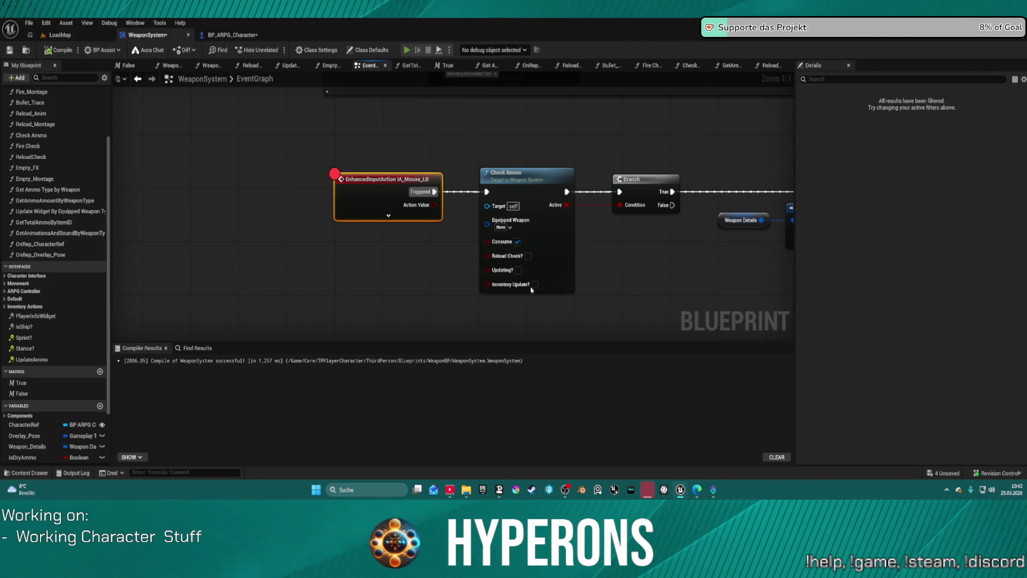
- Equip the MG rifle from the inventory and fire to hit the IA_Mouse_LB breakpoint
key("i")
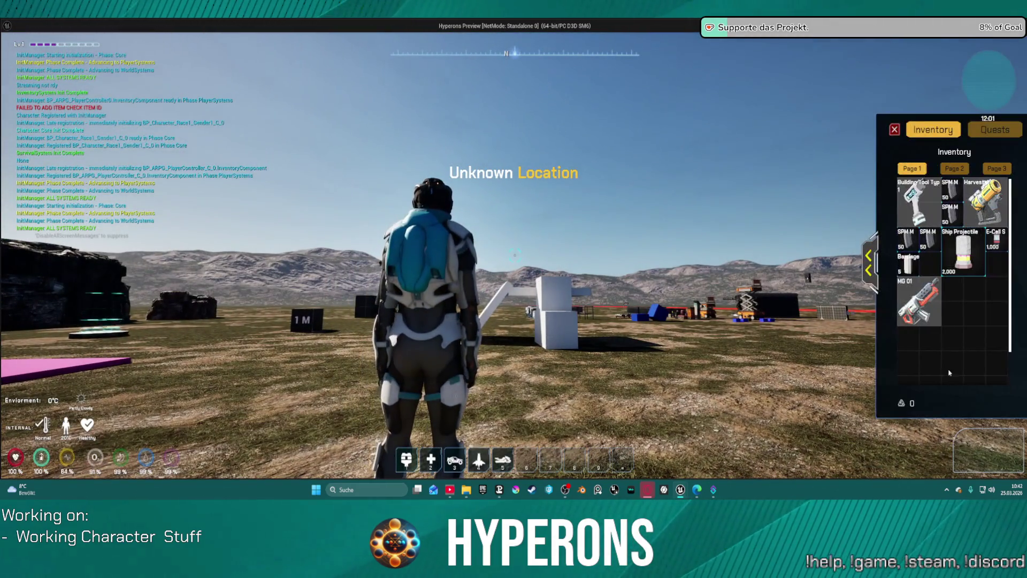
key("i")
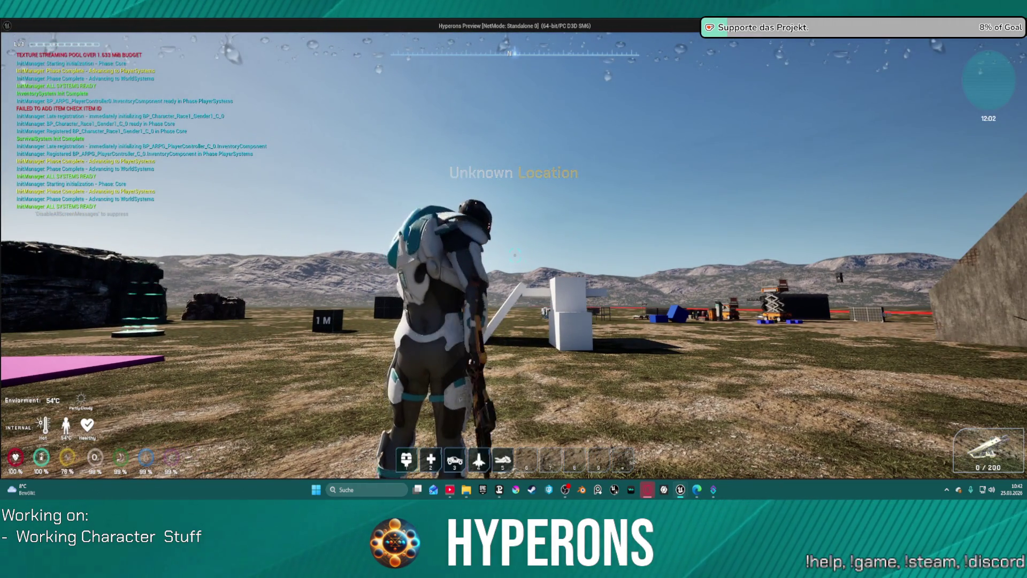
left_click(933, 312)
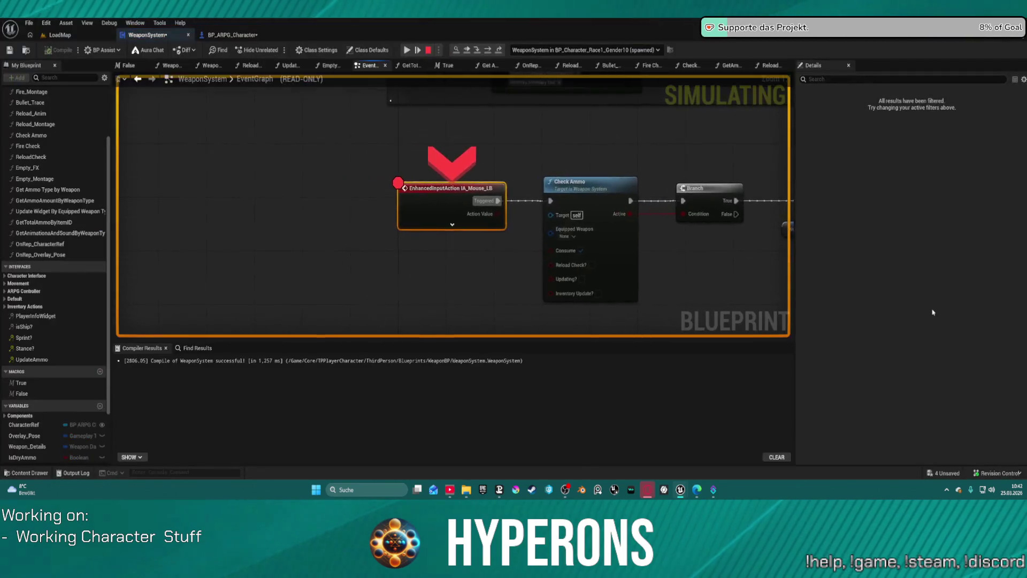
- Step execution to the Branch, see Check Ammo return False, stop debugging, and enable Reload Check?
left_click(407, 50)
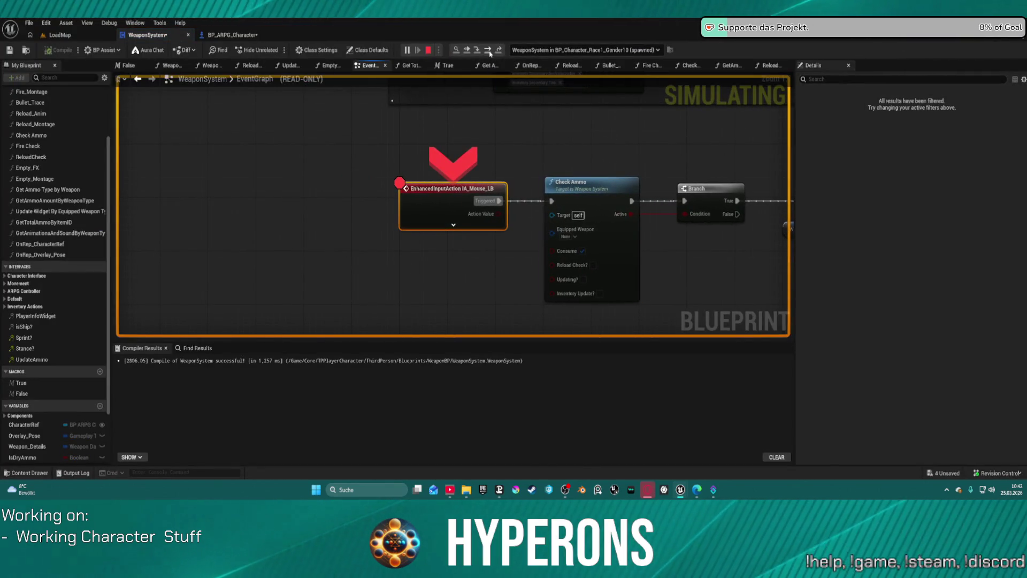
left_click(489, 50)
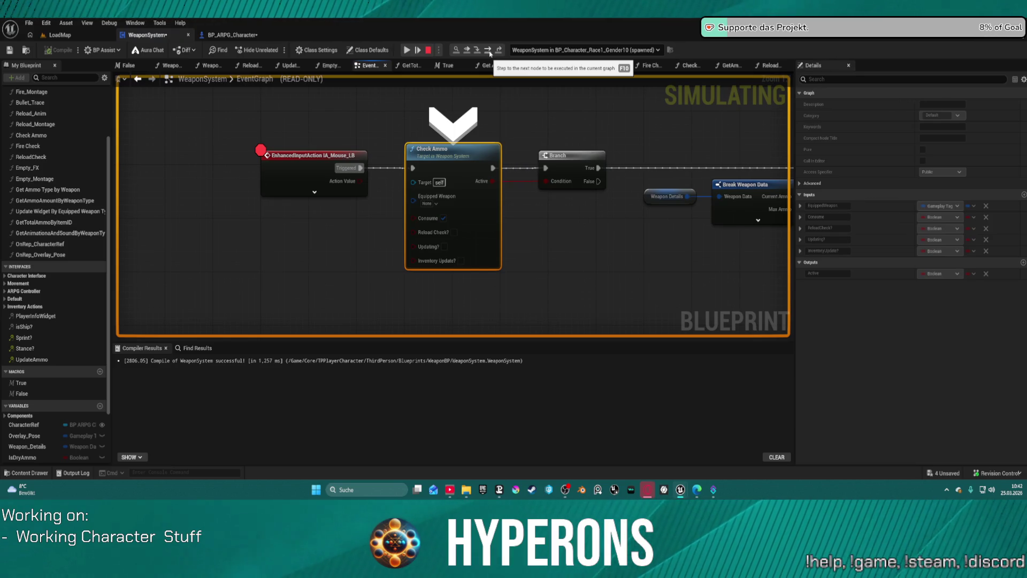
left_click(489, 51)
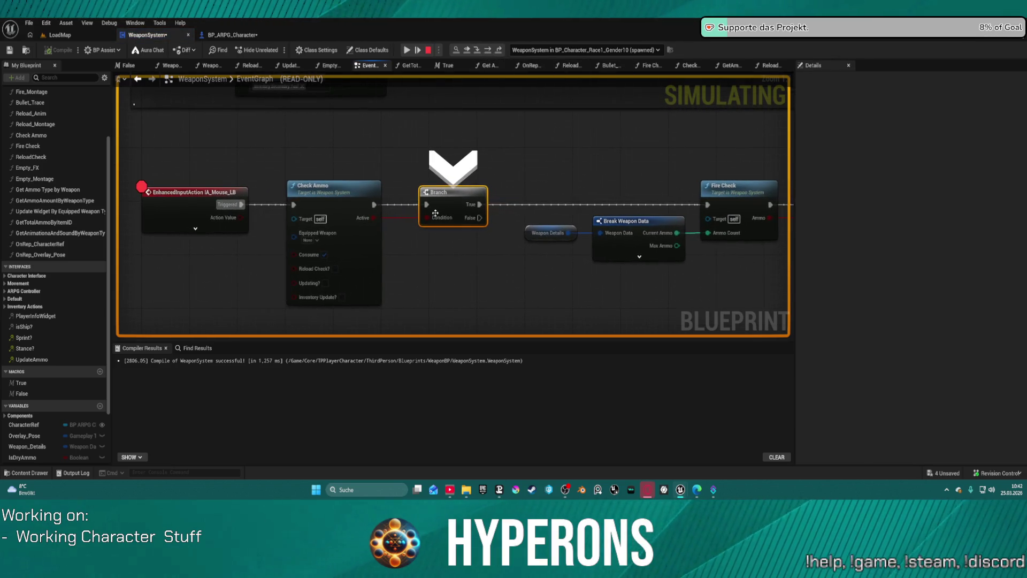
mouse_move(438, 222)
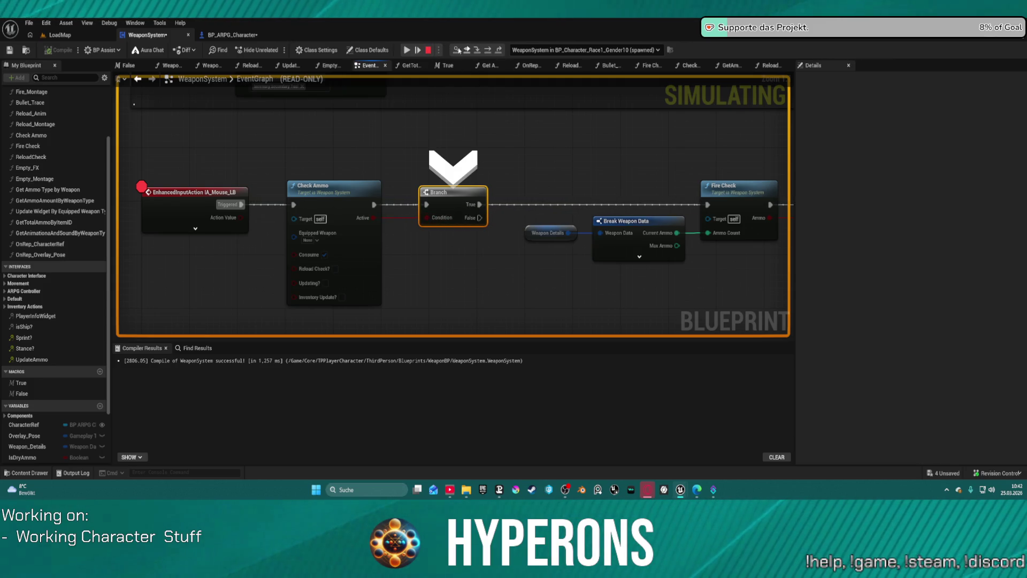
left_click(428, 50)
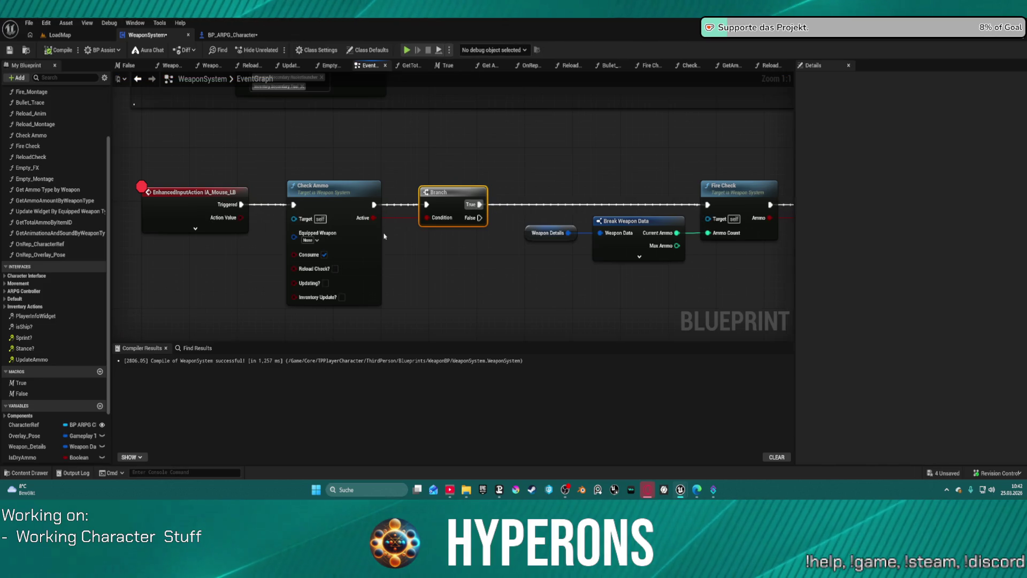
left_click(324, 256)
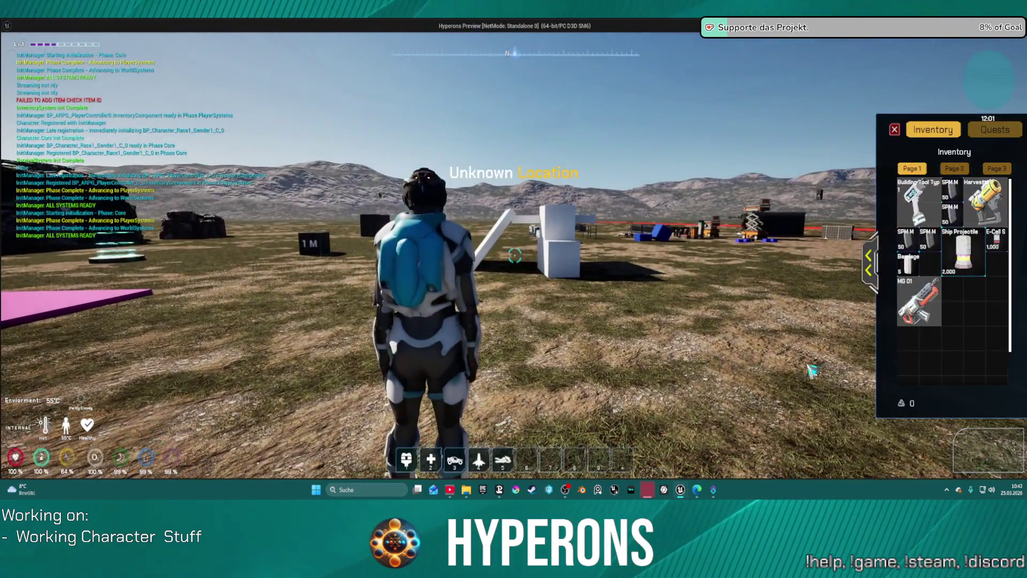
- Equip MG 01, fire to hit the breakpoint, step to the Branch to see True, then resume
double_click(919, 303)
key("i")
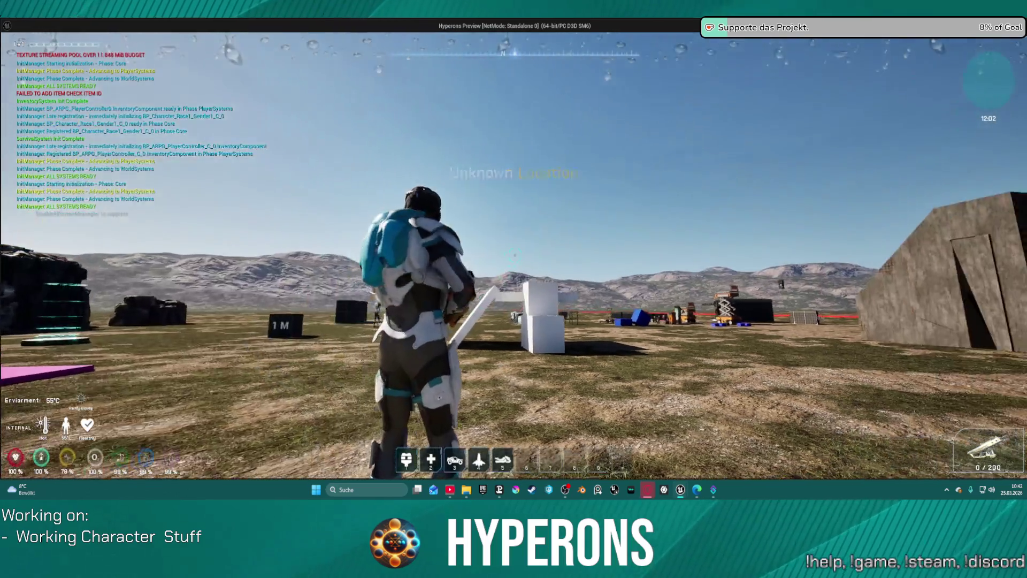
left_click(514, 255)
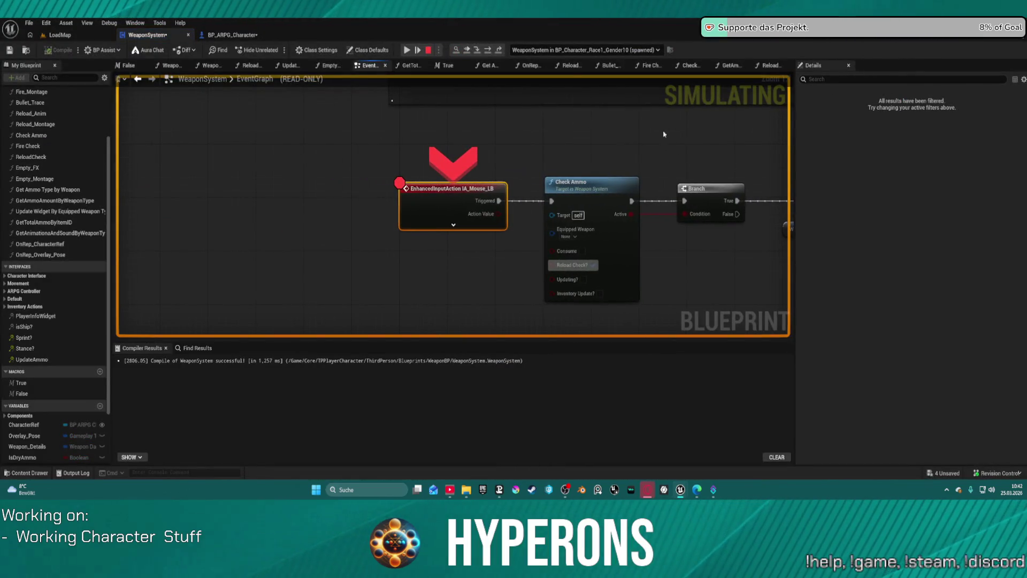
right_click(442, 193)
left_click(476, 302)
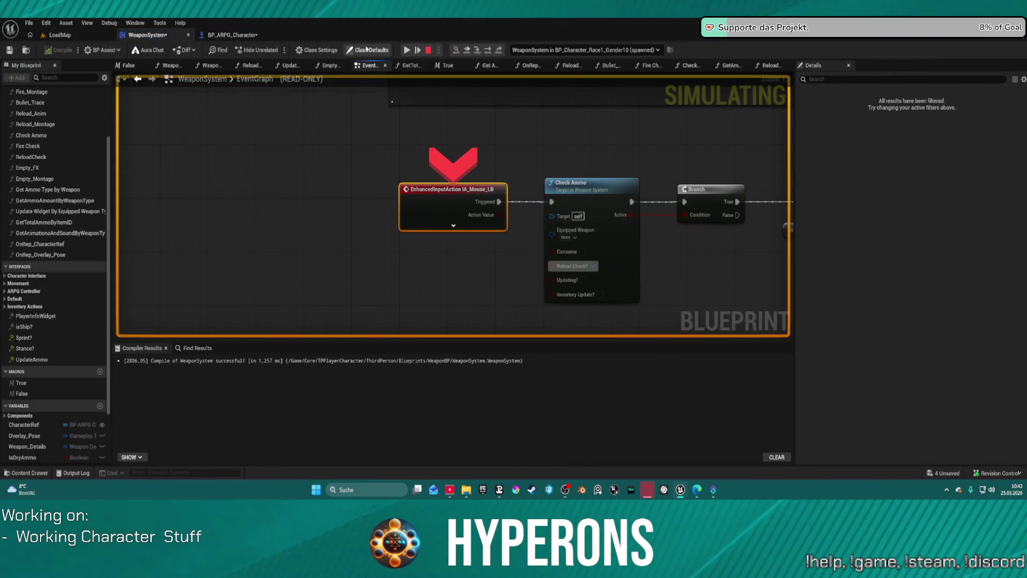
key("F10")
key("F10")
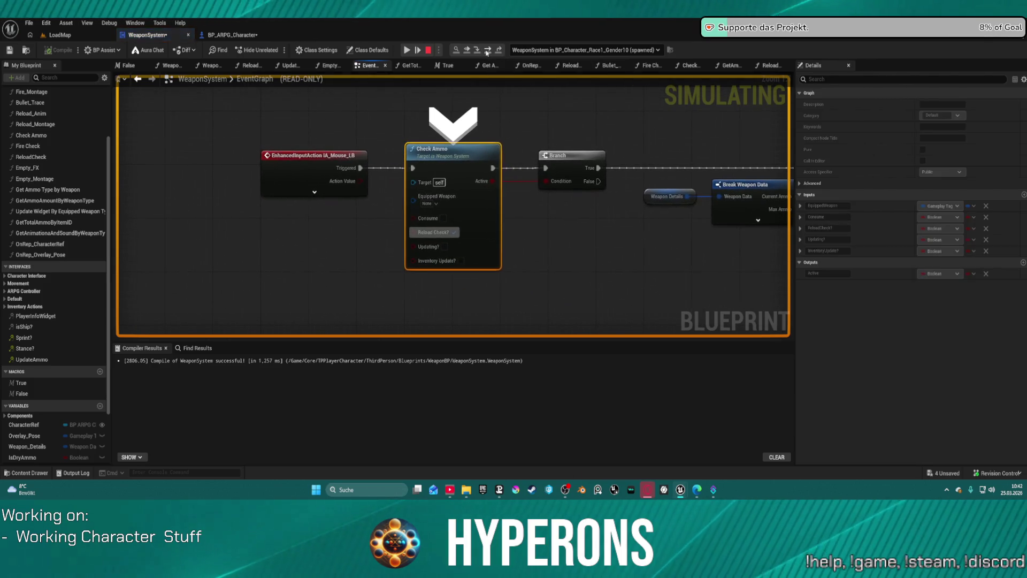
mouse_move(443, 220)
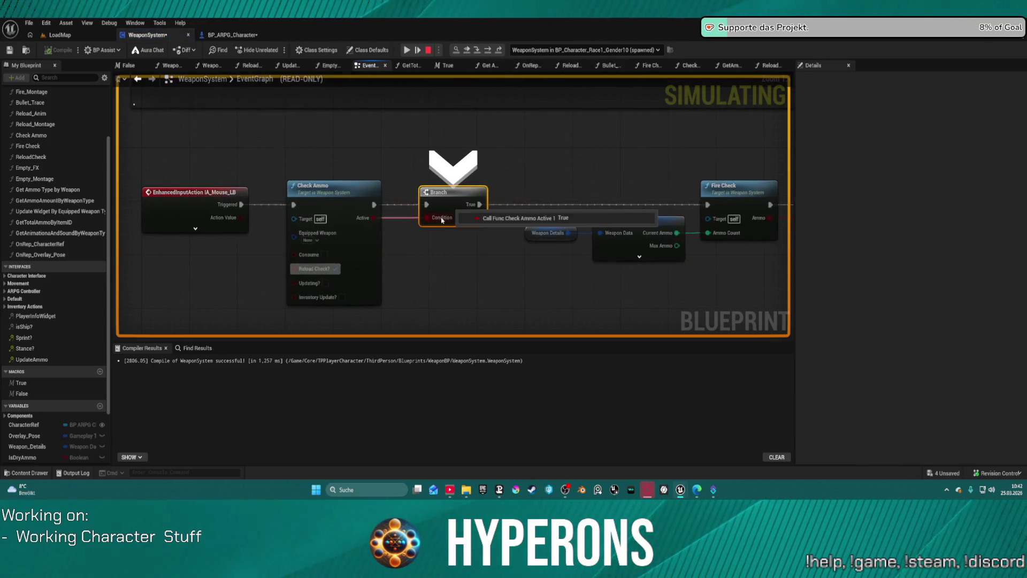
left_click(410, 50)
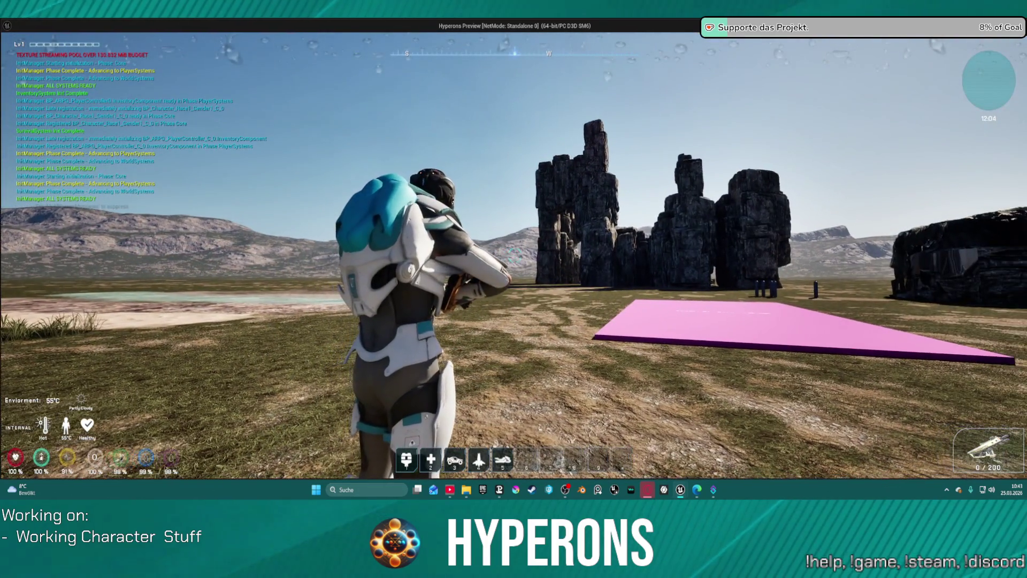
- Walk the character toward and back from the bunker, then end the test play
key("w")
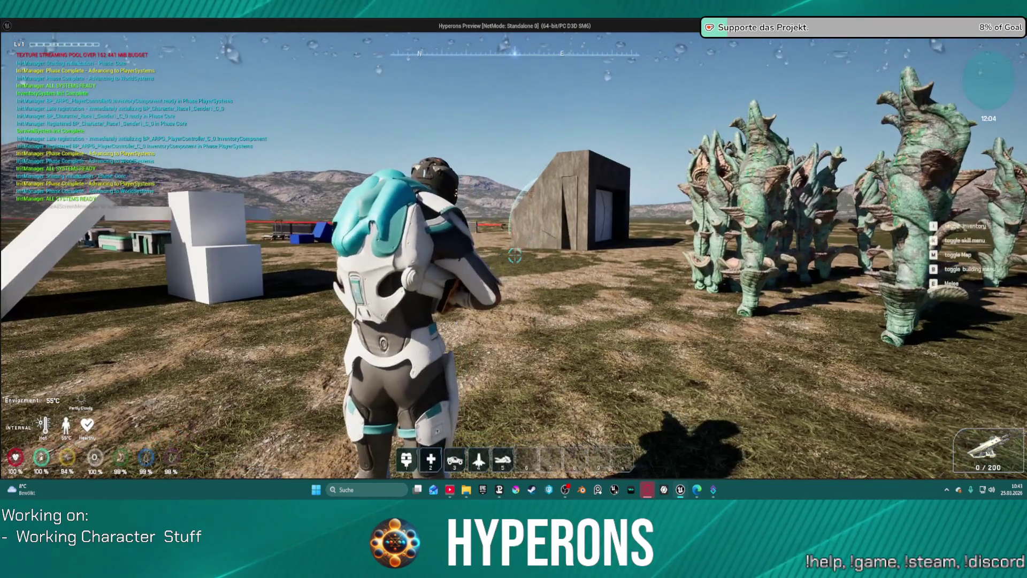
key("s")
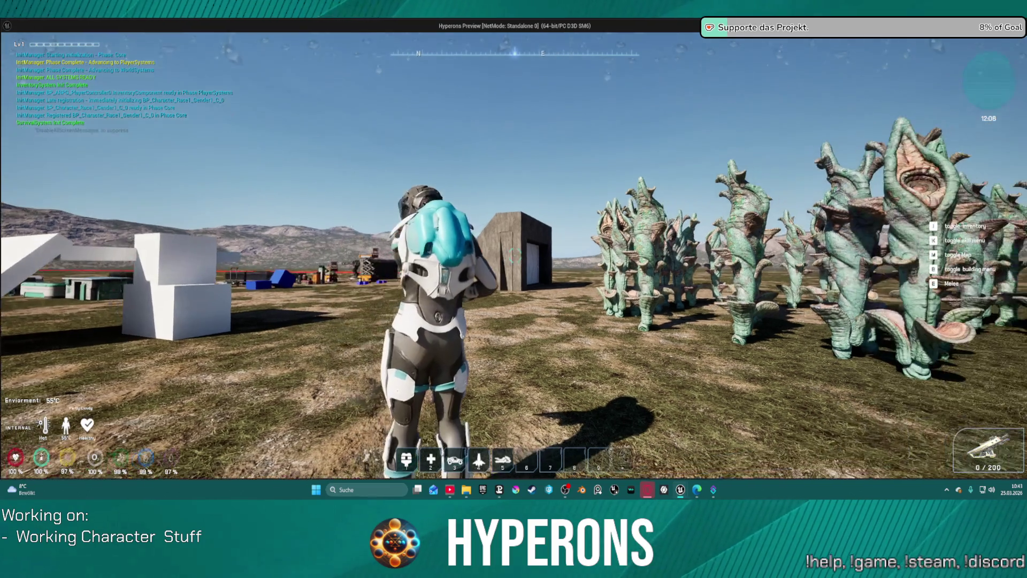
key("Escape")
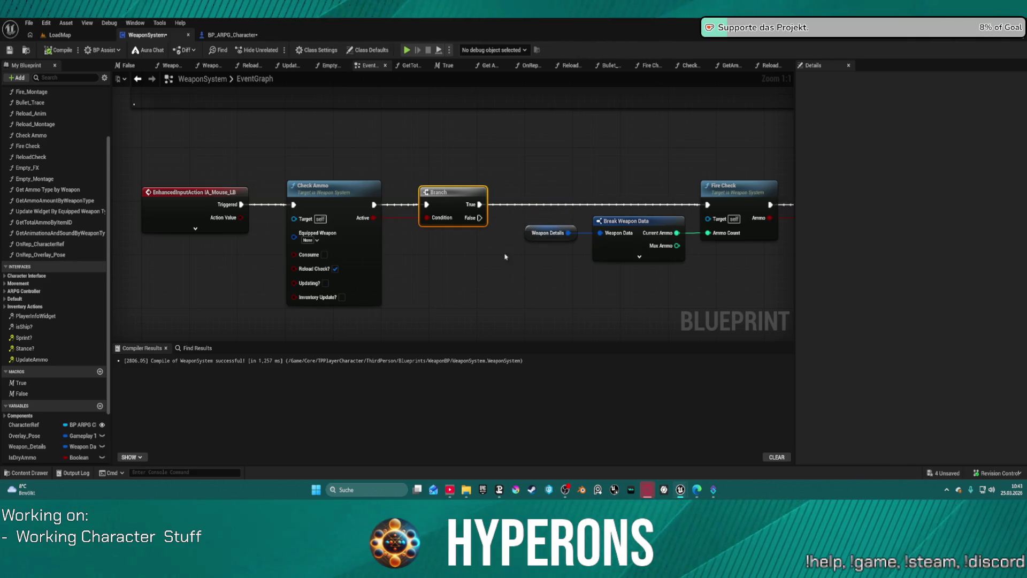
- Untick Reload Check? on the Check Ammo node so it uses Consume again
left_click(336, 255)
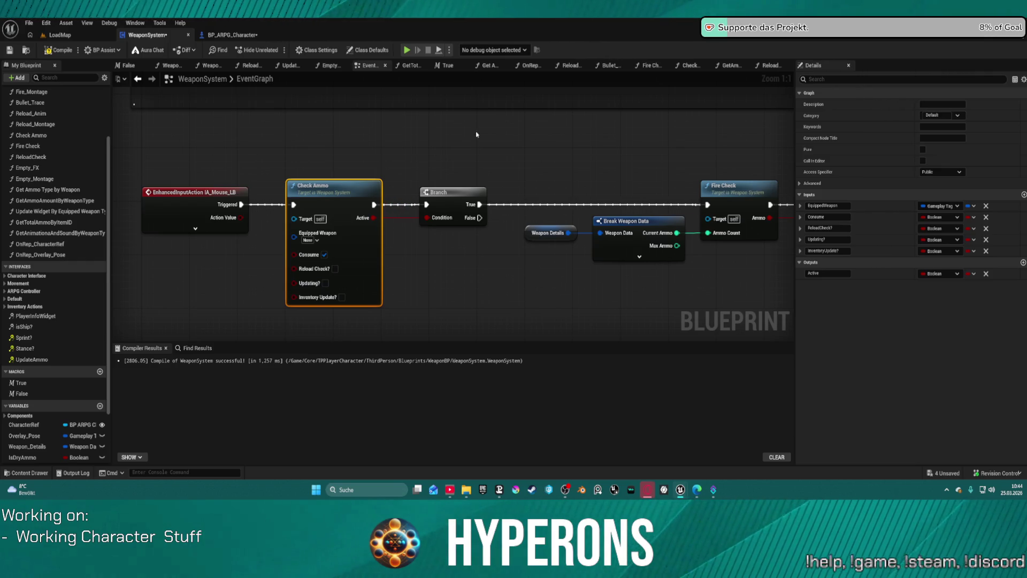
- Connect IA_Mouse_LB Triggered directly to Fire Check, move Check Ammo and Branch below, and inspect Fire Check's pins
left_click_drag(239, 207, 708, 207)
left_click_drag(281, 160, 482, 307)
mouse_move(463, 195)
left_mouse_down()
mouse_move(501, 283)
mouse_move(766, 290)
mouse_move(342, 233)
left_mouse_up()
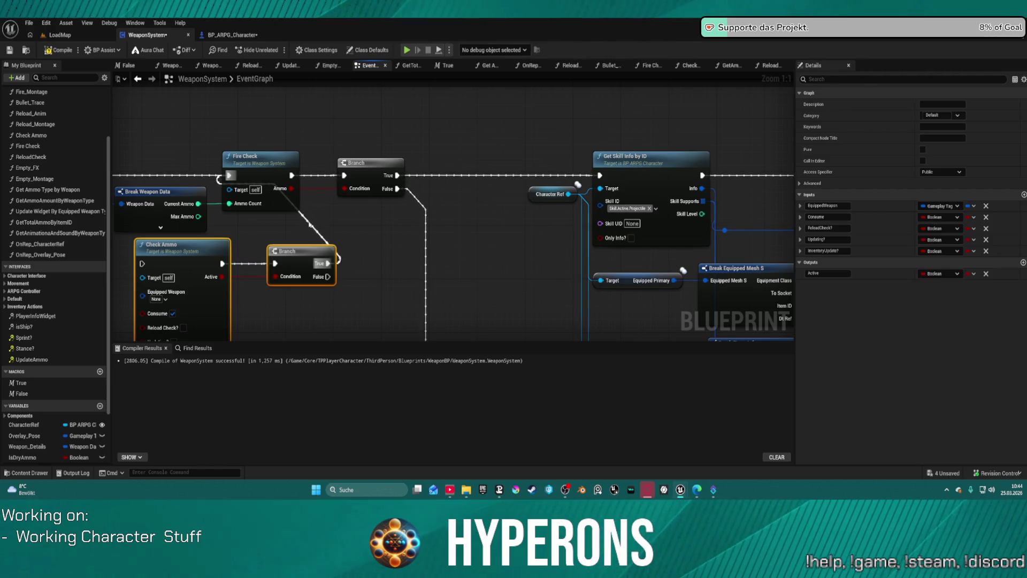
left_click(307, 224)
left_click(295, 206)
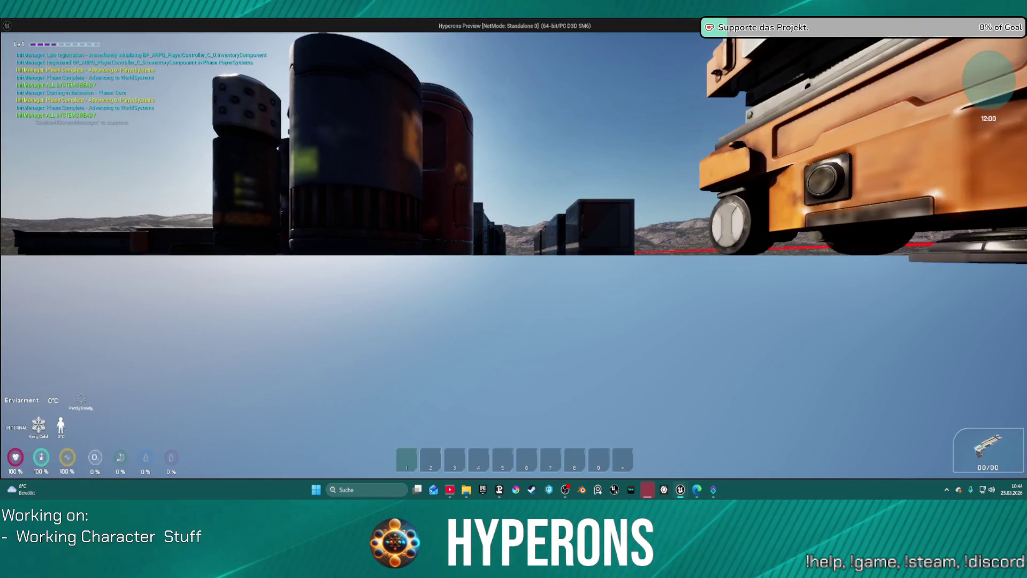
- In the test game, reload the rifle with R and fire to test ammo consumption
key("i")
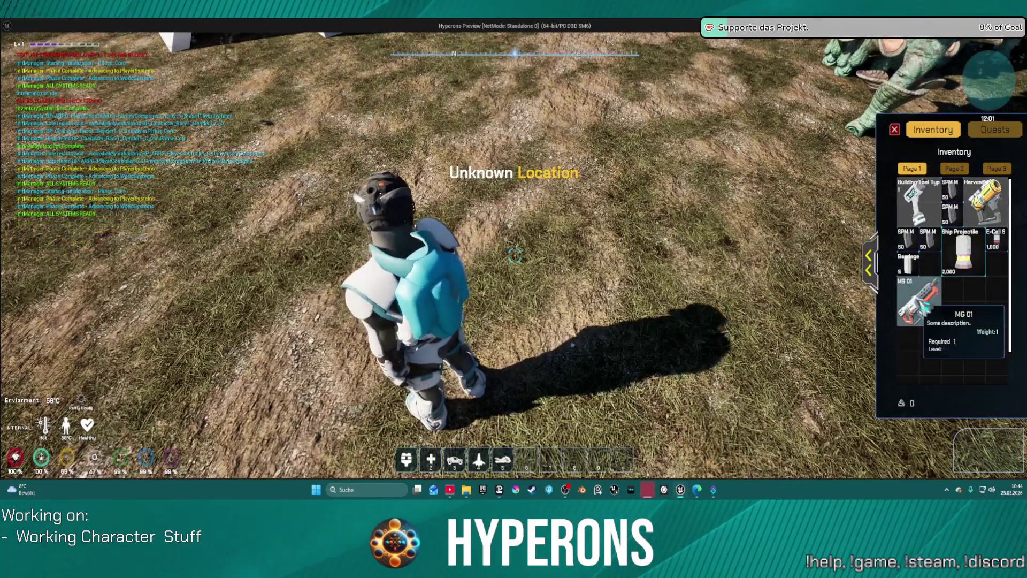
key("i")
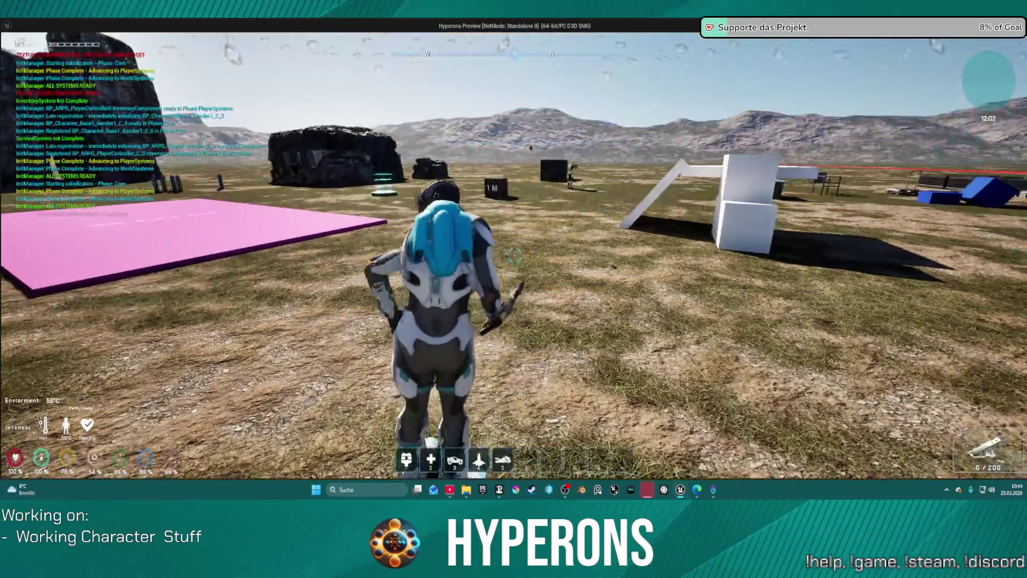
key("r")
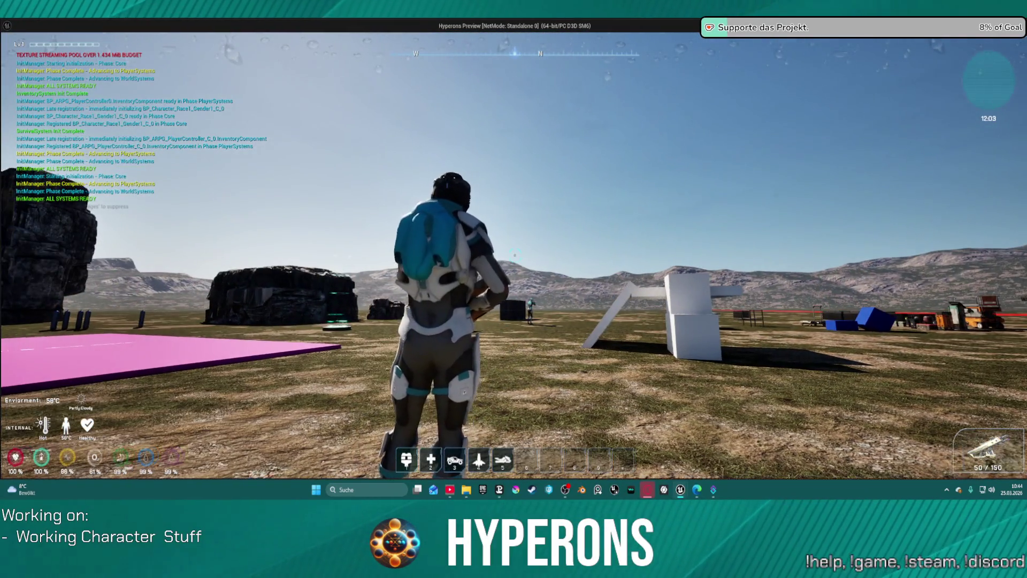
left_click(514, 256)
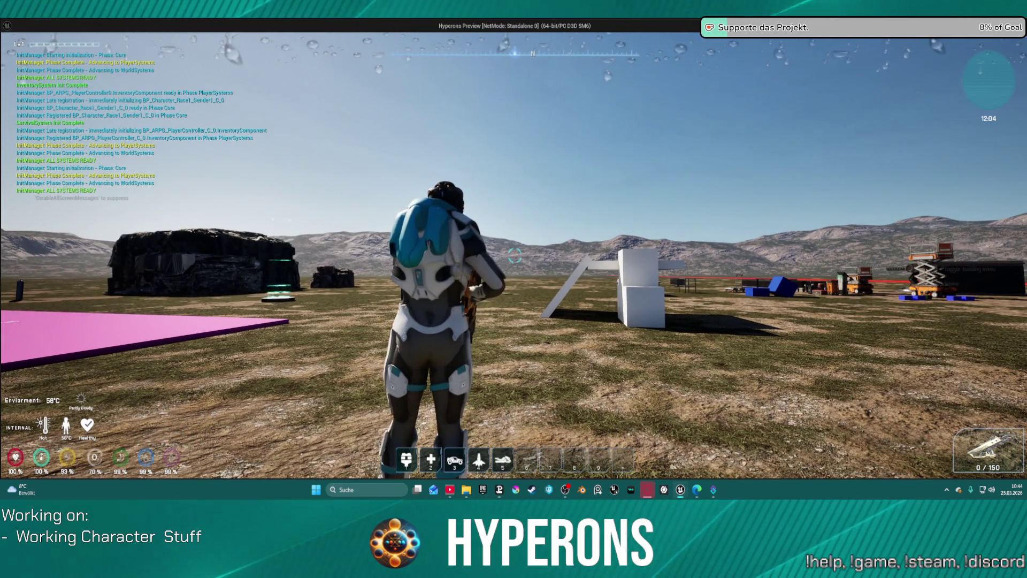
- Drop every SPM M stack from the inventory onto the ground
key("i")
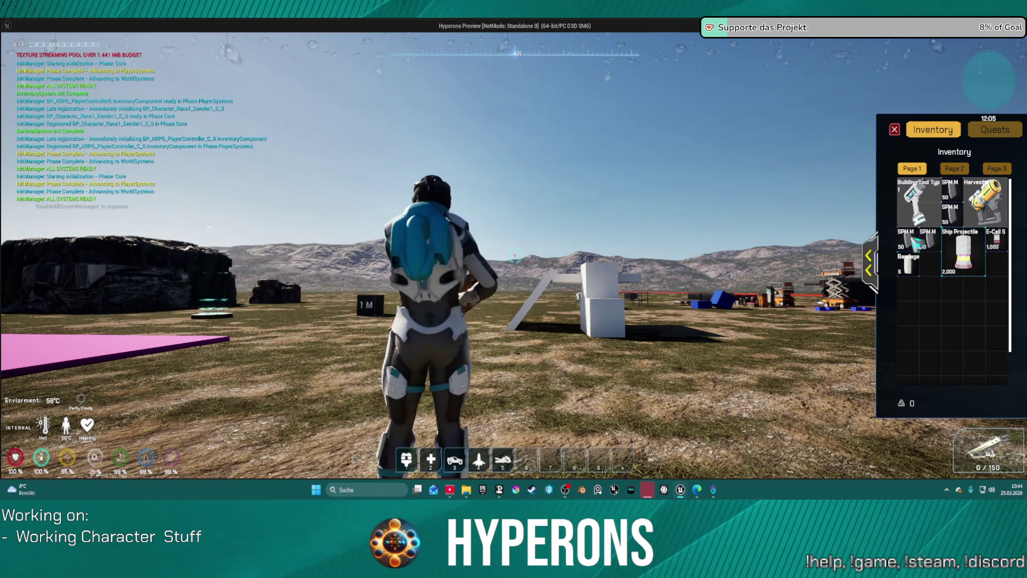
left_click_drag(918, 244, 749, 277)
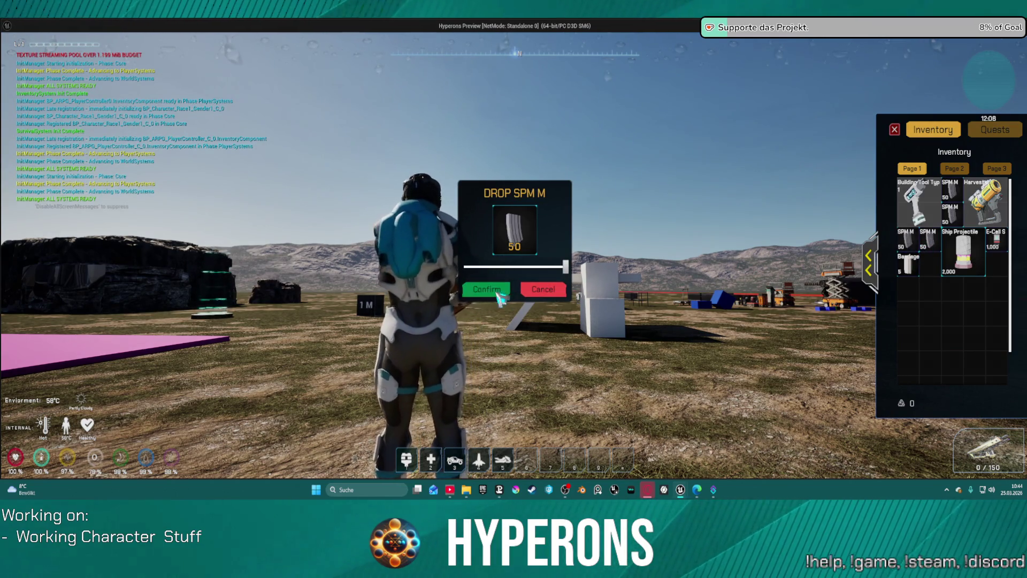
left_click(487, 289)
right_click(933, 241)
right_click(950, 211)
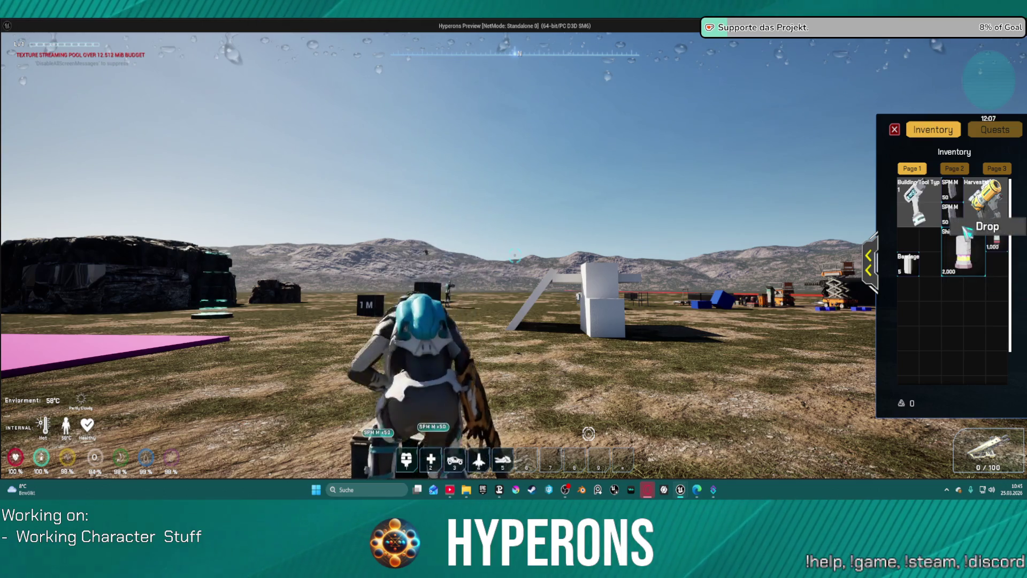
right_click(950, 192)
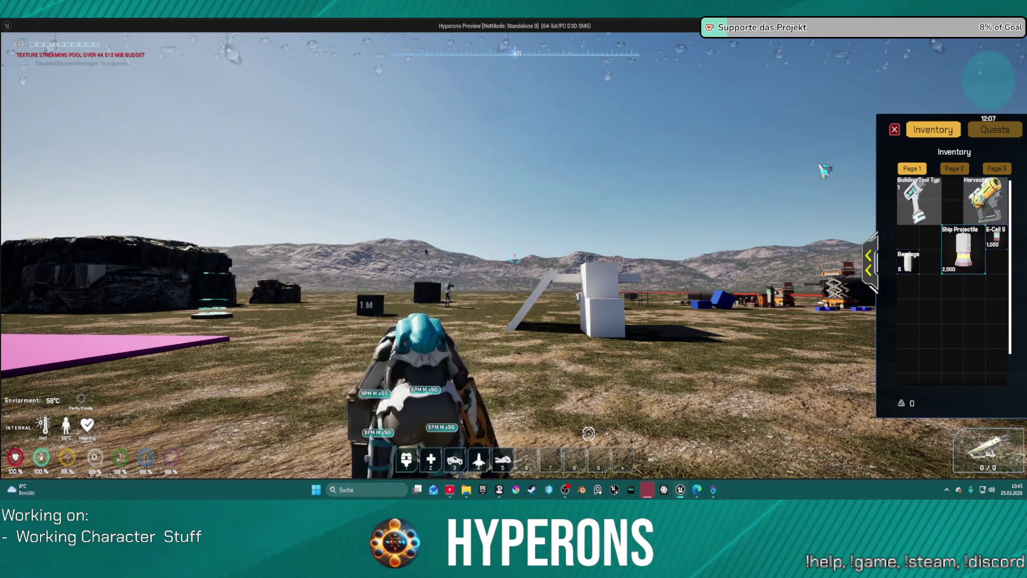
- Fly up with the jetpack, stop the session, and bring Fire Check into view in the WeaponSystem graph
mouse_move(731, 202)
left_mouse_down()
mouse_move(578, 310)
mouse_move(569, 230)
mouse_move(702, 210)
left_mouse_up()
key("space")
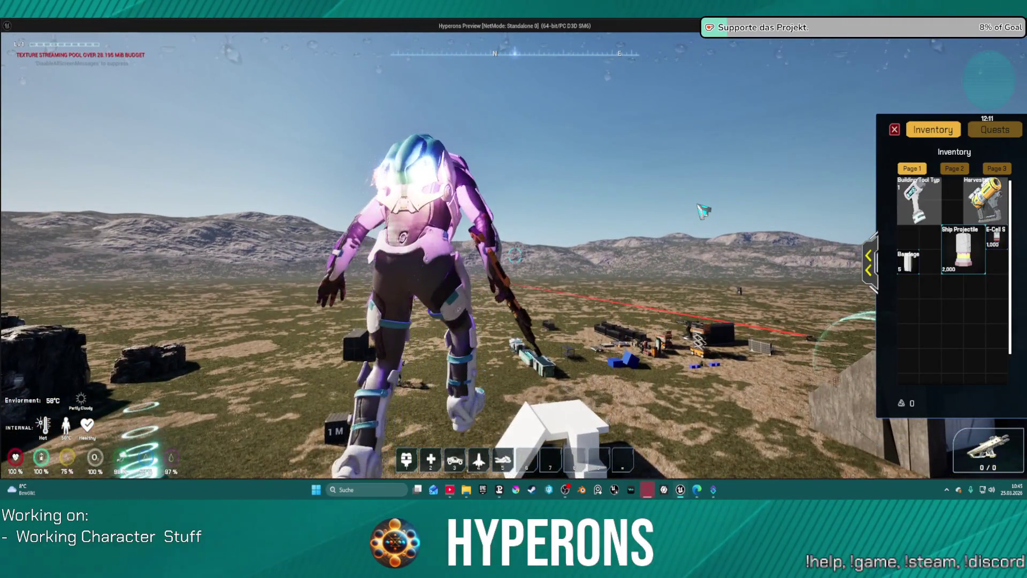
key("i")
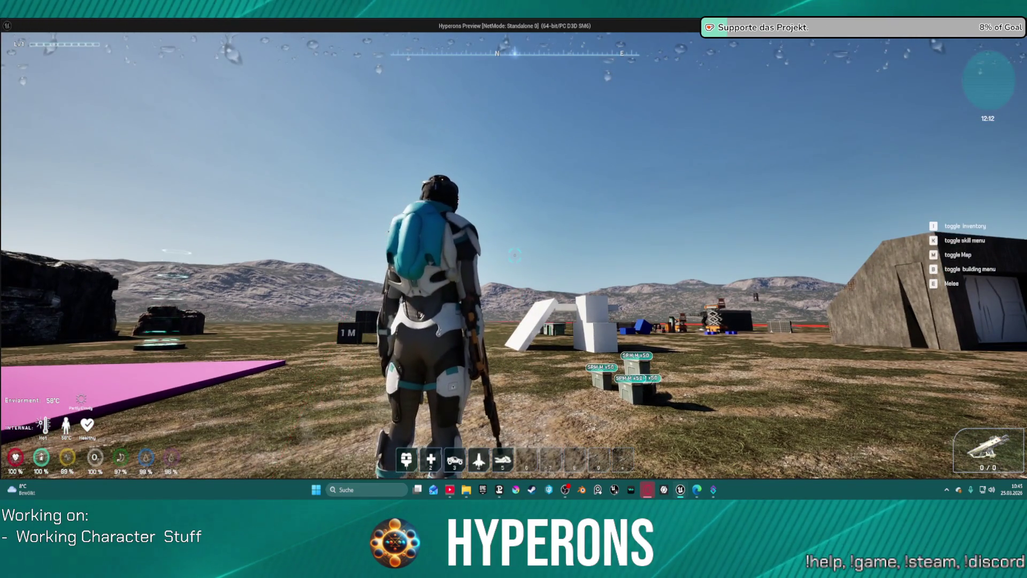
key("Escape")
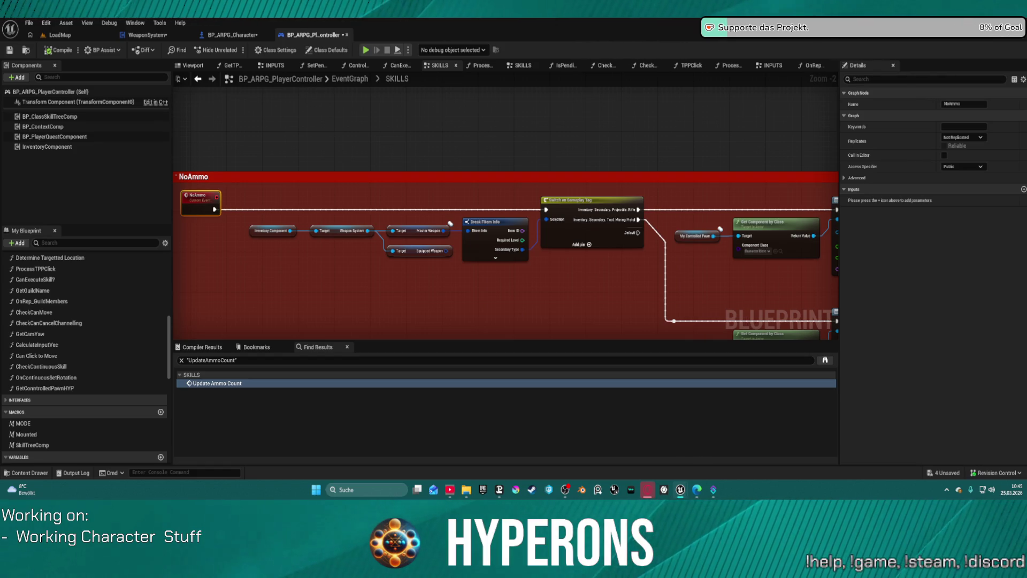
mouse_move(328, 198)
left_mouse_down()
mouse_move(546, 184)
mouse_move(524, 194)
left_mouse_up()
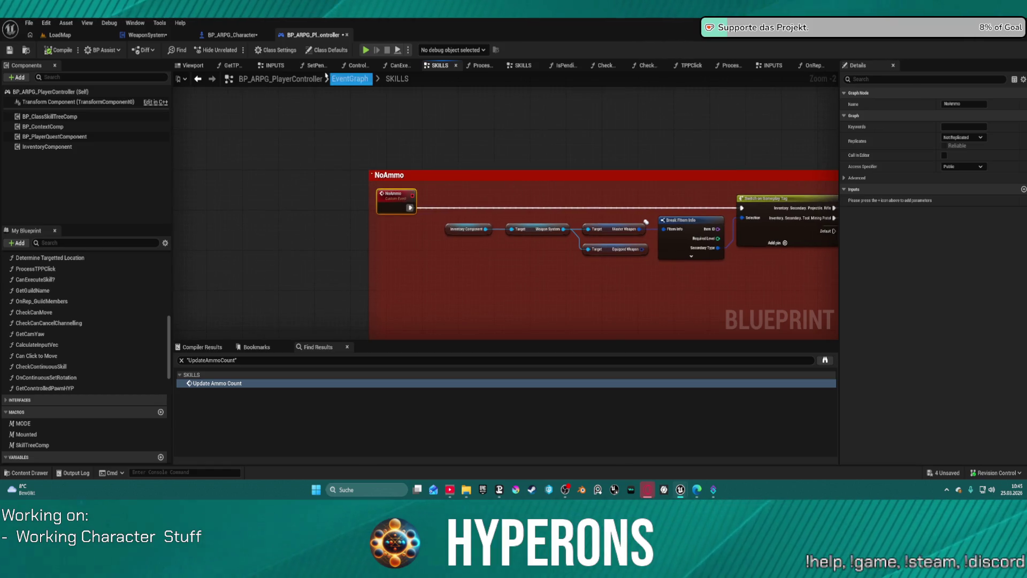
left_click(147, 35)
mouse_move(344, 217)
left_mouse_down()
mouse_move(1002, 177)
mouse_move(637, 207)
left_mouse_up()
- Add a breakpoint on the Fire Check node, then fire the weapon in play to hit it
right_click(576, 154)
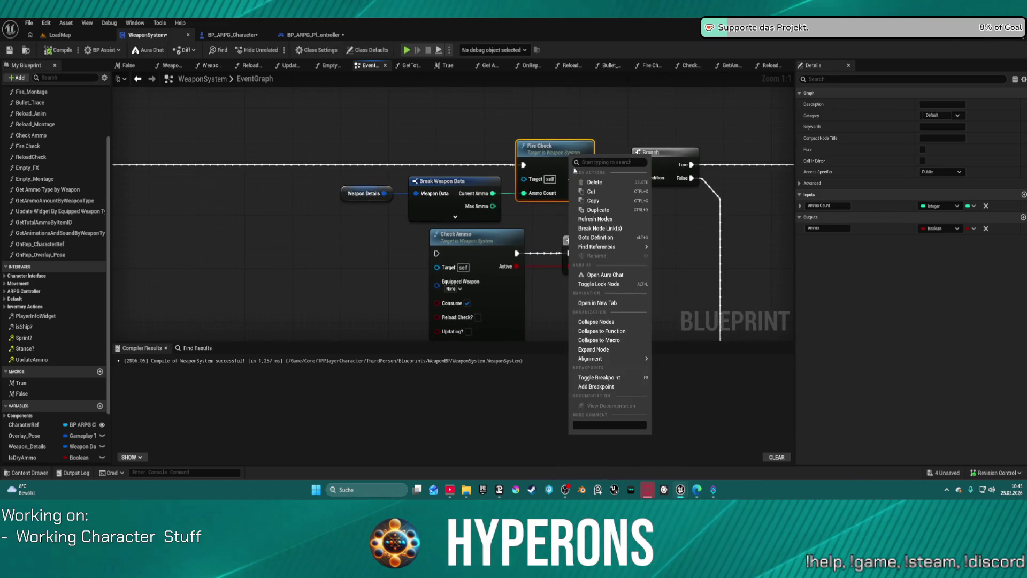
left_click(613, 389)
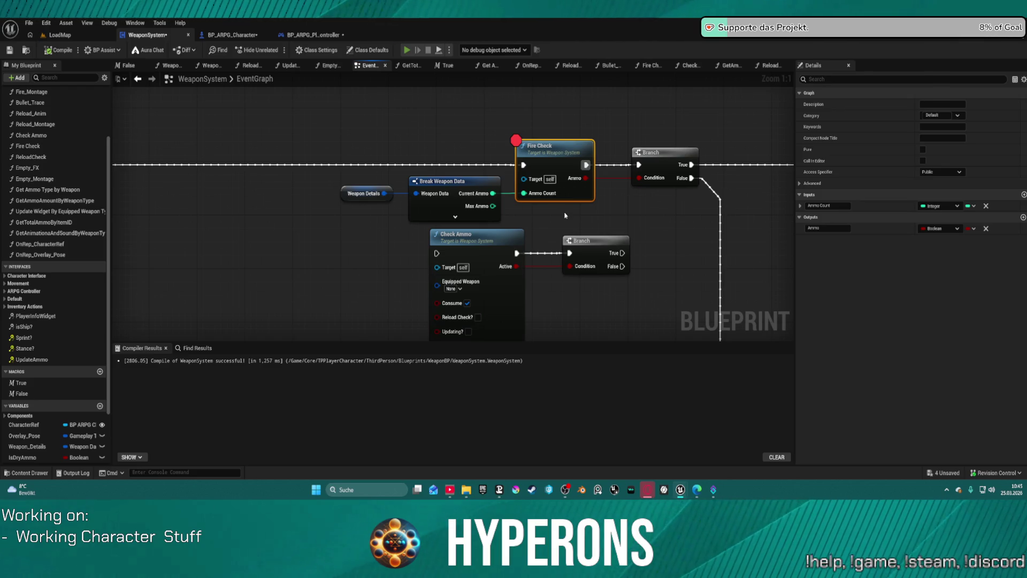
key("i")
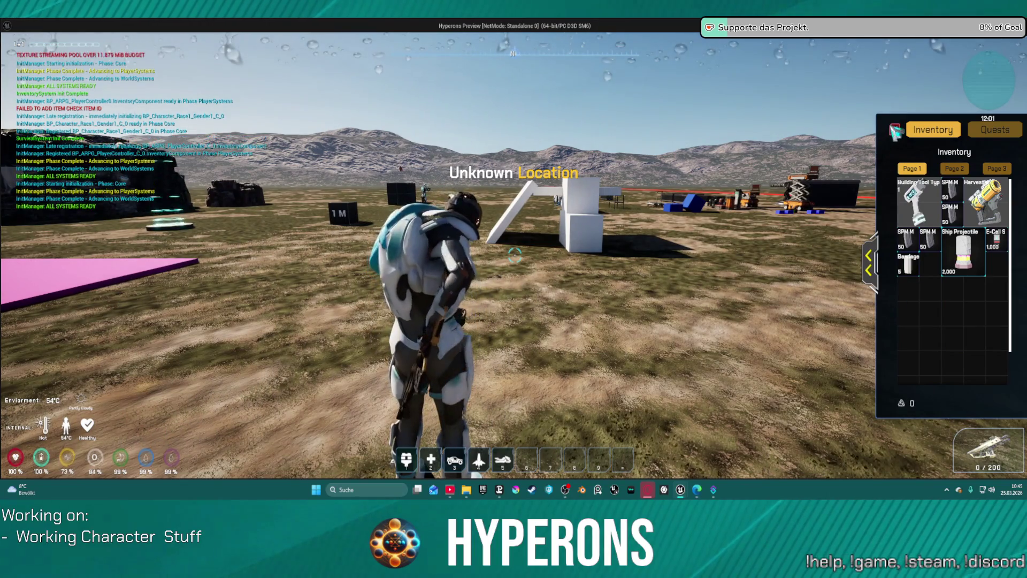
key("i")
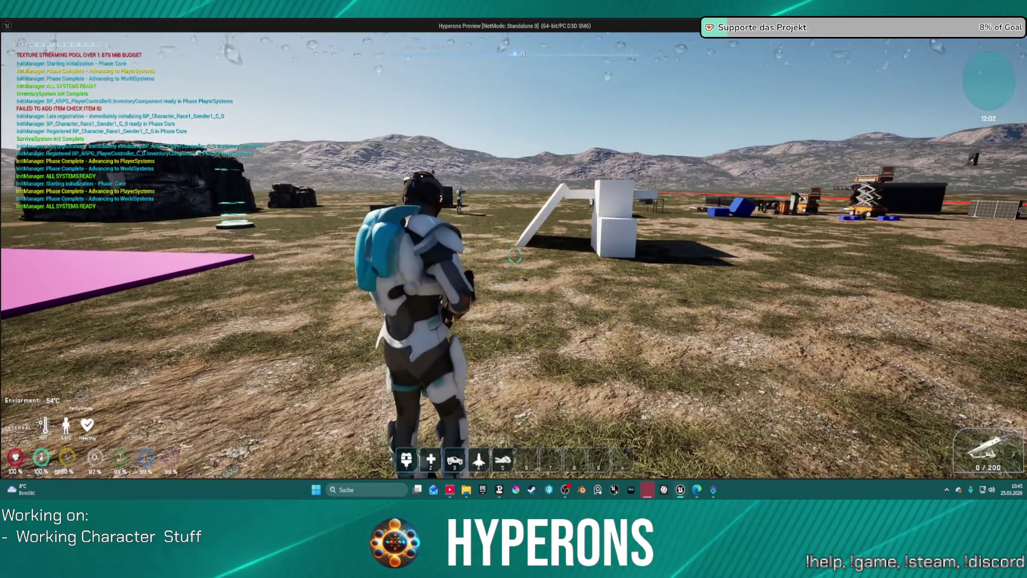
left_click(513, 256)
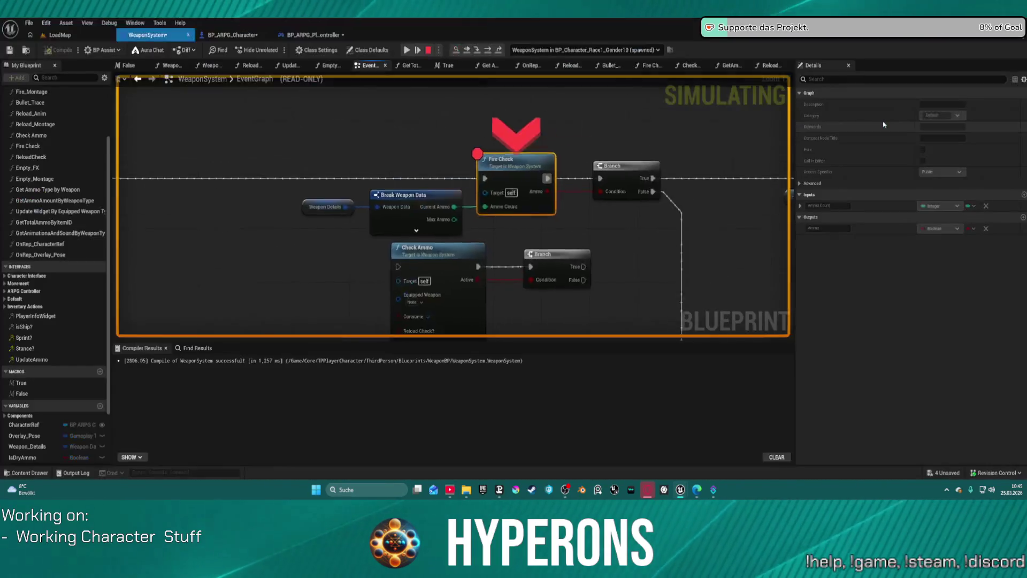
- Step Over to the Branch and Switch on Gameplay Tag nodes, resume, then stop the simulation
mouse_move(472, 217)
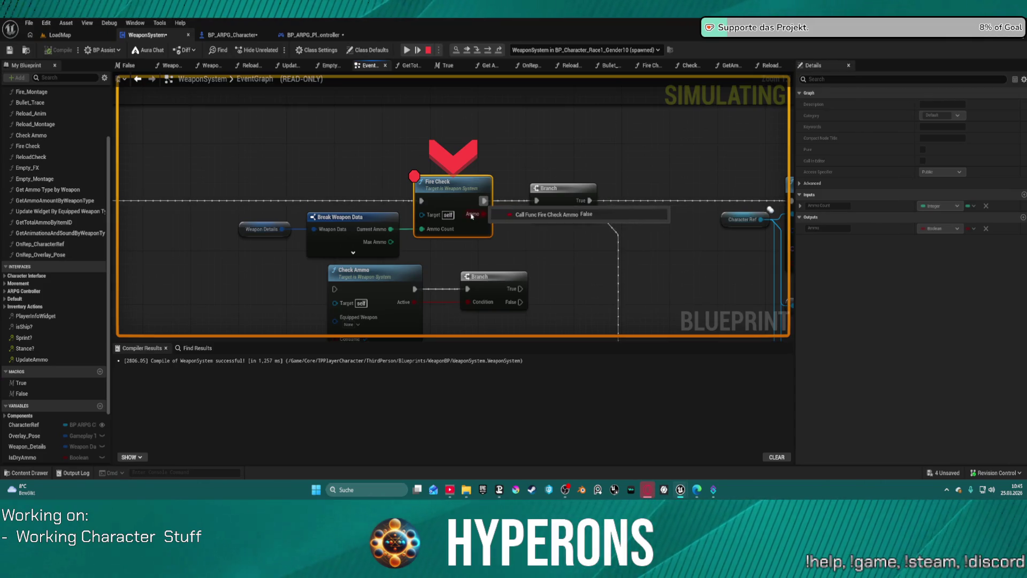
left_click(488, 51)
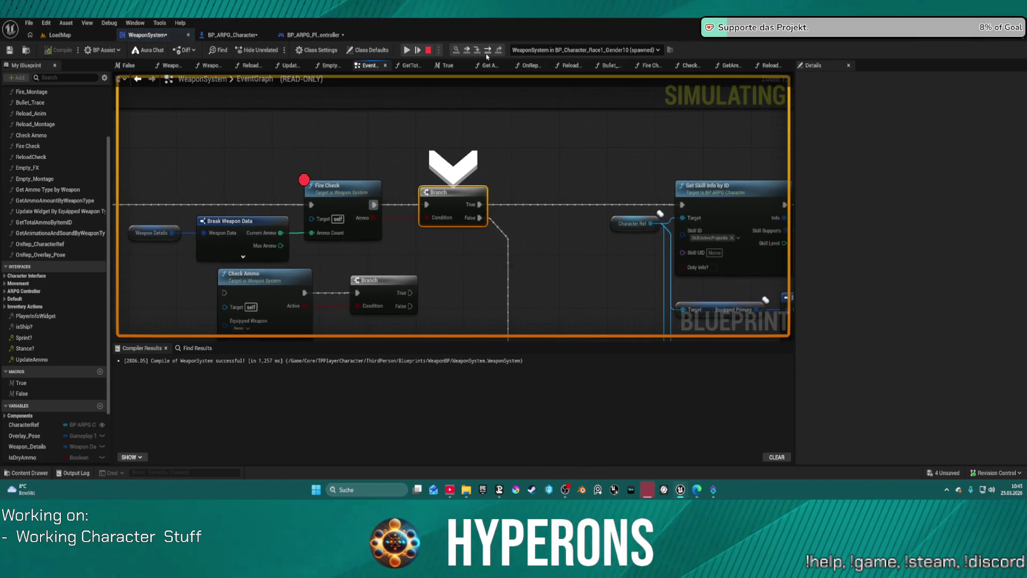
left_click(487, 54)
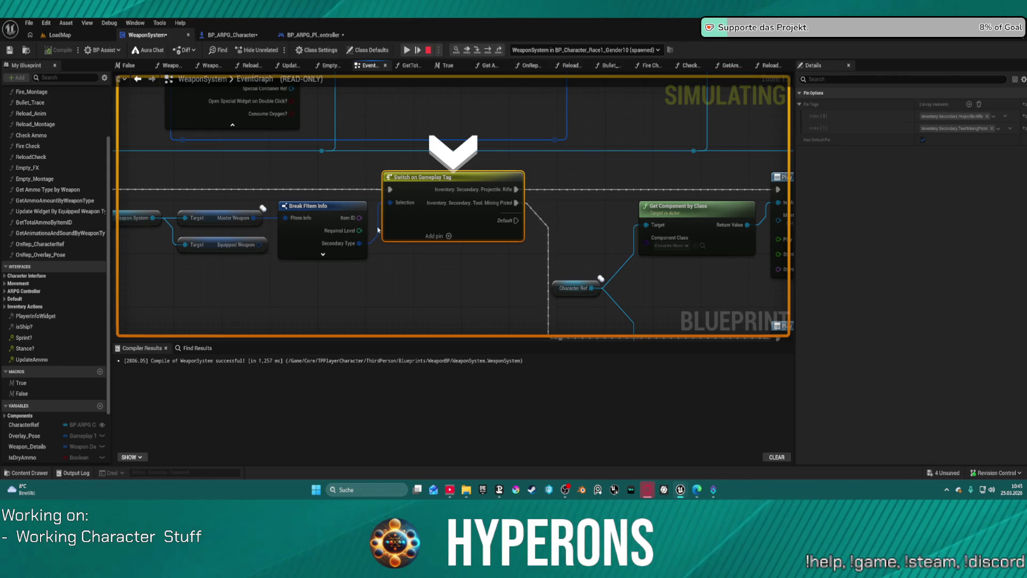
mouse_move(225, 219)
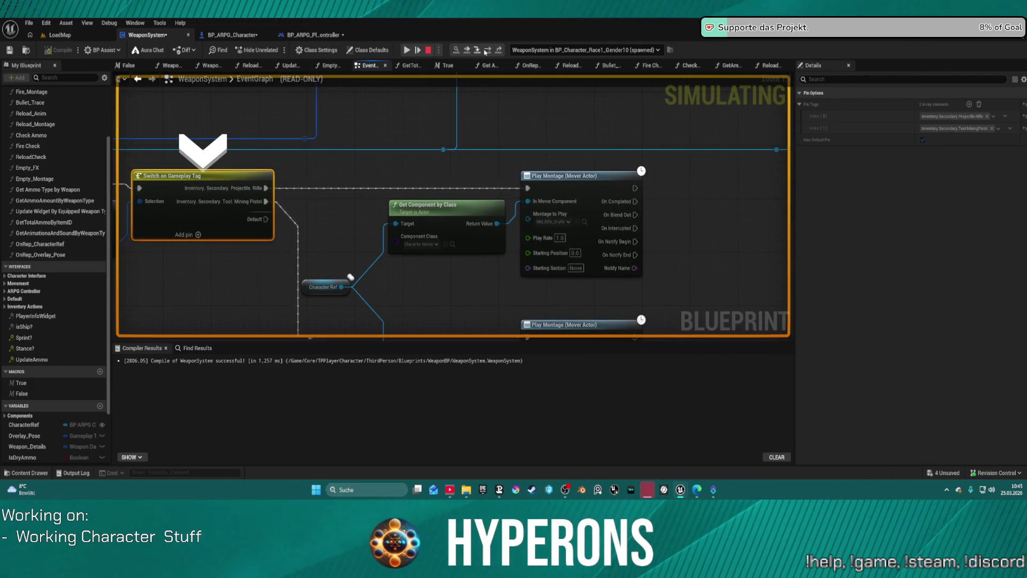
key("F5")
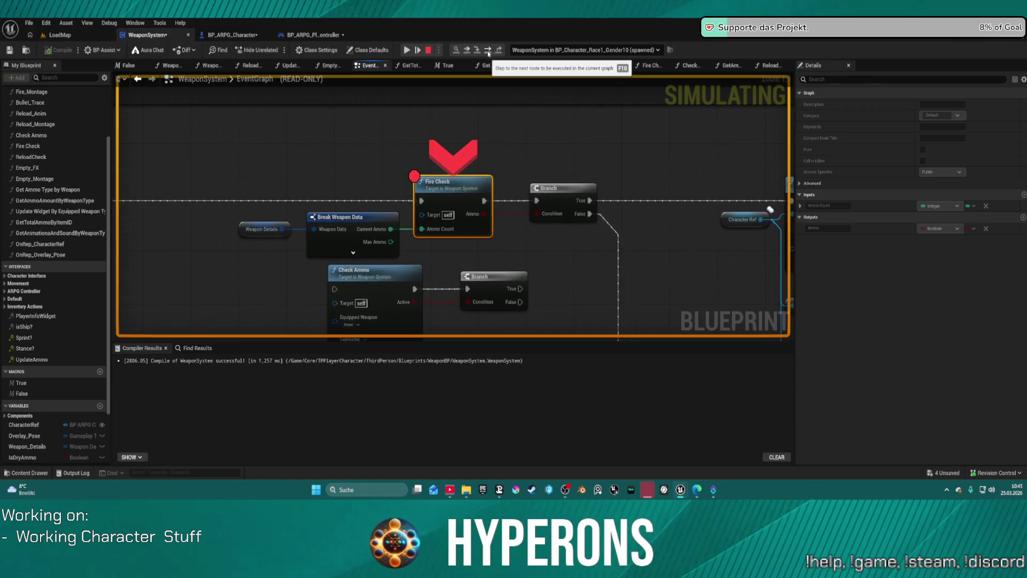
key("F5")
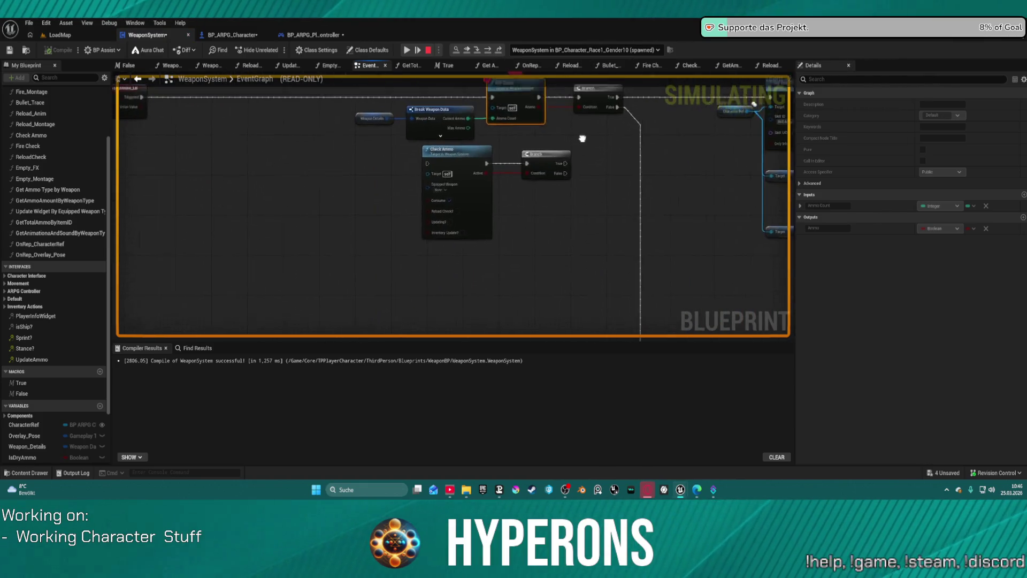
scroll(568, 169, "up", 2)
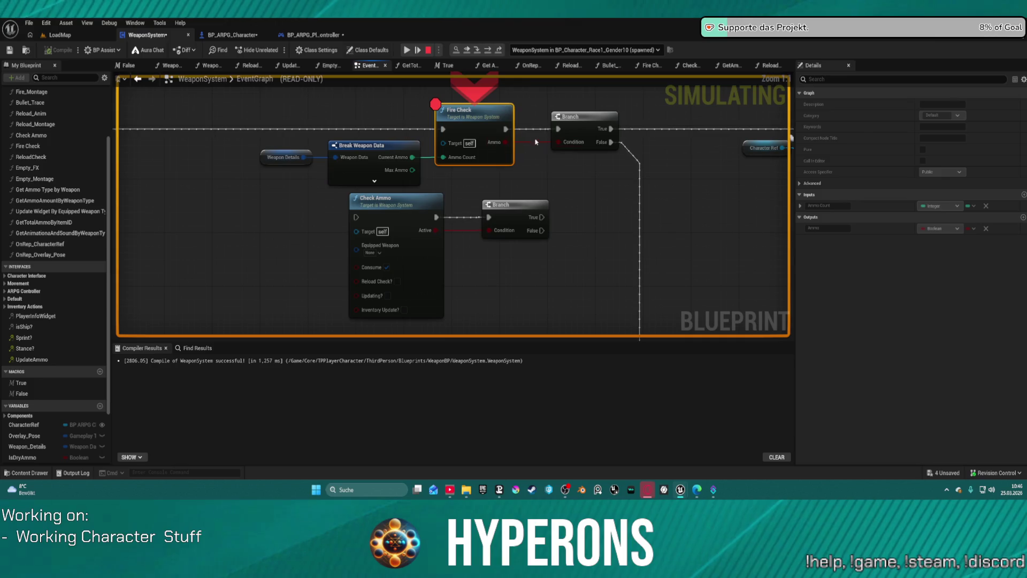
left_click(428, 50)
- Pan over to the Play Montage nodes and add a breakpoint on Switch on Gameplay Tag
mouse_move(615, 300)
left_mouse_down()
mouse_move(495, 176)
mouse_move(594, 239)
mouse_move(461, 237)
left_mouse_up()
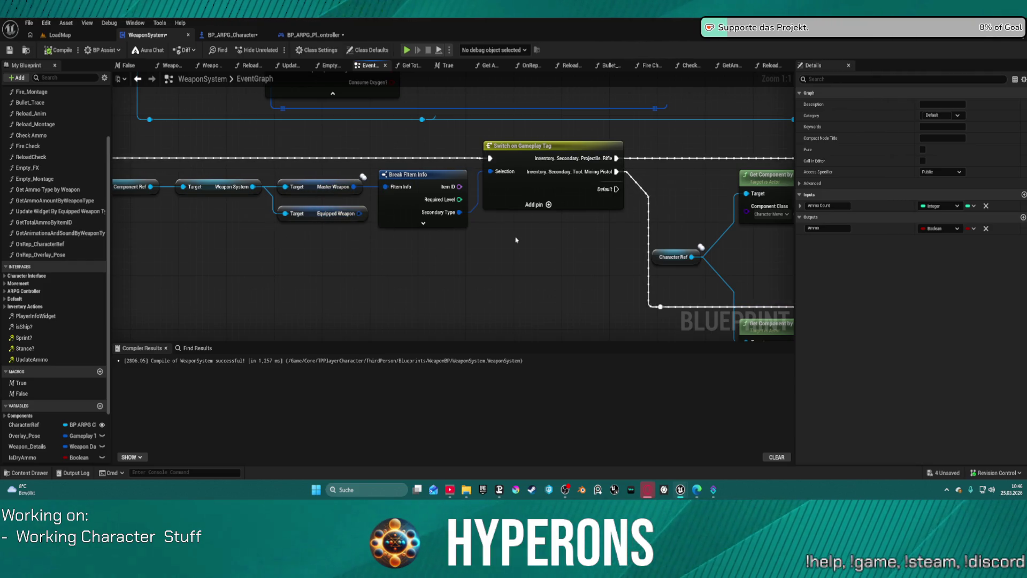
left_click_drag(517, 240, 248, 250)
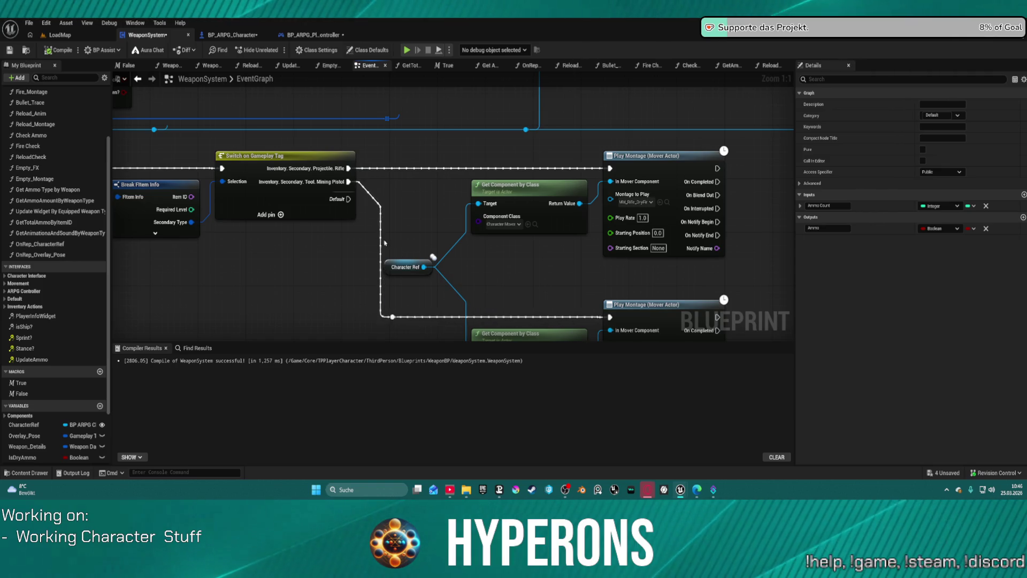
right_click(659, 165)
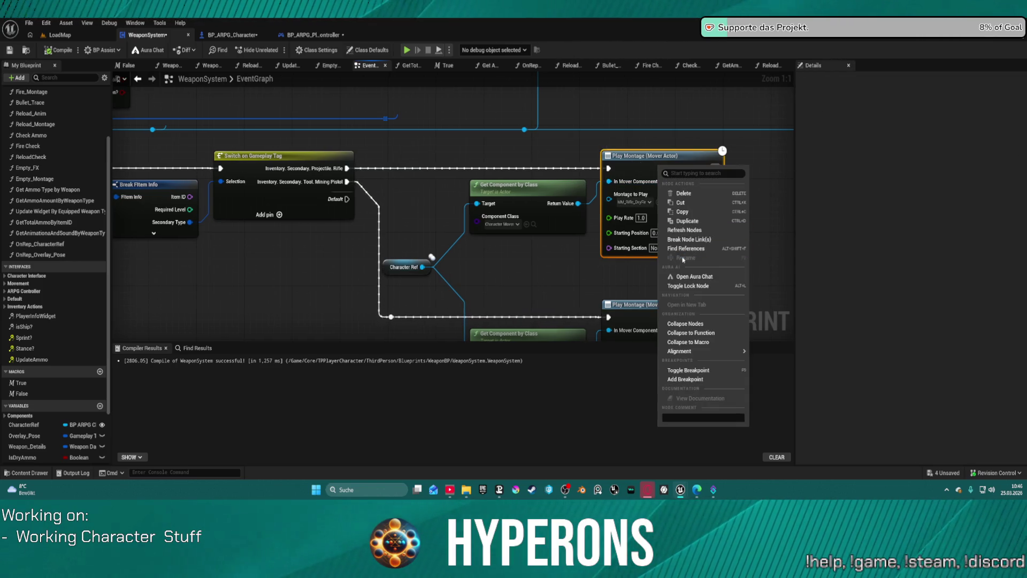
right_click(285, 166)
mouse_move(343, 356)
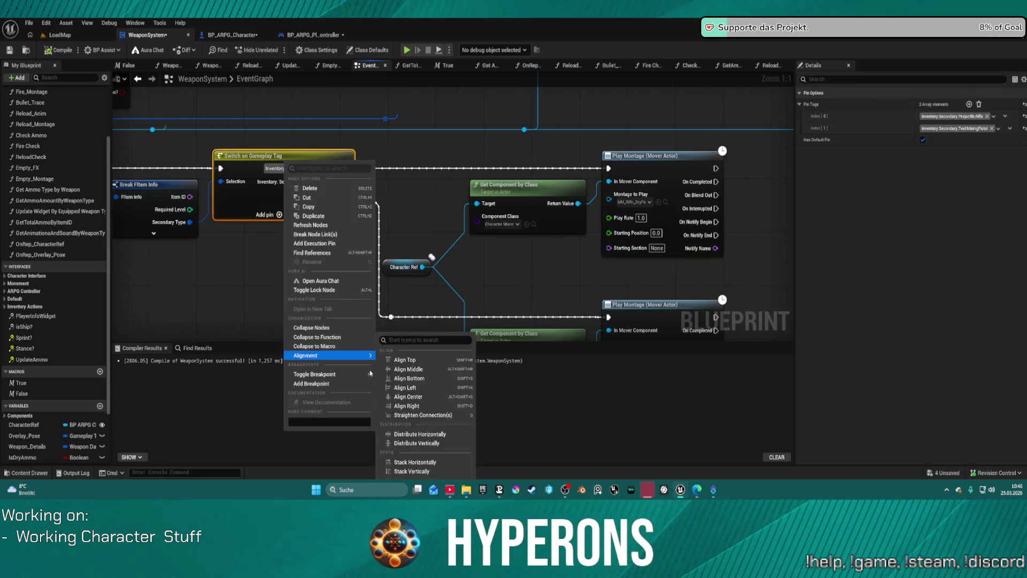
left_click(336, 384)
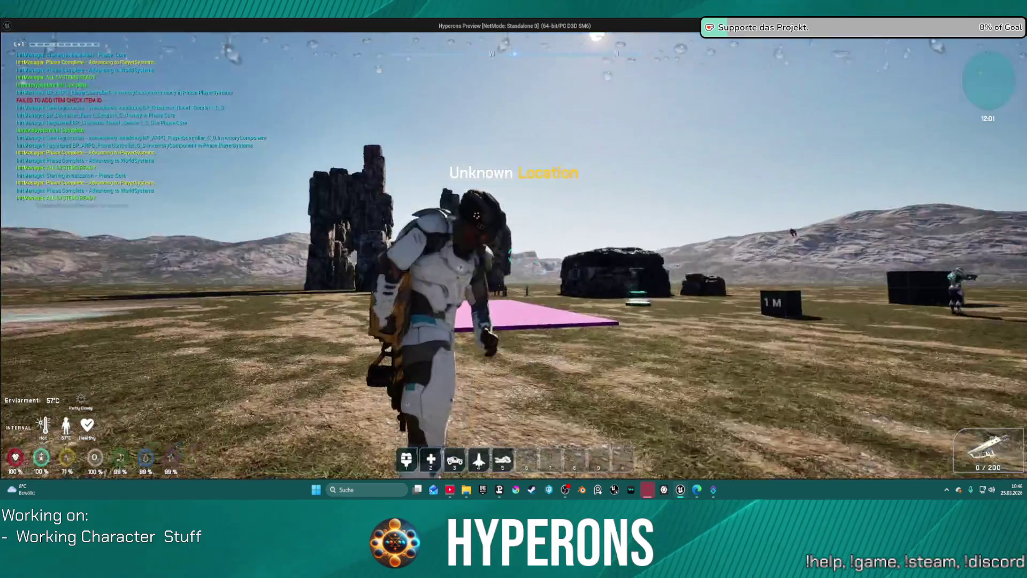
- Fire to hit Fire Check, step over to Switch on Gameplay Tag, and expand Master Weapon's values
left_click(476, 216)
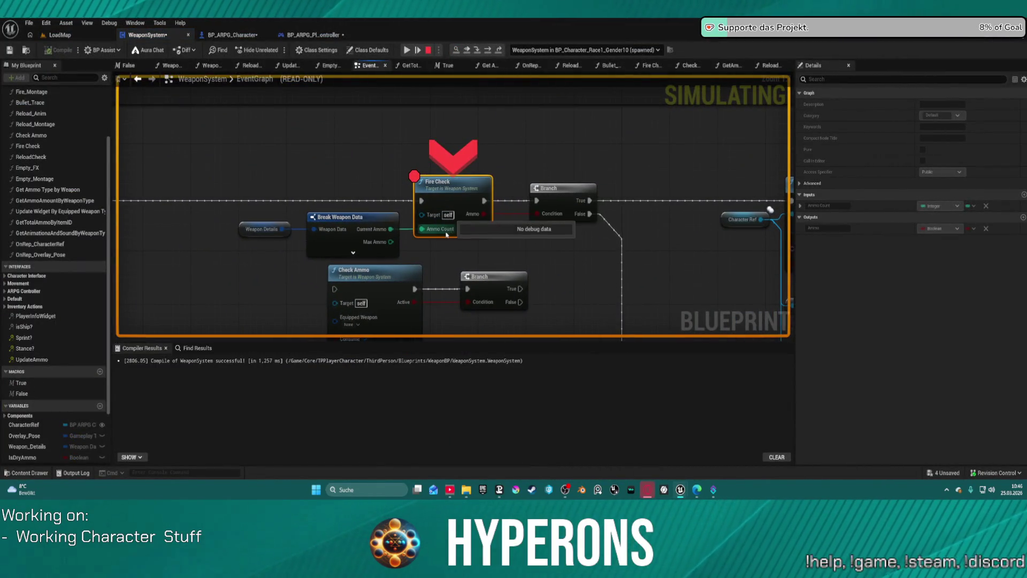
mouse_move(476, 218)
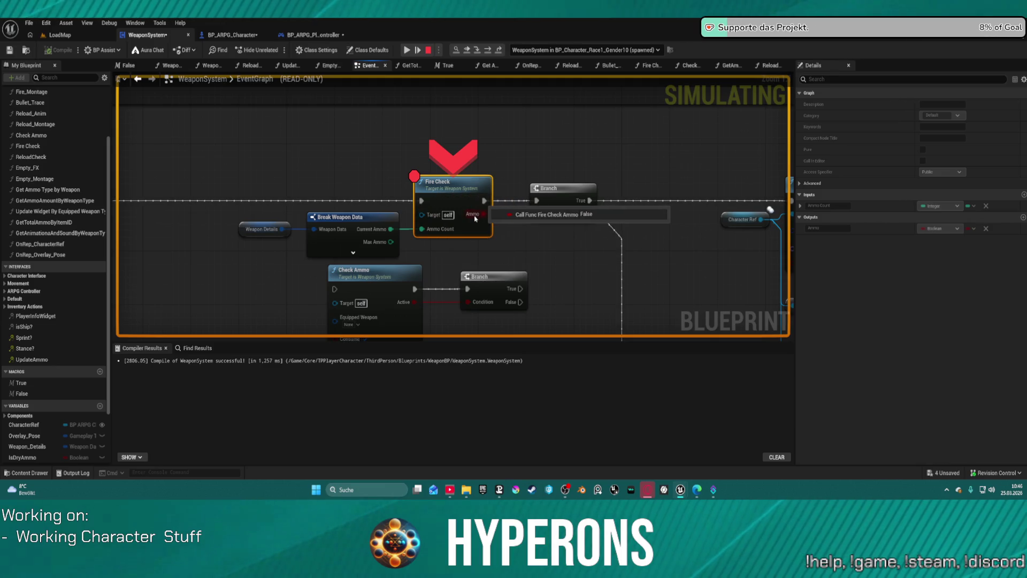
left_click(491, 50)
left_click(490, 51)
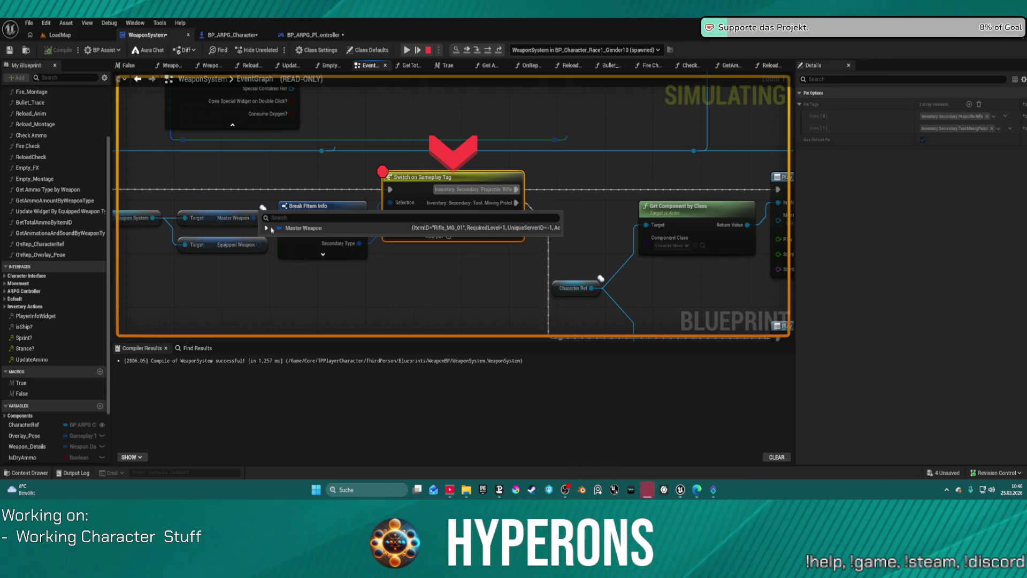
left_click(267, 228)
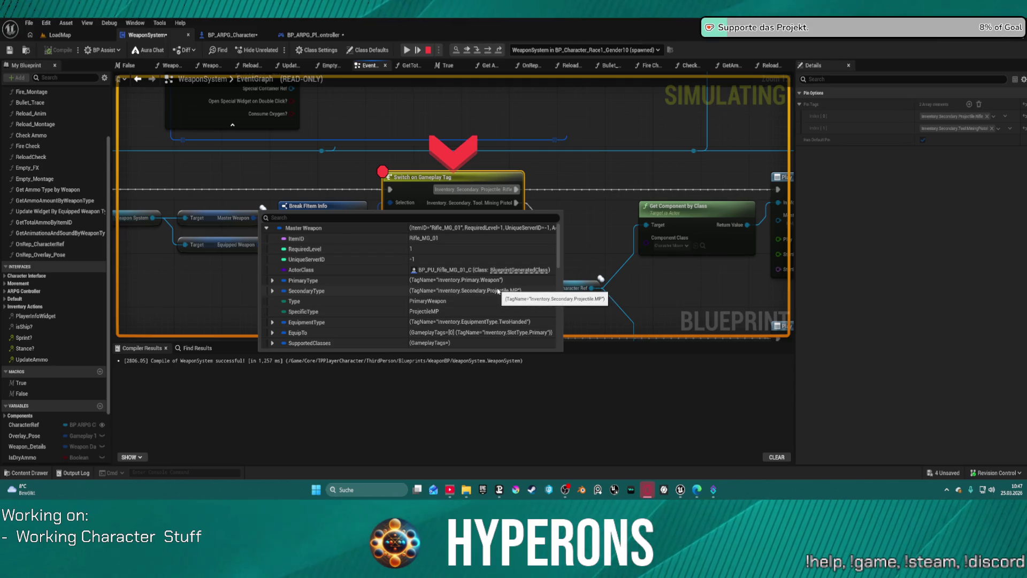
- Switch to the PlayerController blueprint and stop the running simulation
left_click(311, 35)
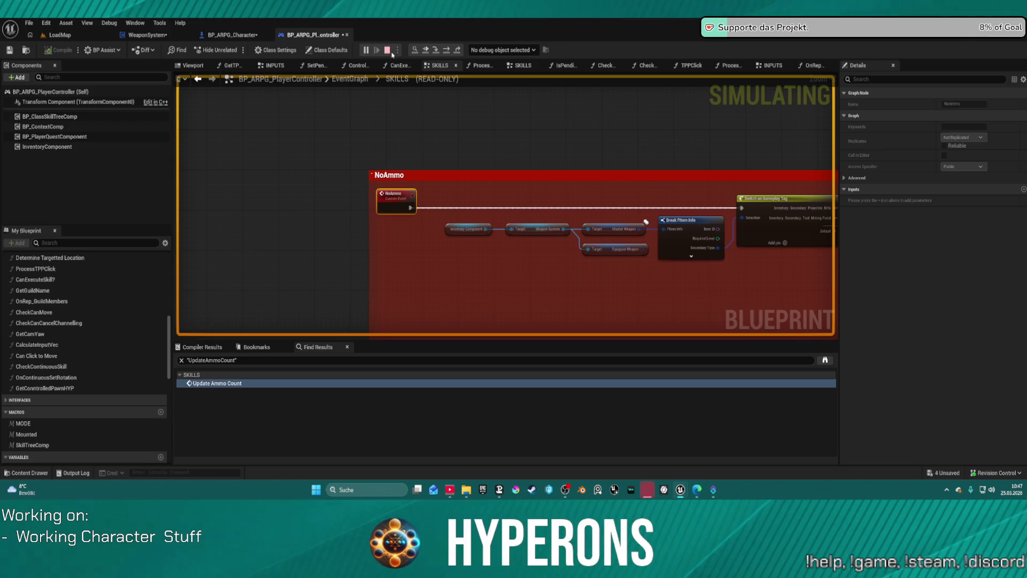
left_click(391, 52)
scroll(360, 172, "down", 7)
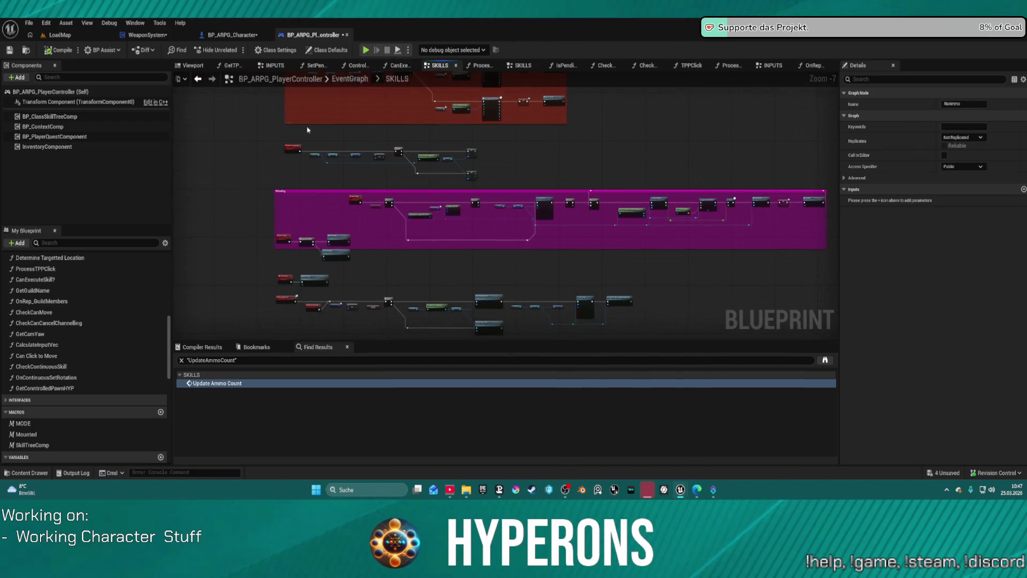
scroll(329, 120, "up", 3)
scroll(438, 176, "down", 3)
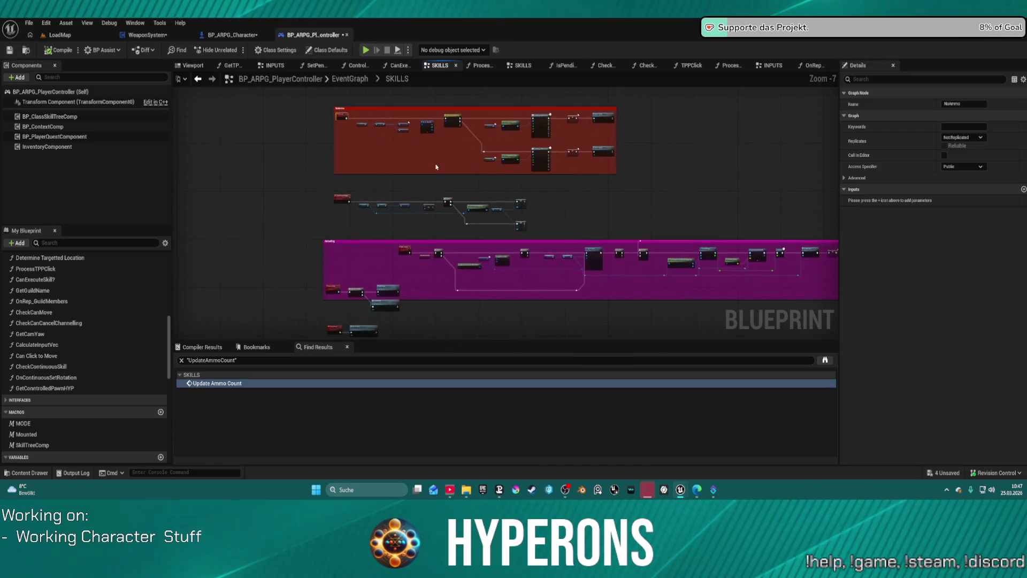
scroll(438, 177, "up", 7)
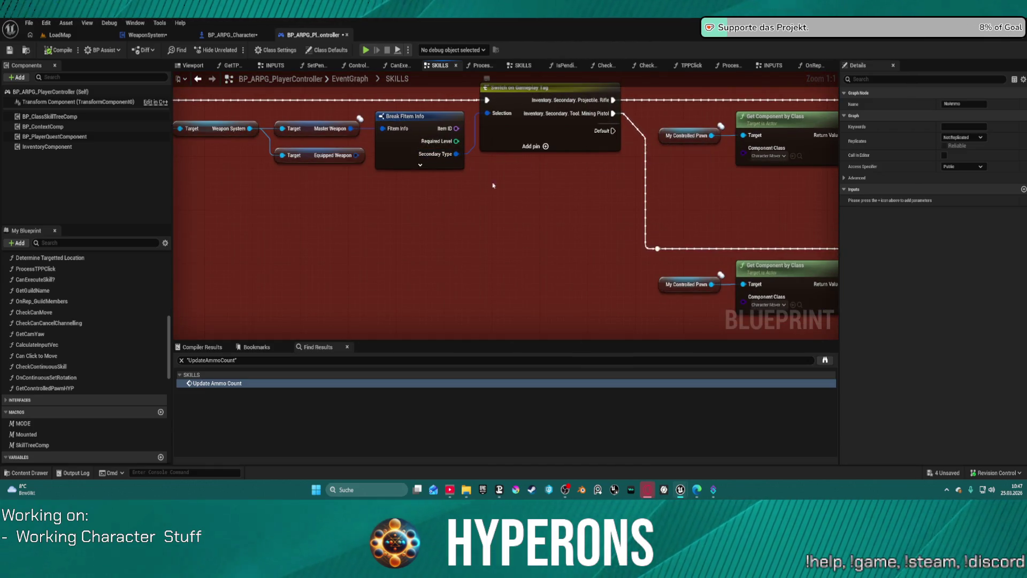
- Survey the SKILLS graph, then move via BP_ARPG_Character to the WeaponSystem blueprint
mouse_move(594, 171)
left_mouse_down()
mouse_move(650, 185)
mouse_move(185, 149)
mouse_move(471, 176)
mouse_move(728, 181)
mouse_move(643, 173)
left_mouse_up()
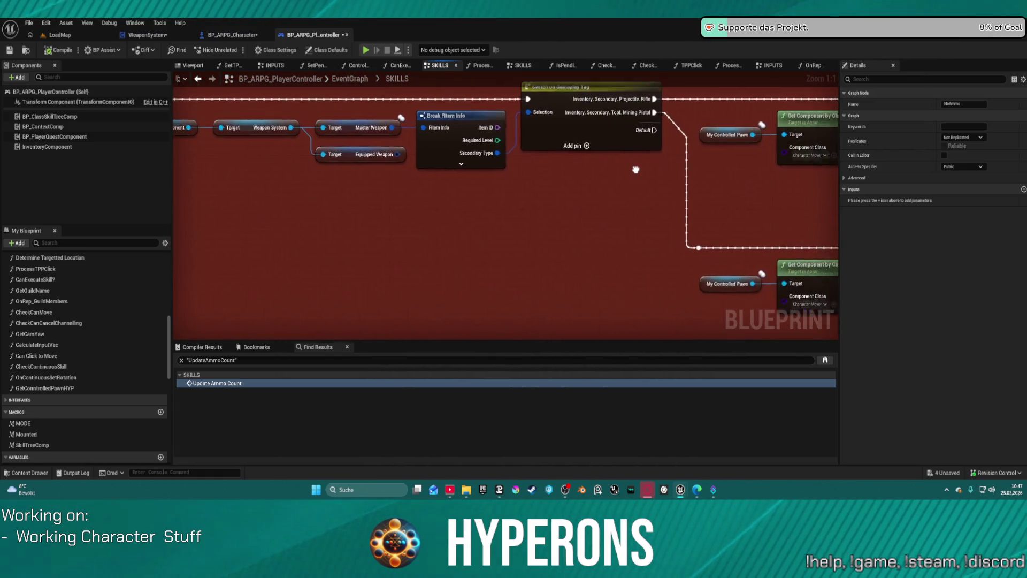
scroll(643, 173, "down", 5)
left_click_drag(286, 166, 244, 82)
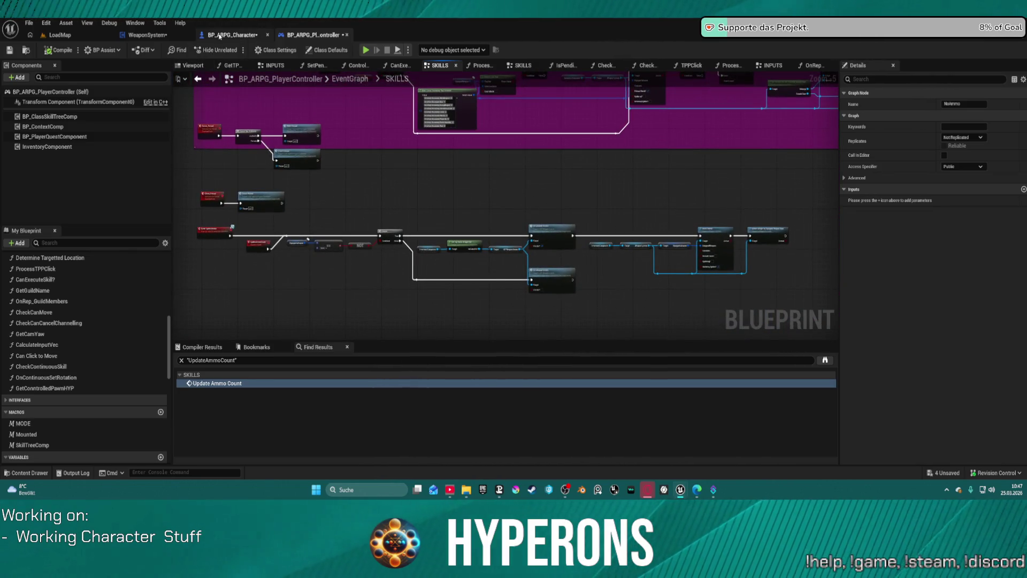
left_click(219, 36)
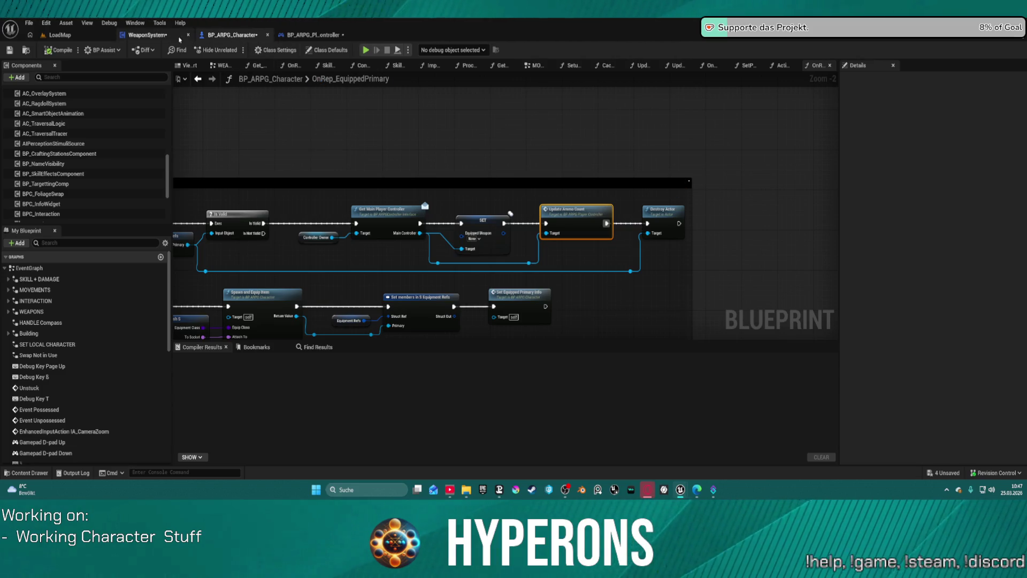
left_click(147, 35)
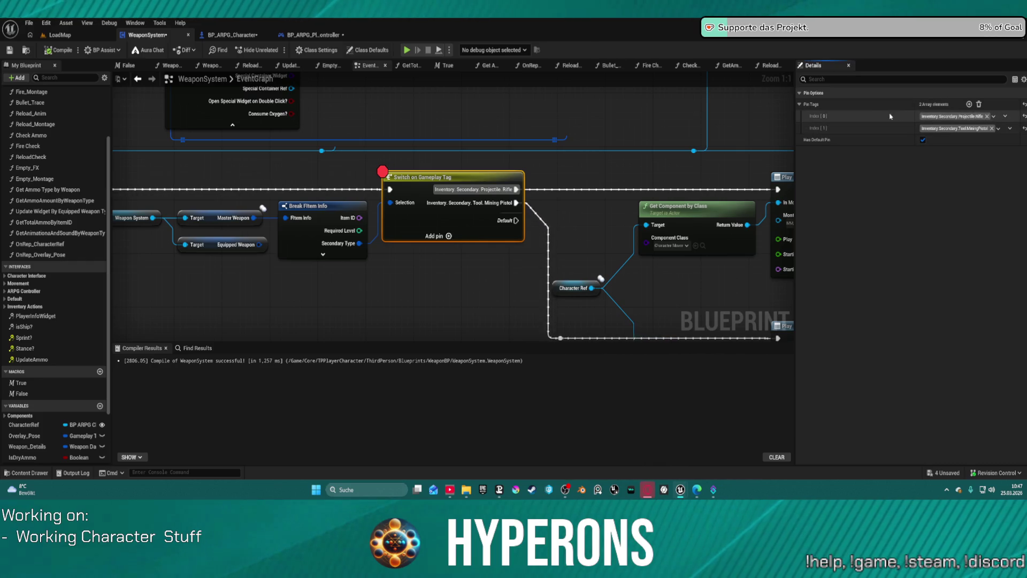
- Add an Inventory.Secondary.Projectile.MP case to the switch and wire it into Play Montage
left_click(969, 104)
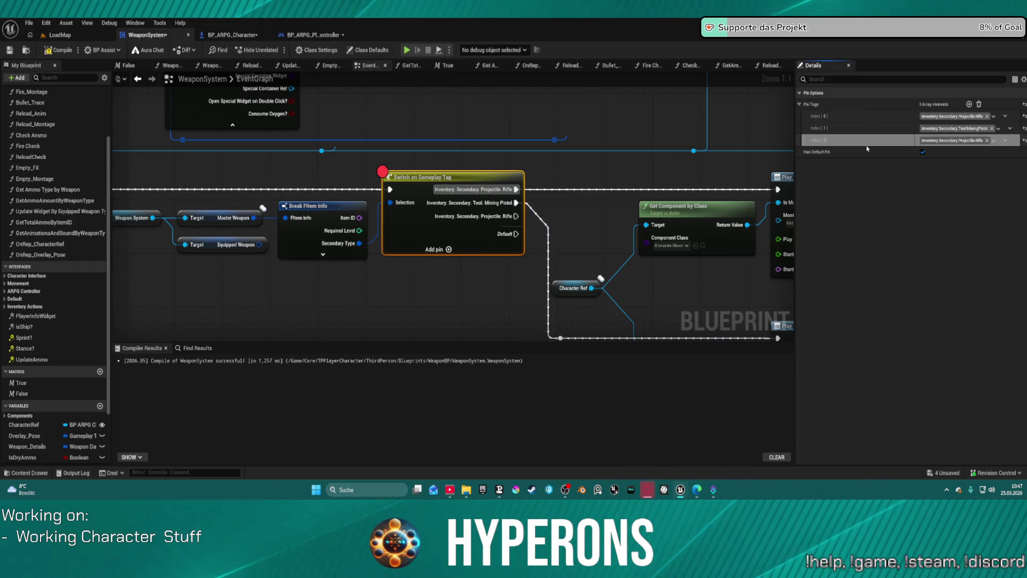
left_click_drag(801, 138, 802, 129)
left_click(987, 128)
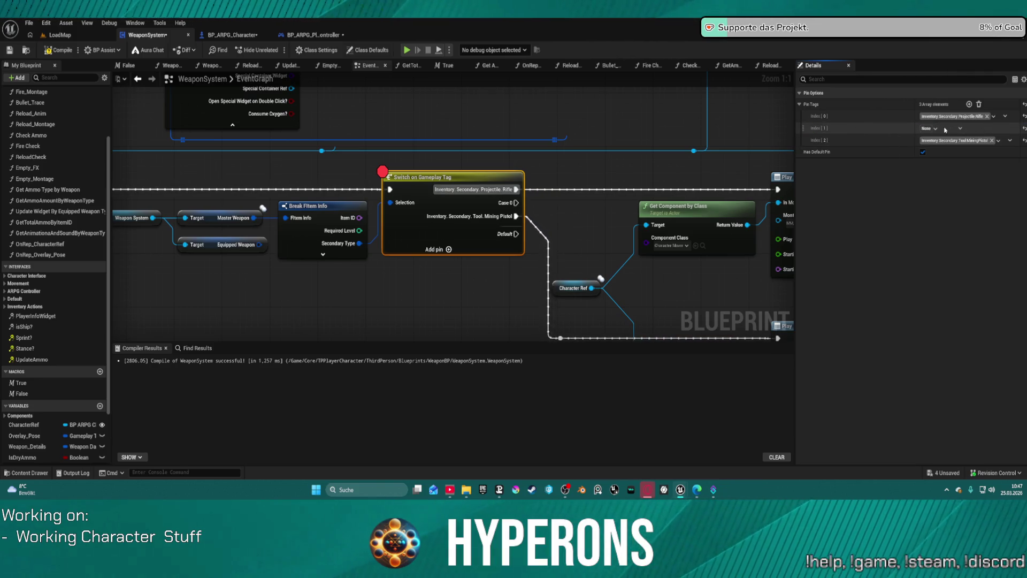
key("ctrl+z")
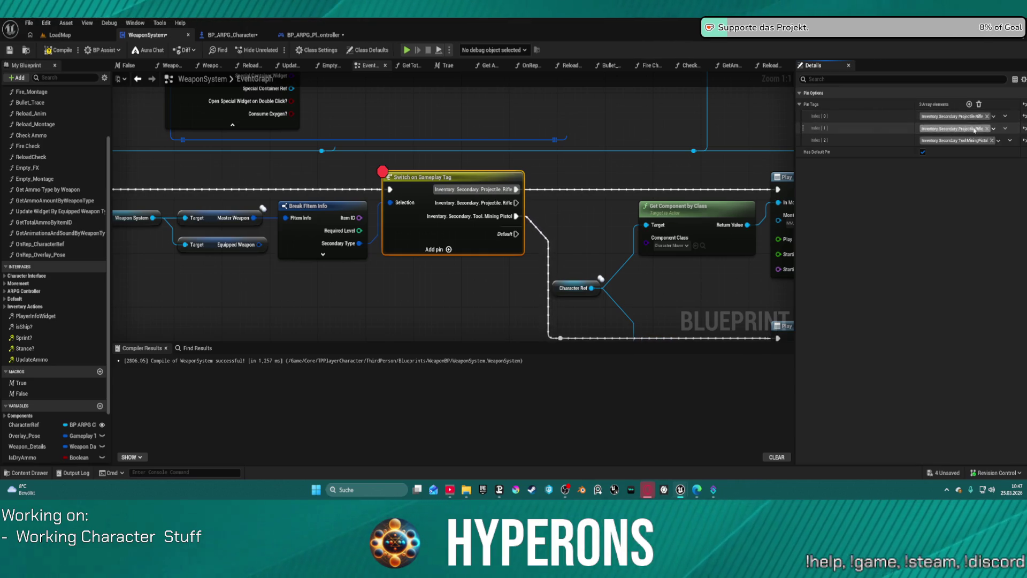
left_click(975, 129)
left_click(950, 235)
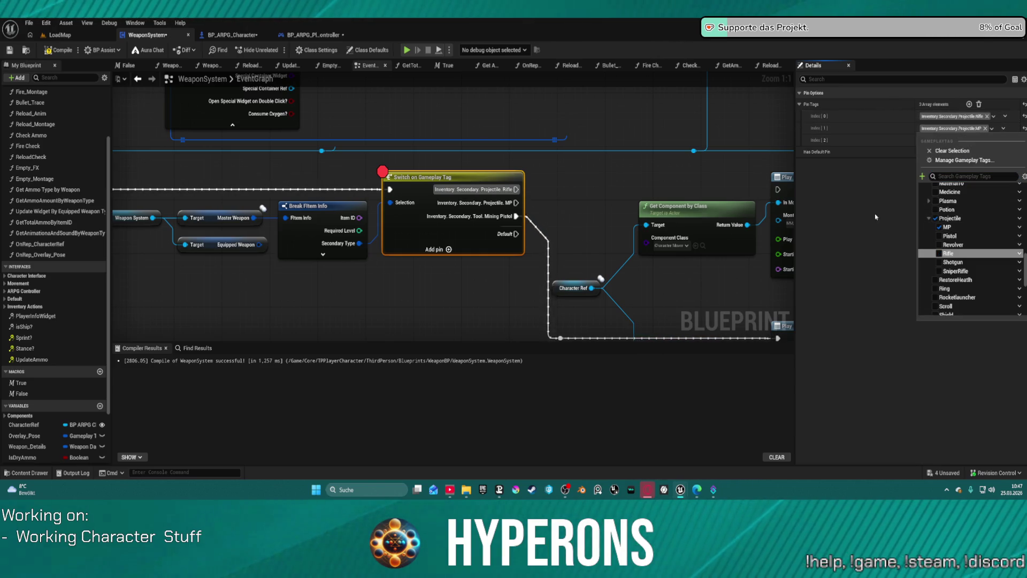
left_click(529, 191)
mouse_move(517, 188)
left_mouse_down()
mouse_move(789, 188)
mouse_move(749, 190)
left_mouse_up()
left_click(738, 203)
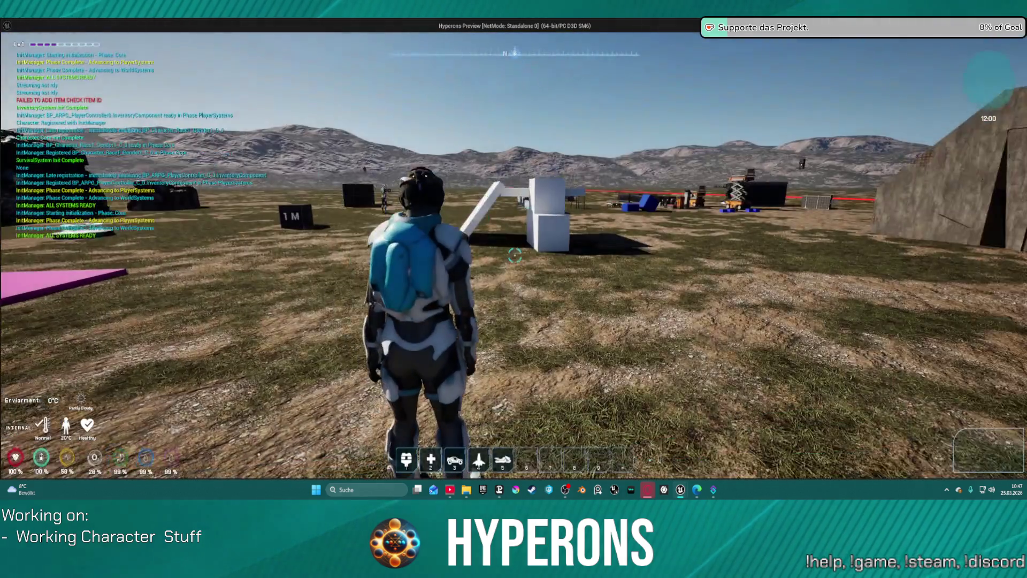
- Equip the MG 01 from the in-game inventory
key("i")
double_click(920, 302)
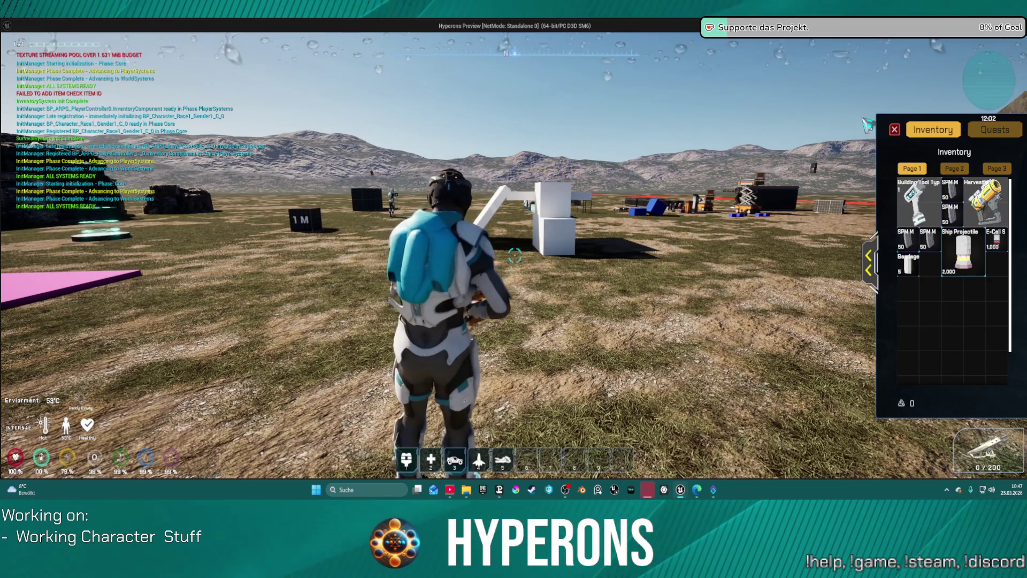
left_click(896, 130)
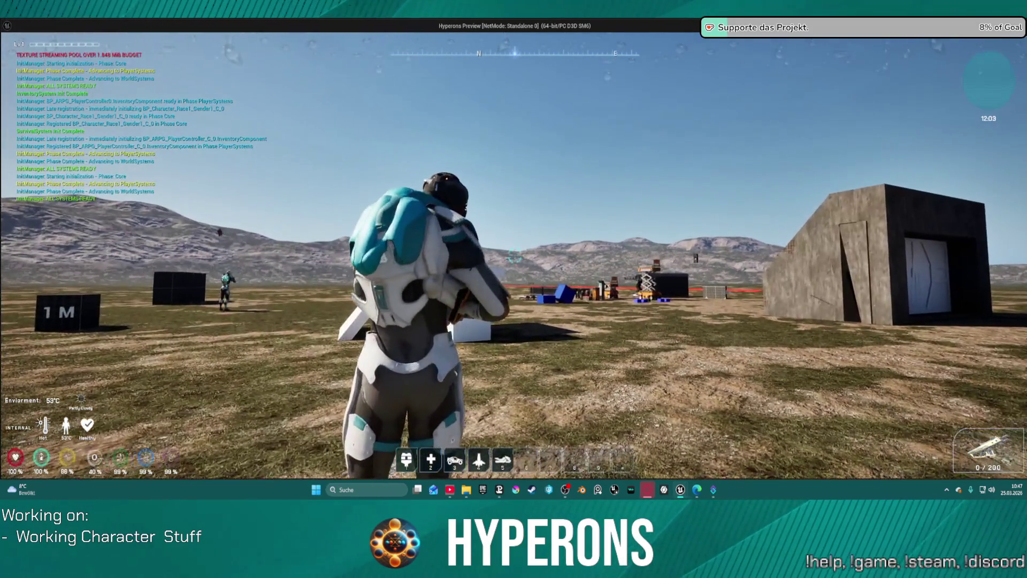
- Resume past the Switch on Gameplay Tag and Fire Check breakpoints, then end play with Esc
key("alt+Tab")
right_click(918, 116)
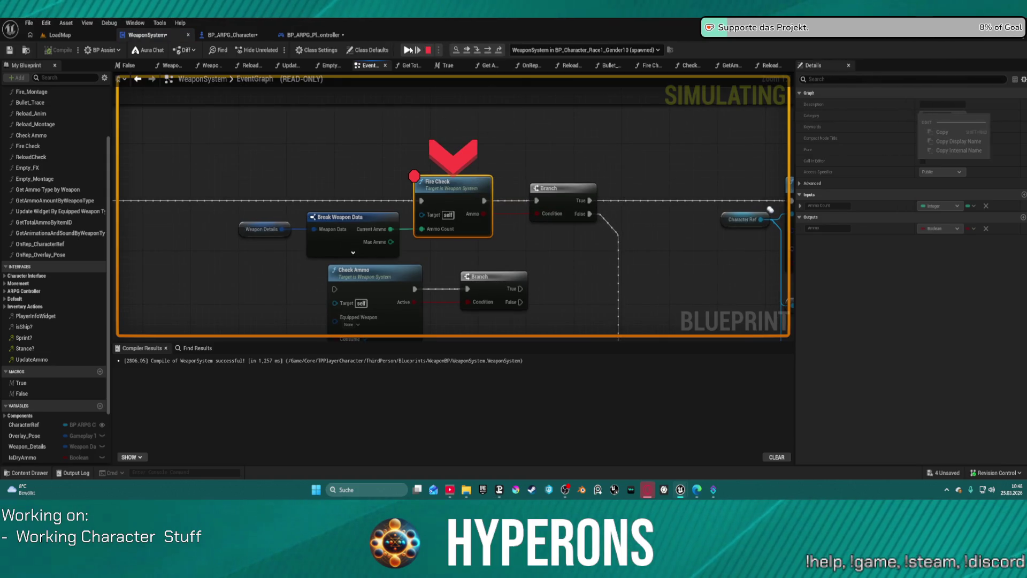
left_click(417, 48)
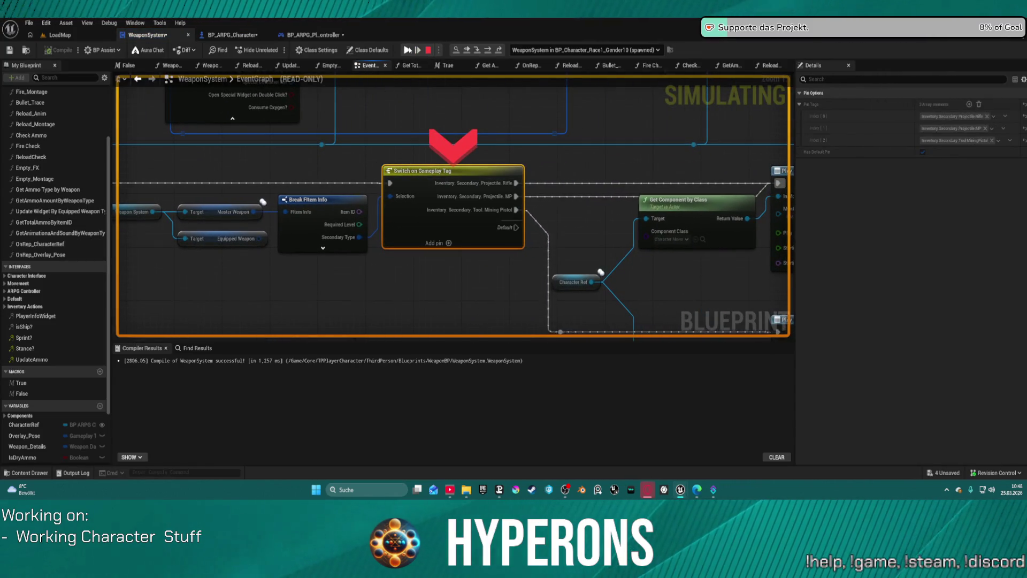
left_click(408, 50)
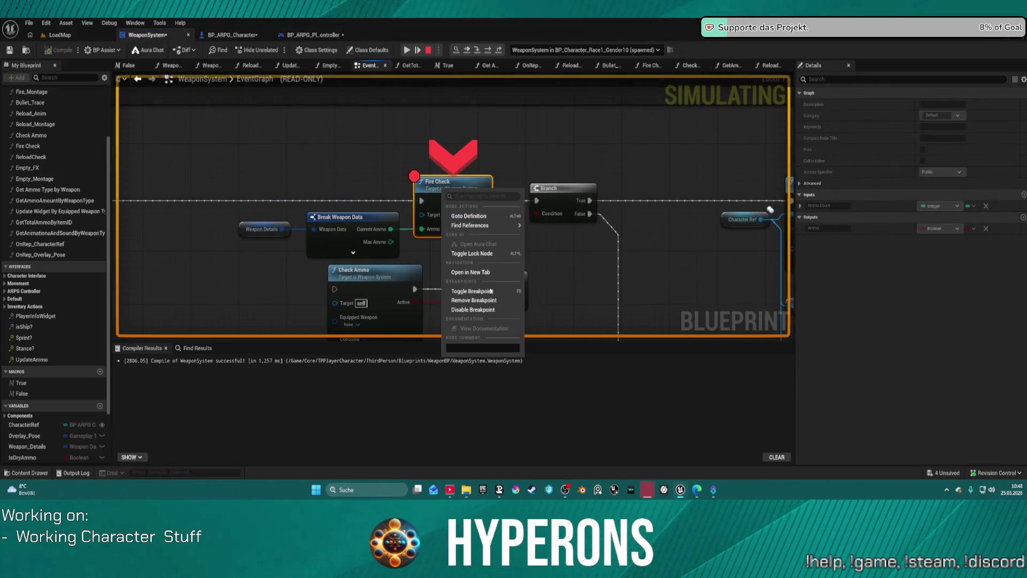
left_click(406, 50)
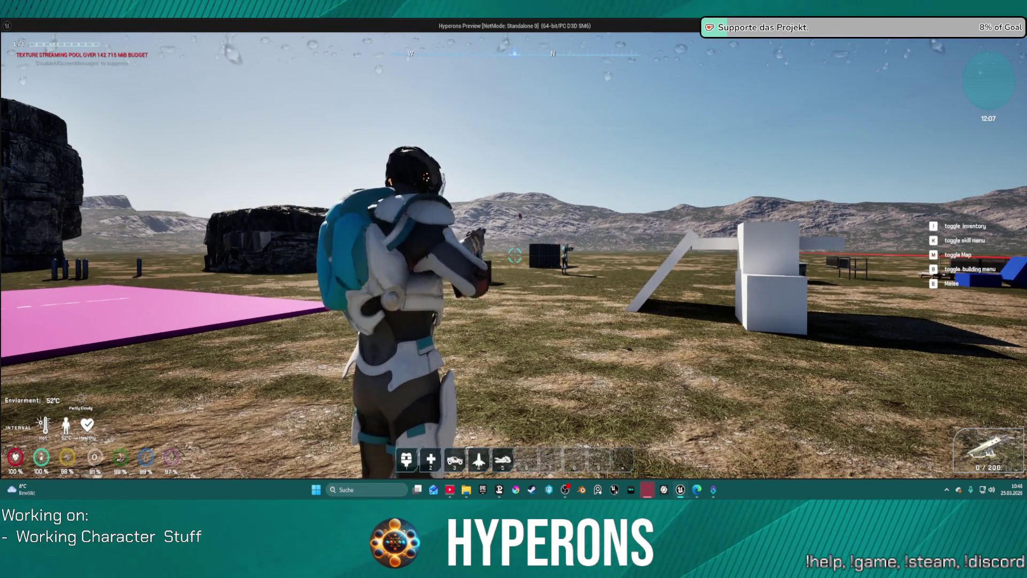
key("Escape")
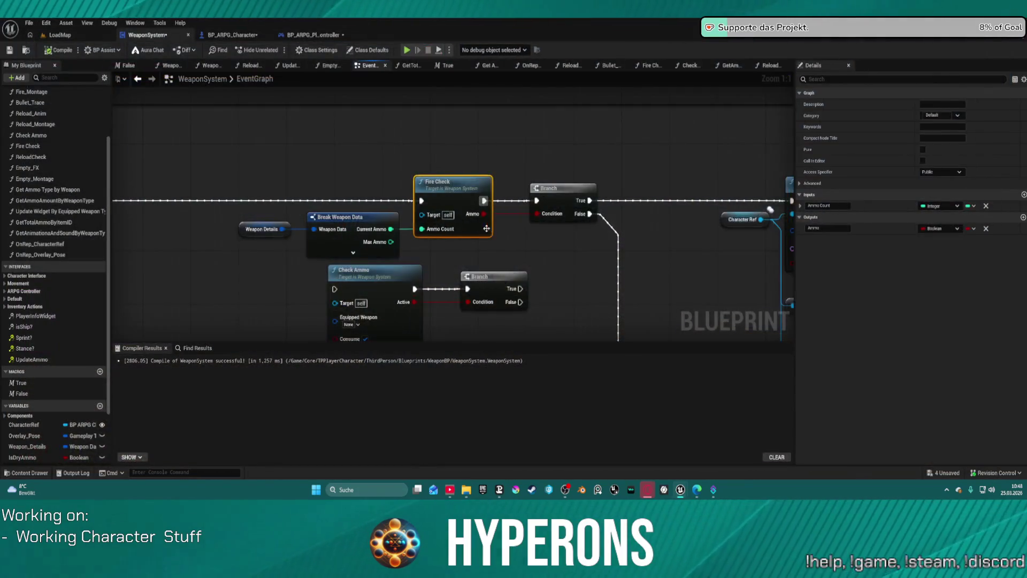
- Expand IA_Mouse_LB's pins and move its exec wire from Triggered to Started
scroll(401, 156, "down", 5)
scroll(515, 135, "up", 6)
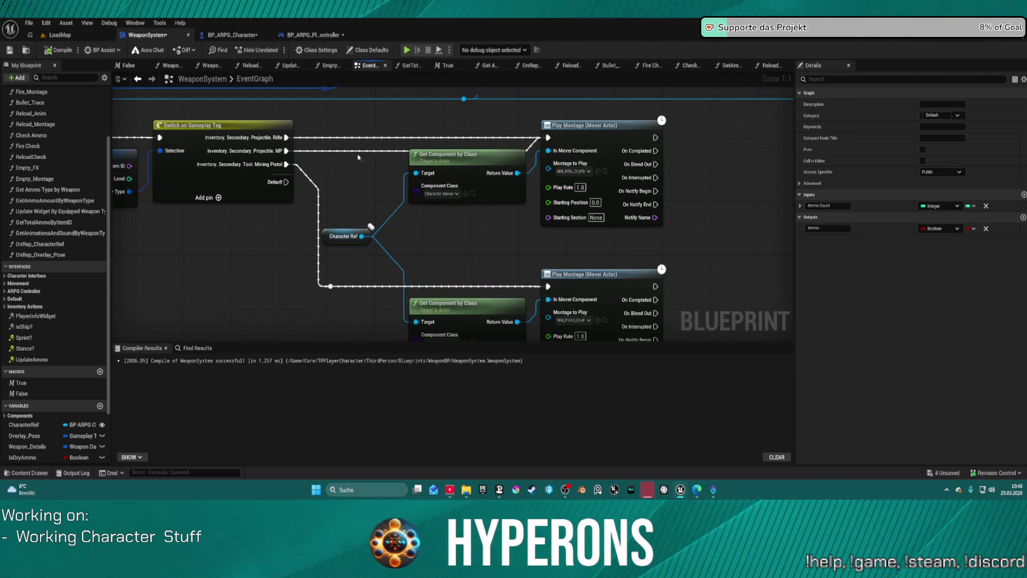
mouse_move(360, 157)
left_mouse_down()
mouse_move(702, 159)
mouse_move(792, 284)
left_mouse_up()
mouse_move(687, 282)
left_mouse_down()
mouse_move(663, 300)
mouse_move(582, 213)
mouse_move(553, 291)
left_mouse_up()
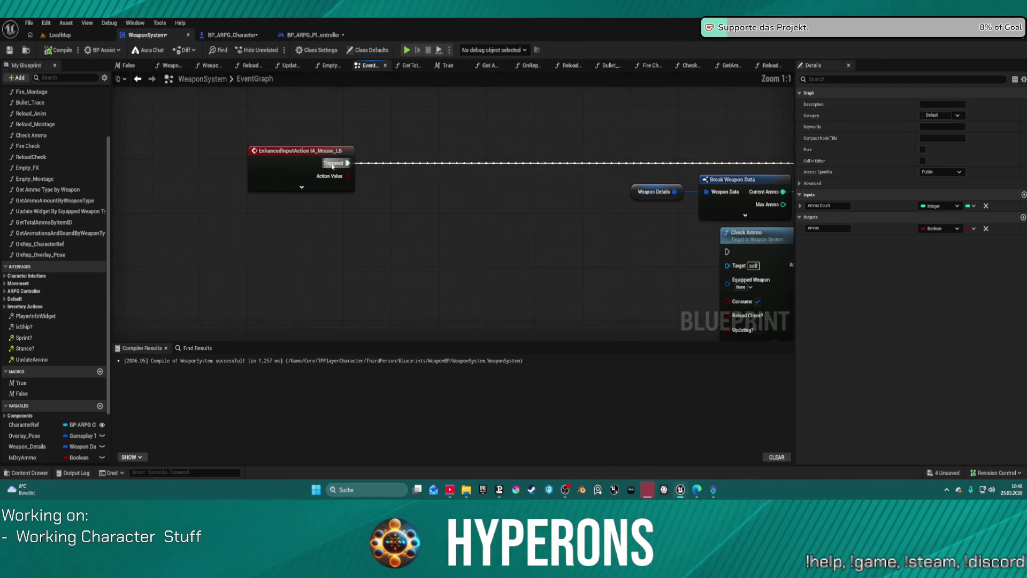
left_click(301, 186)
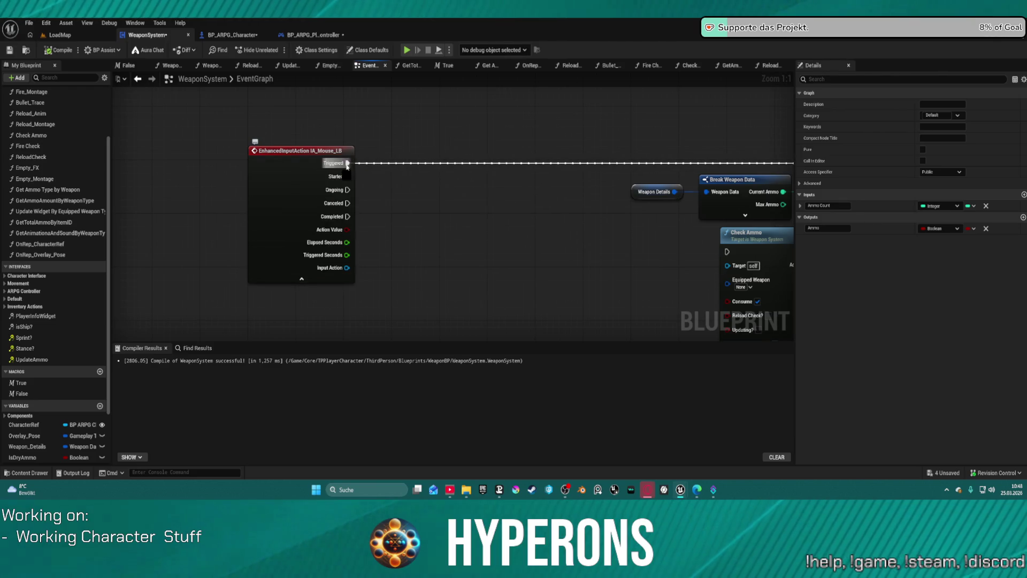
left_click_drag(347, 164, 347, 176)
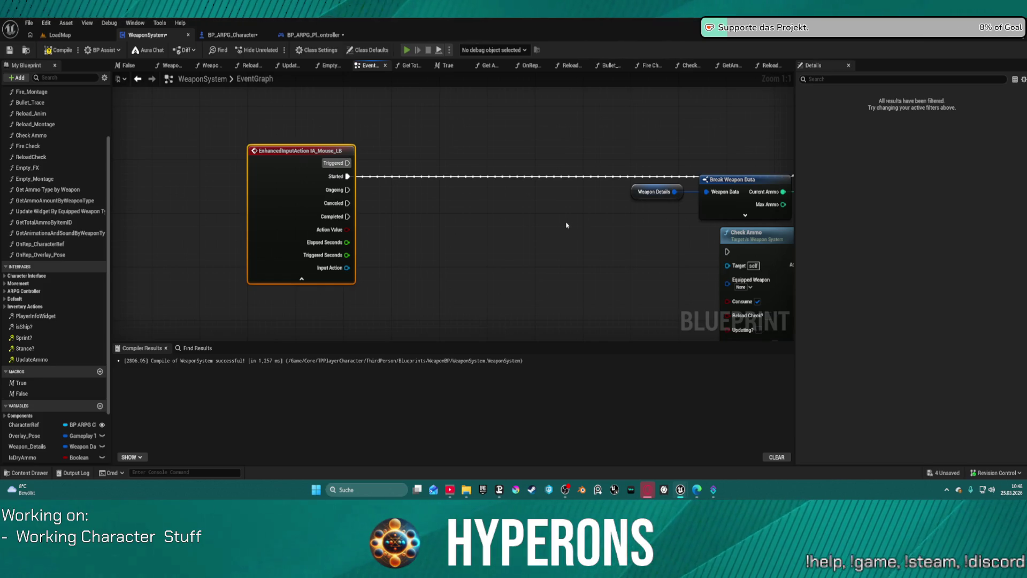
key("alt+p")
key("i")
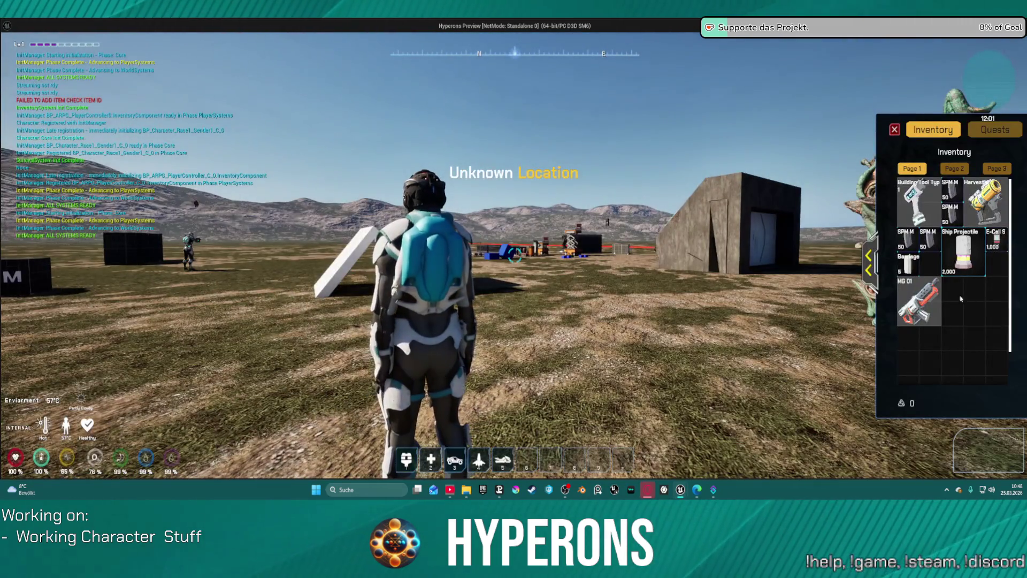
right_click(919, 303)
key("i")
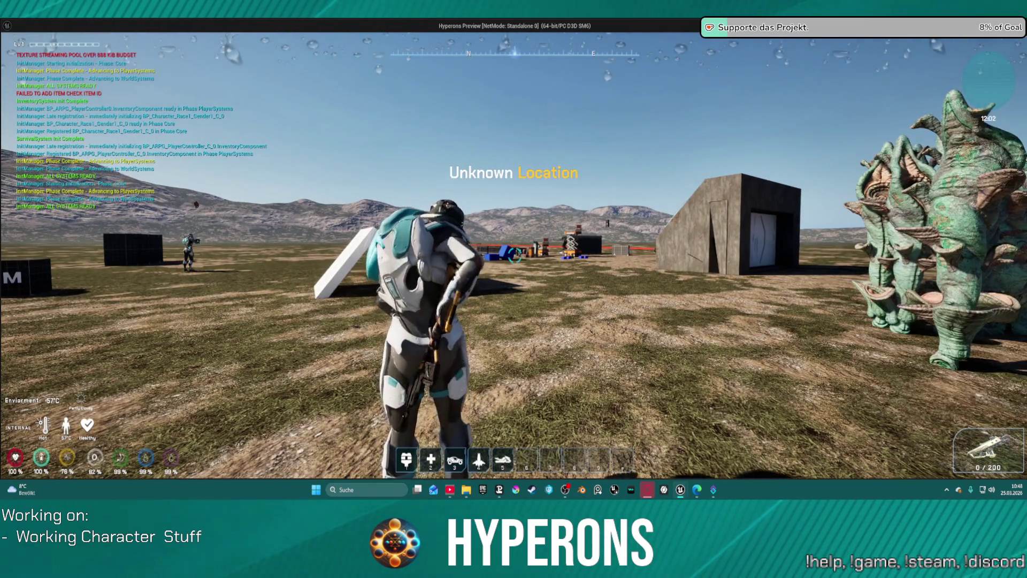
key("w")
key("w")
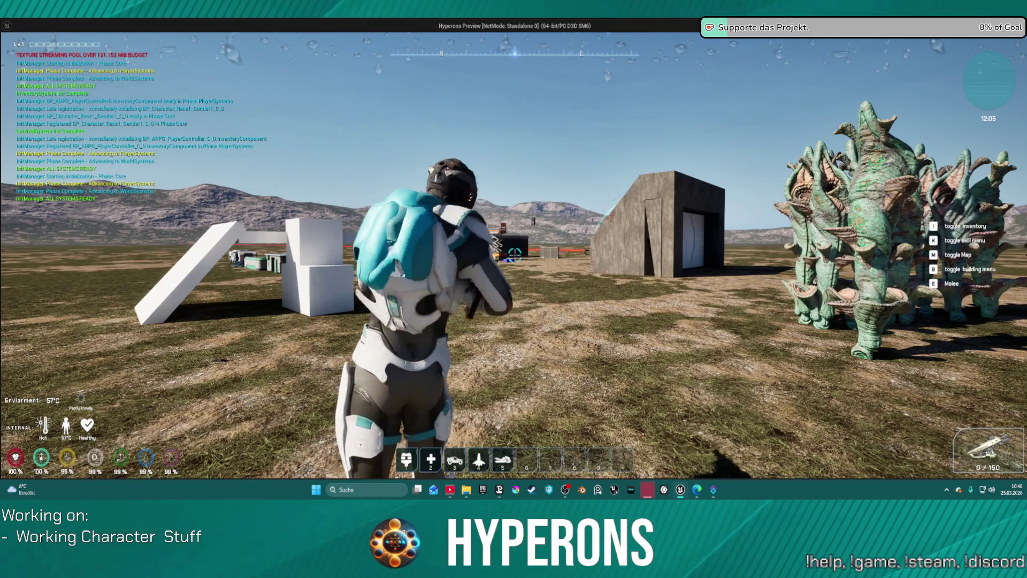
key("Escape")
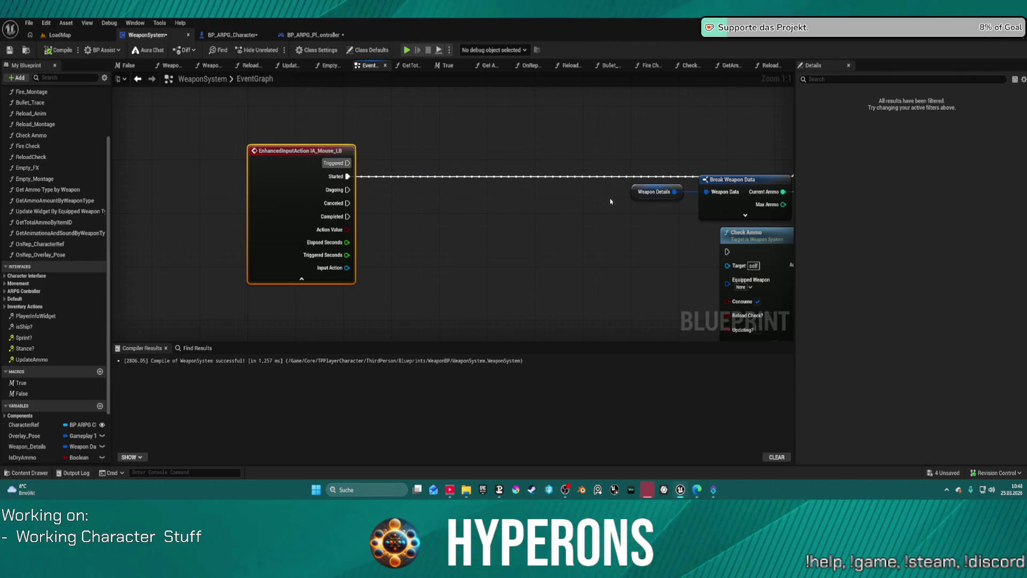
- Trace the fire wires between IA_Mouse_LB and Fire Check, then open BP_ARPG_PlayerController
scroll(617, 201, "down", 5)
left_click_drag(509, 142, 287, 284)
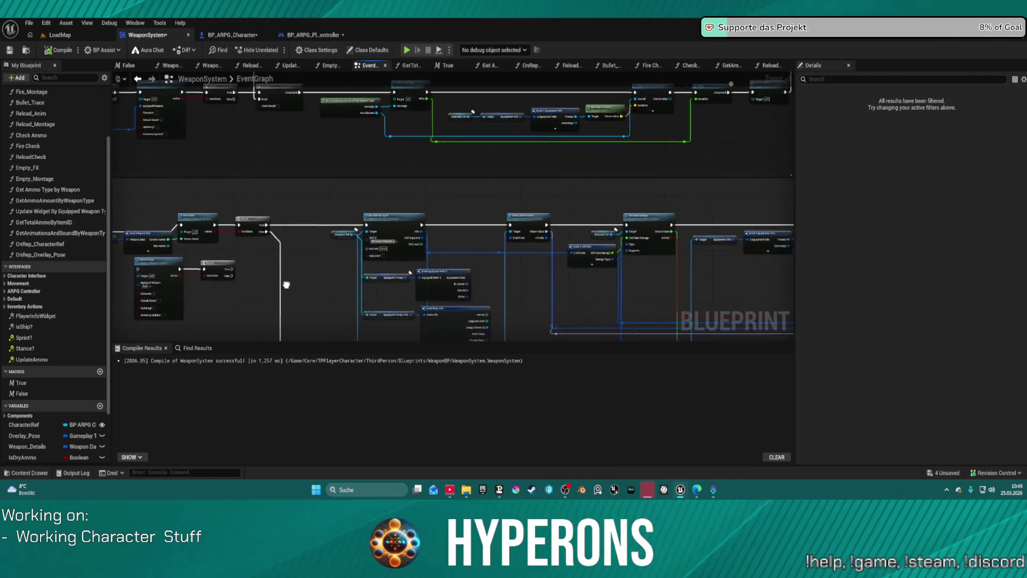
scroll(286, 285, "up", 3)
mouse_move(321, 241)
left_mouse_down()
mouse_move(477, 237)
mouse_move(487, 78)
left_mouse_up()
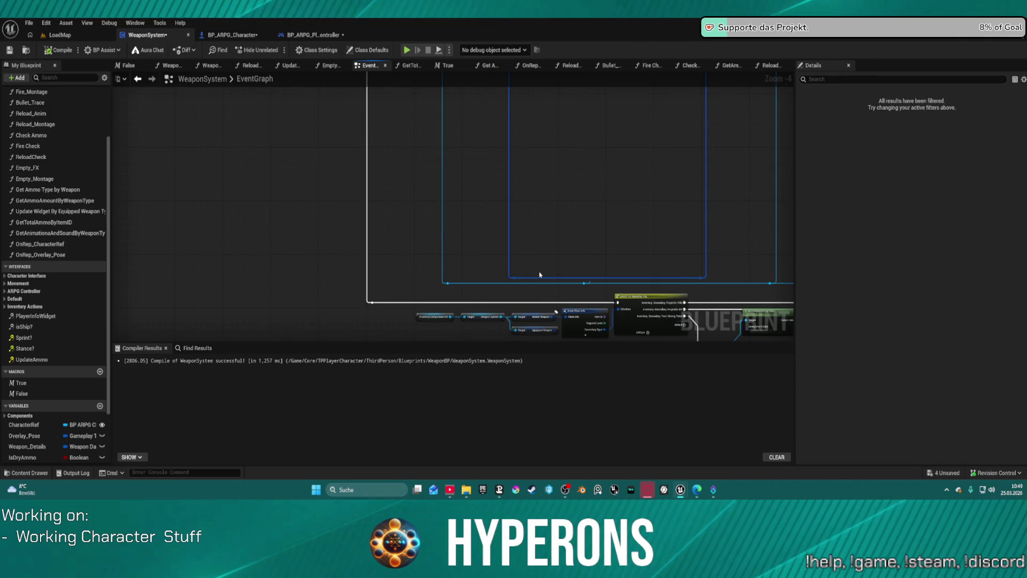
scroll(540, 274, "up", 4)
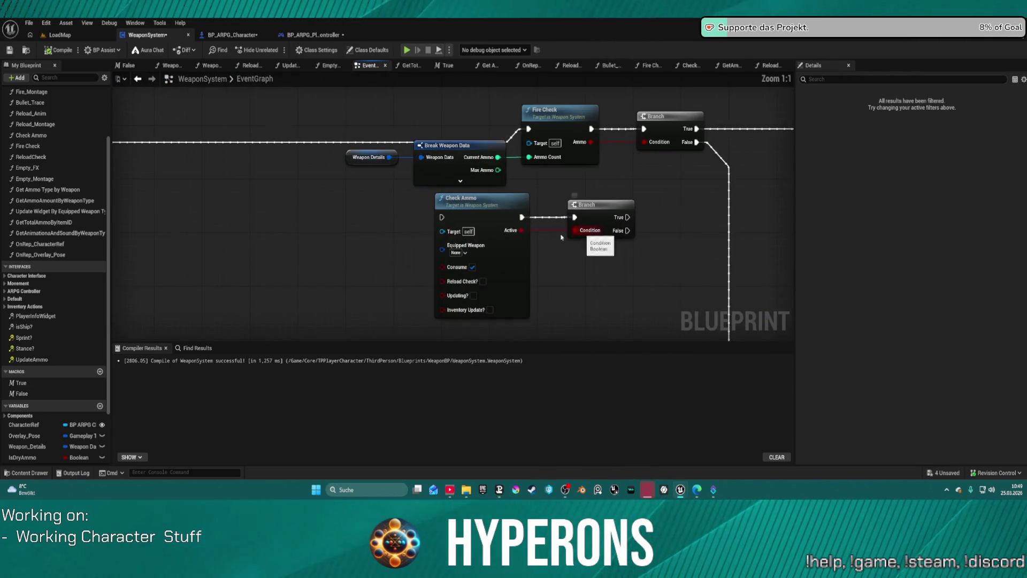
double_click(288, 143)
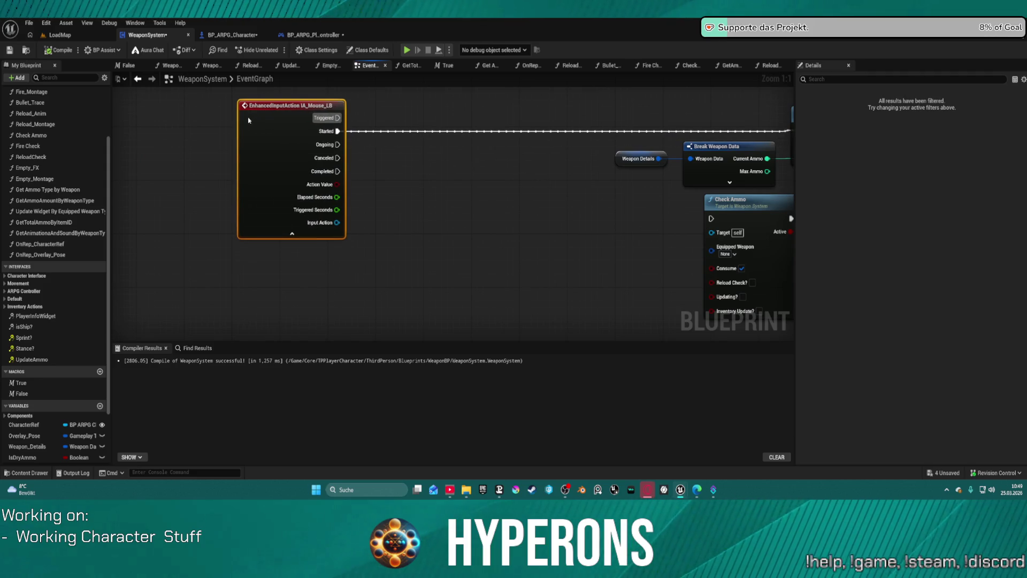
double_click(276, 123)
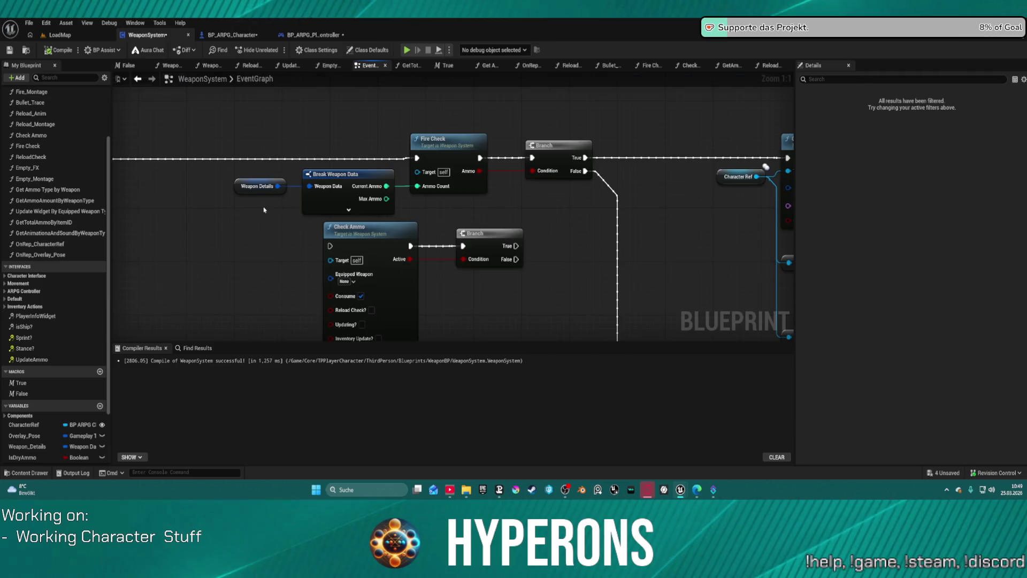
scroll(264, 210, "down", 4)
left_click(304, 34)
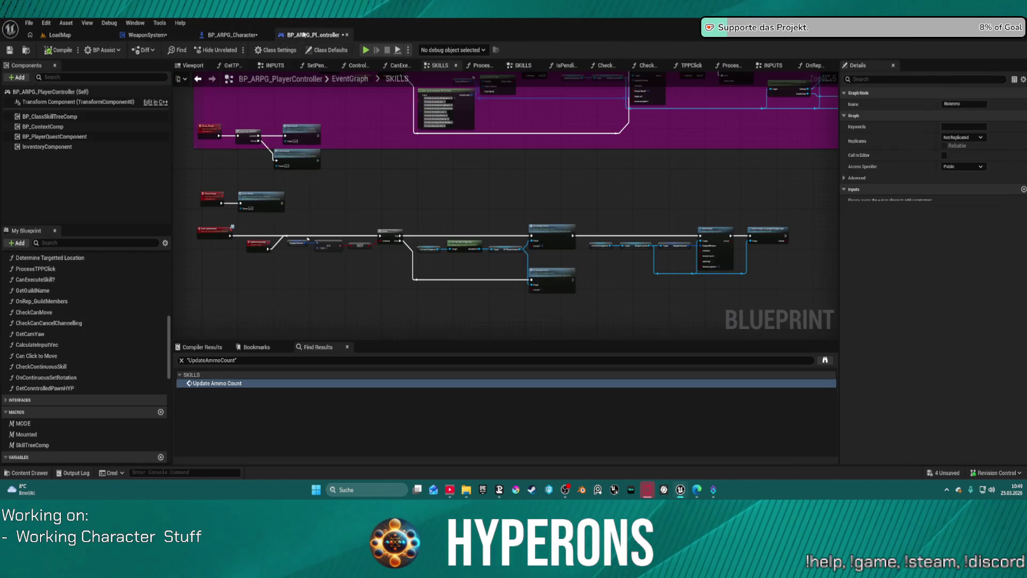
- Pan through the Server_Reload, Multi Reload, reload montage, sound, SET and Reloaded nodes
scroll(261, 145, "up", 4)
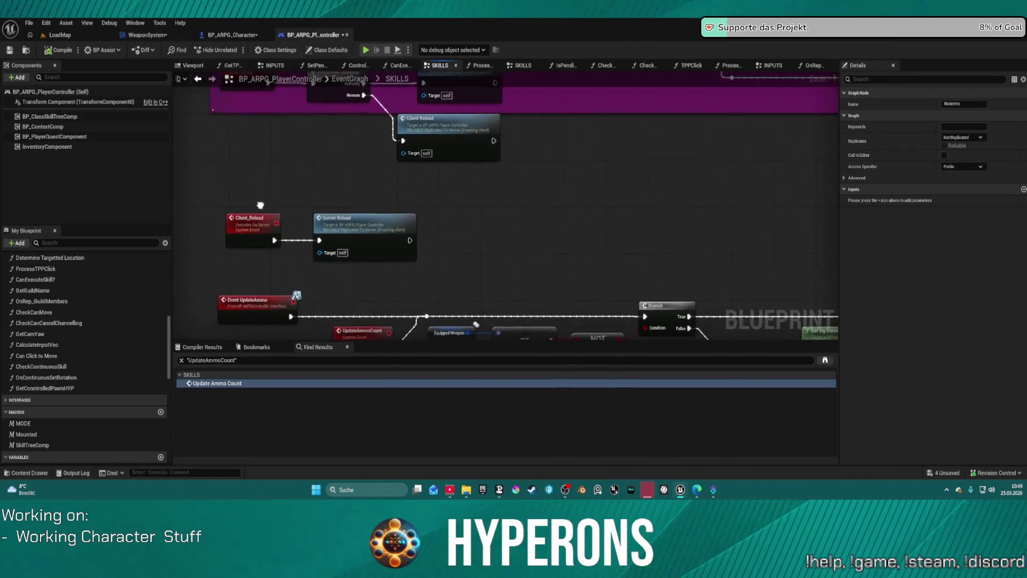
mouse_move(271, 112)
left_mouse_down()
mouse_move(271, 284)
mouse_move(218, 342)
mouse_move(93, 222)
mouse_move(219, 175)
mouse_move(189, 167)
mouse_move(287, 318)
mouse_move(220, 277)
mouse_move(176, 167)
left_mouse_up()
left_click_drag(835, 129, 289, 150)
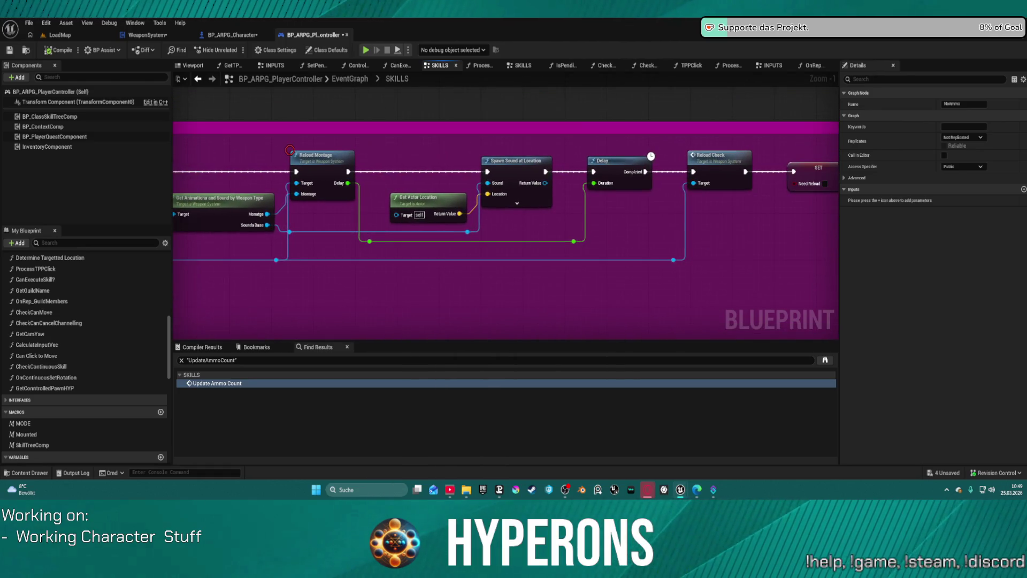
mouse_move(682, 262)
left_mouse_down()
mouse_move(383, 252)
mouse_move(593, 232)
mouse_move(426, 249)
left_mouse_up()
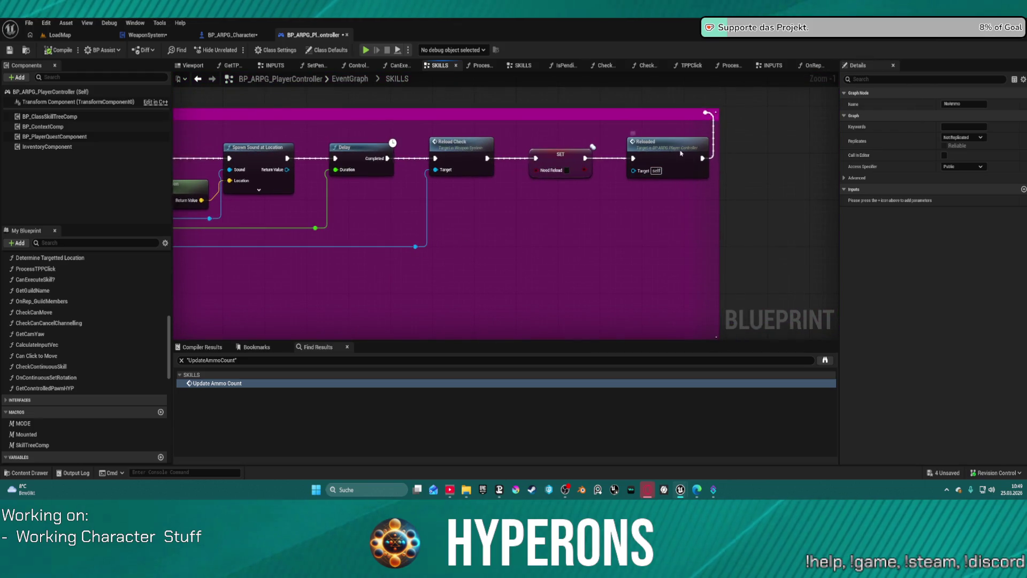
- Jump to the Reloaded event definition, return to the reload sequence, then open WeaponSystem
double_click(681, 153)
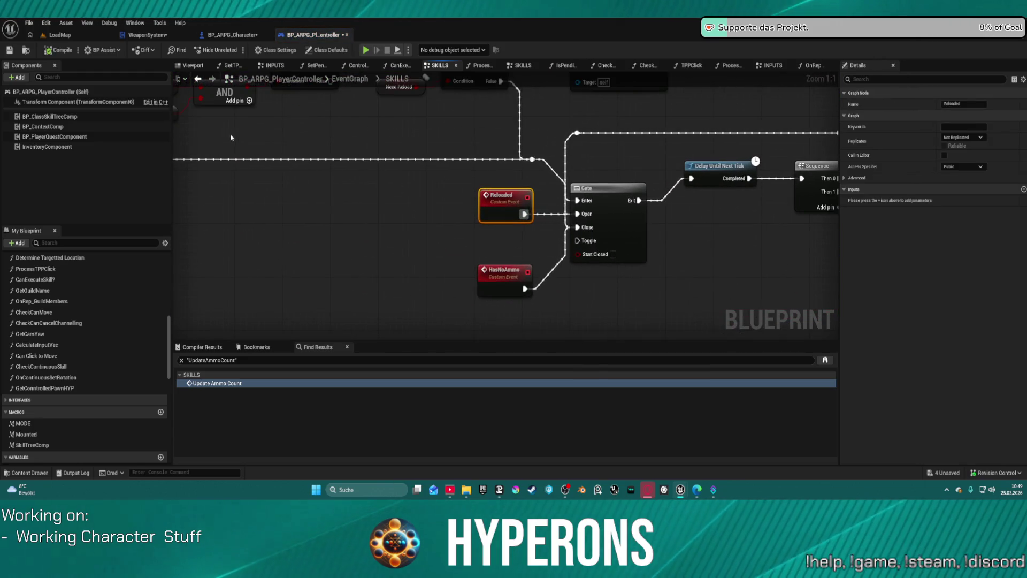
left_click(198, 80)
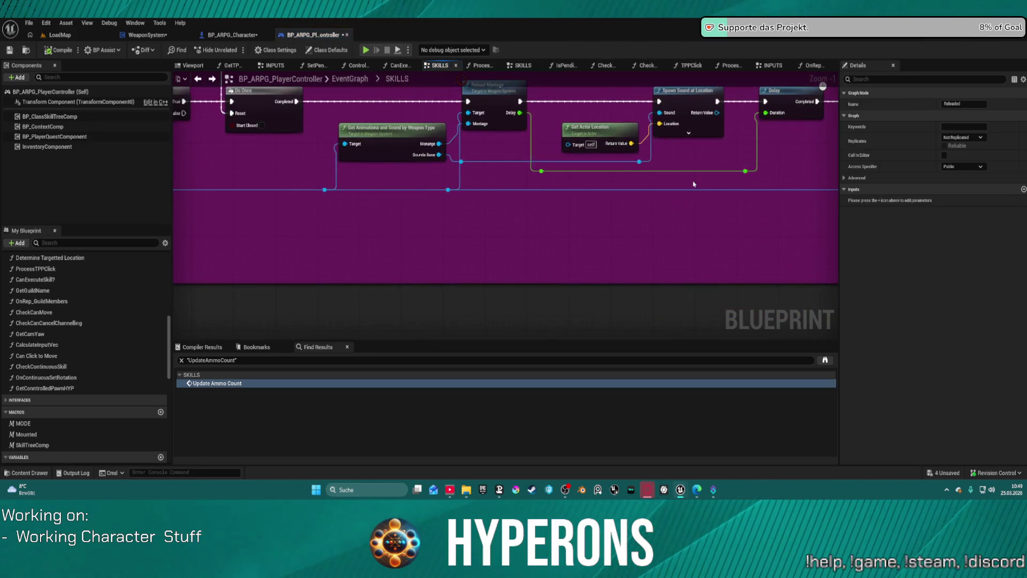
mouse_move(573, 171)
left_mouse_down()
mouse_move(626, 168)
mouse_move(645, 204)
left_mouse_up()
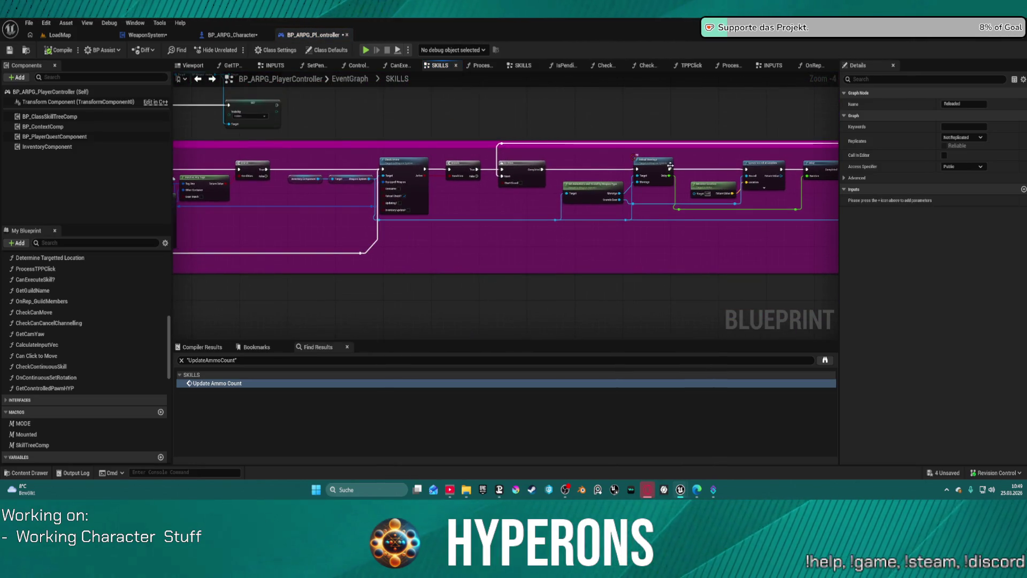
scroll(670, 164, "up", 2)
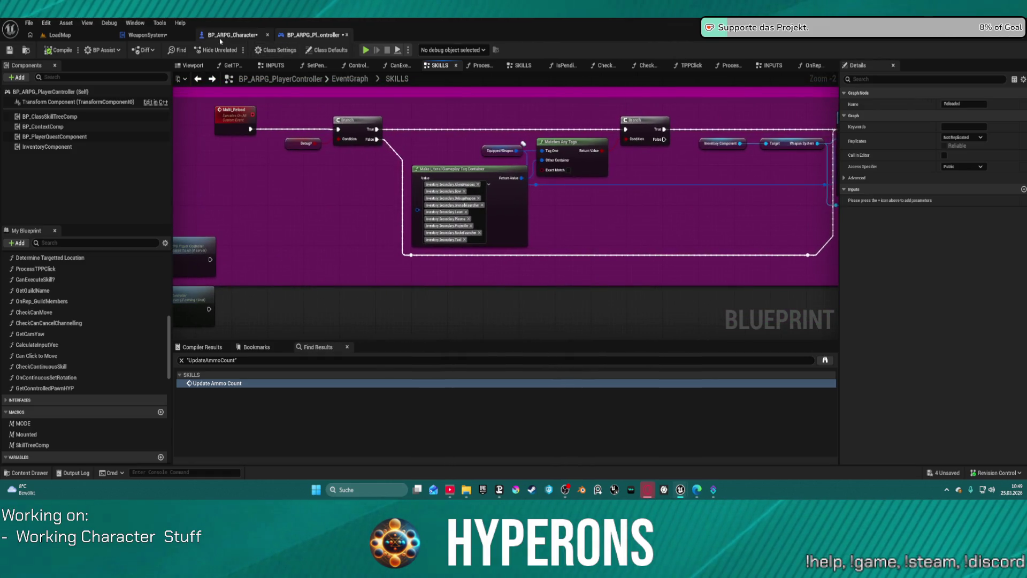
left_click(164, 39)
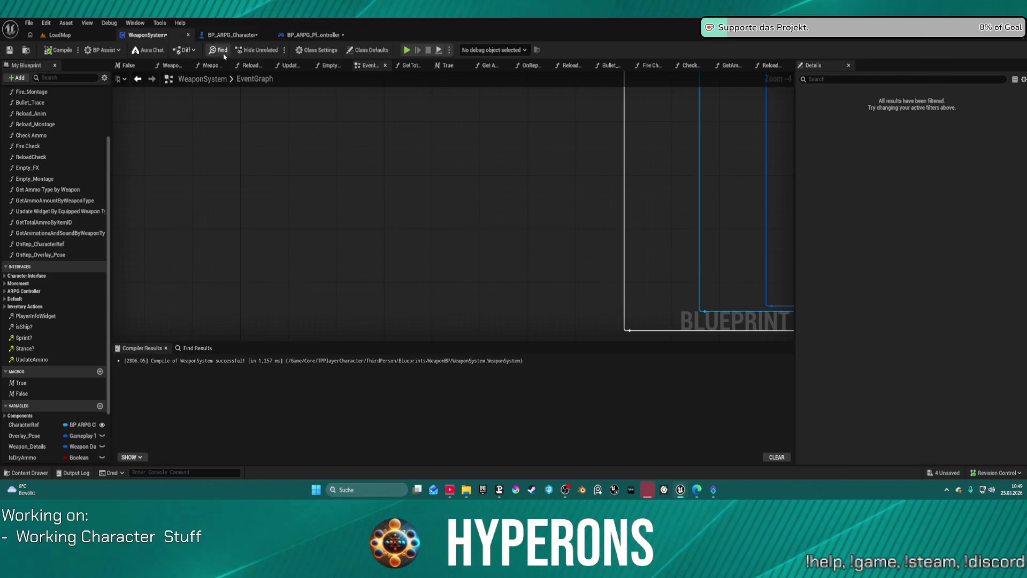
- Inspect the Reload_Montage function and the Multi_Reload, Check Ammo and Reload Check EventGraph nodes
left_click(249, 66)
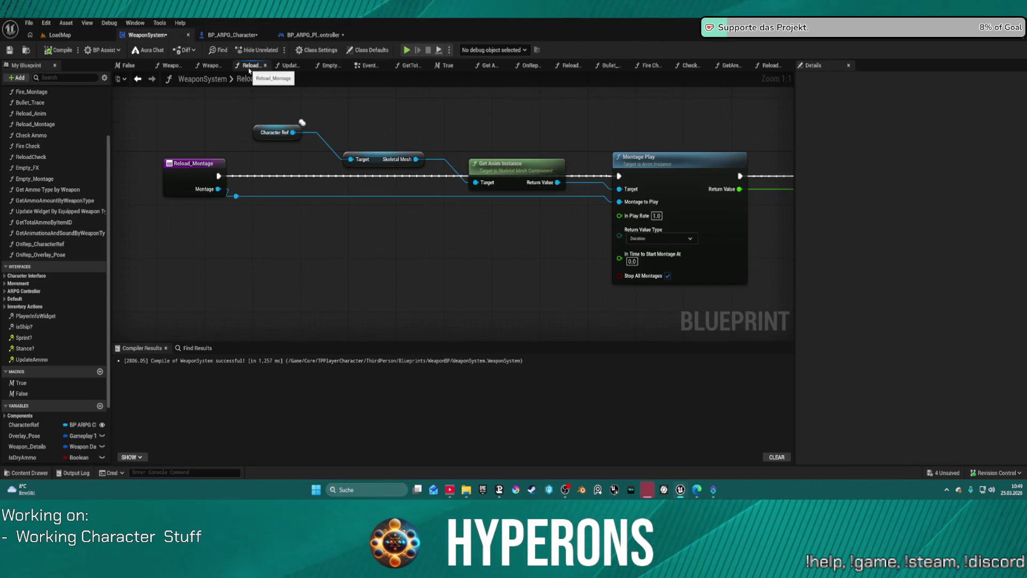
left_click(366, 68)
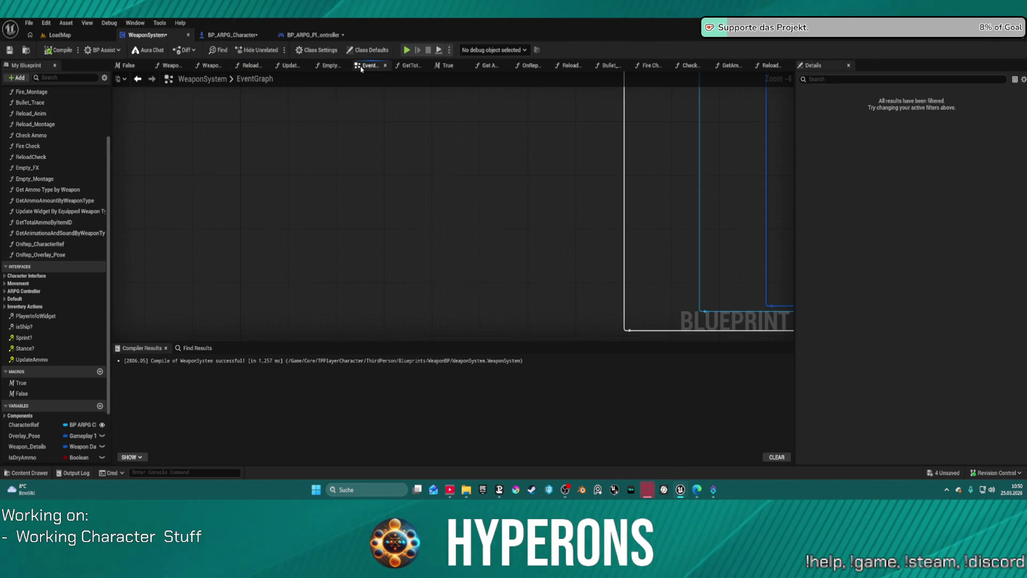
scroll(446, 285, "up", 10)
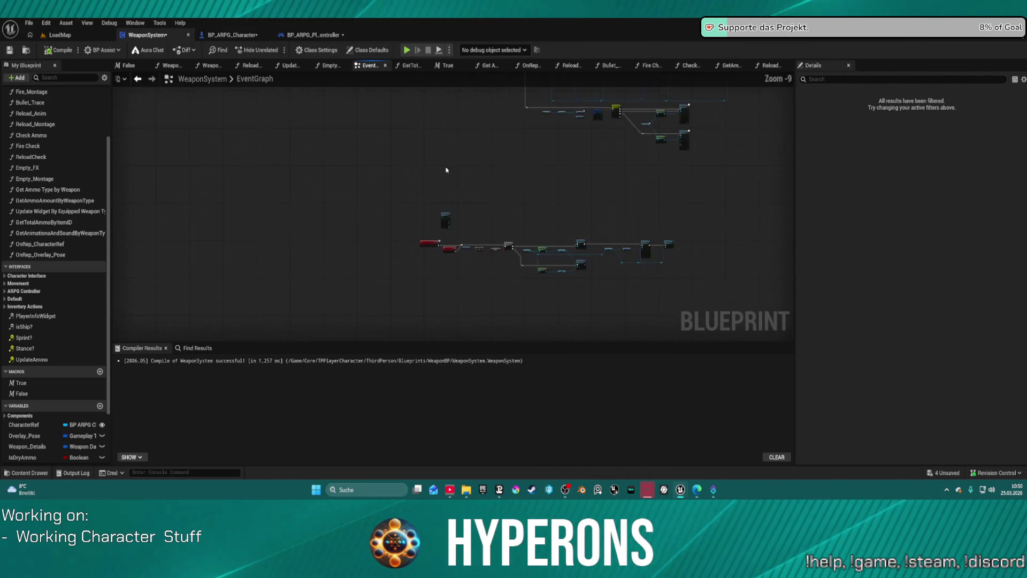
scroll(427, 144, "down", 1)
mouse_move(427, 144)
left_mouse_down()
mouse_move(428, 214)
mouse_move(448, 140)
left_mouse_up()
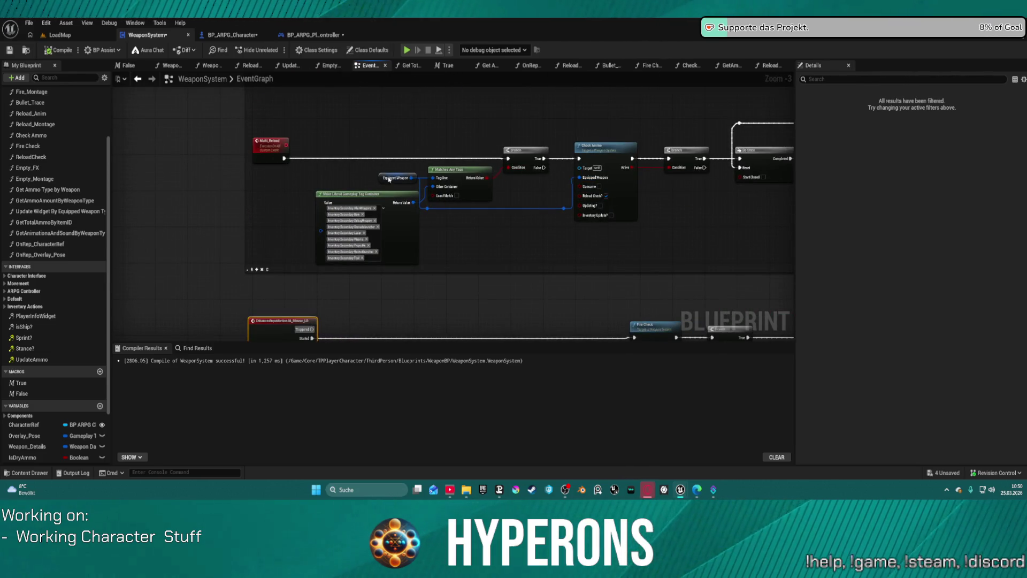
left_click_drag(673, 211, 436, 189)
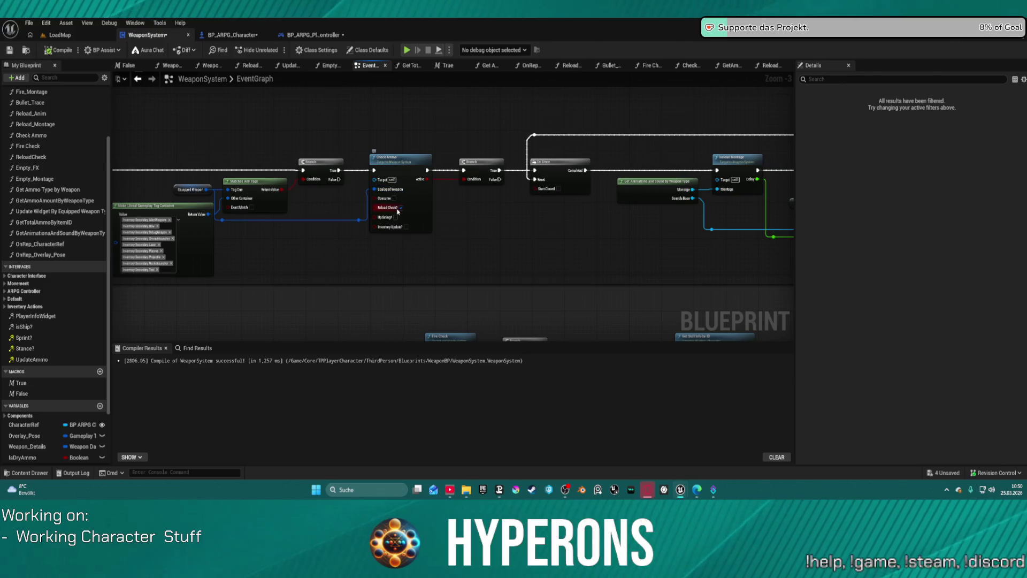
mouse_move(542, 208)
left_mouse_down()
mouse_move(355, 214)
mouse_move(142, 185)
mouse_move(329, 191)
left_mouse_up()
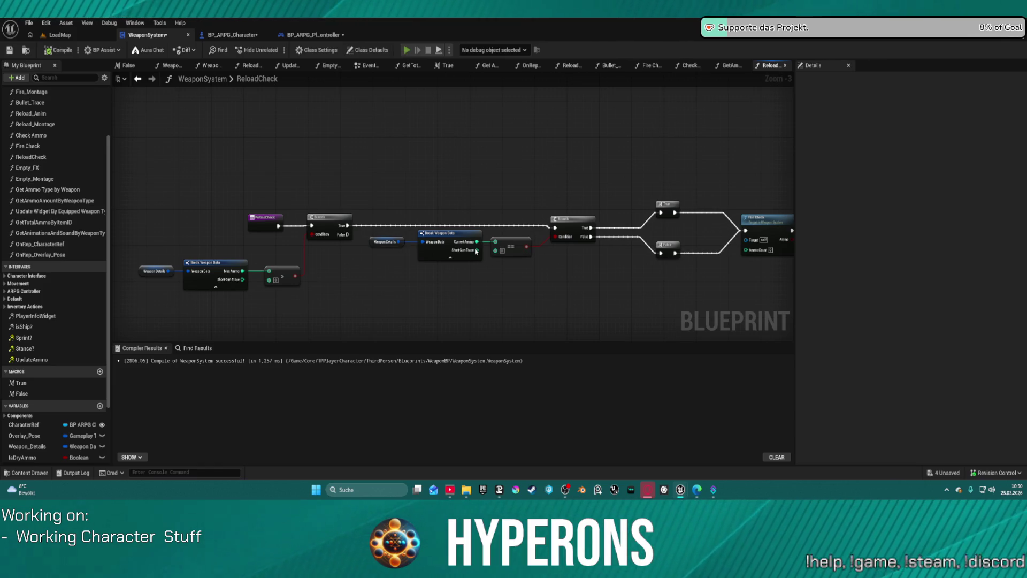
- In the Hyperons play test, close the inventory with the rifle equipped, then stop the session
key("i")
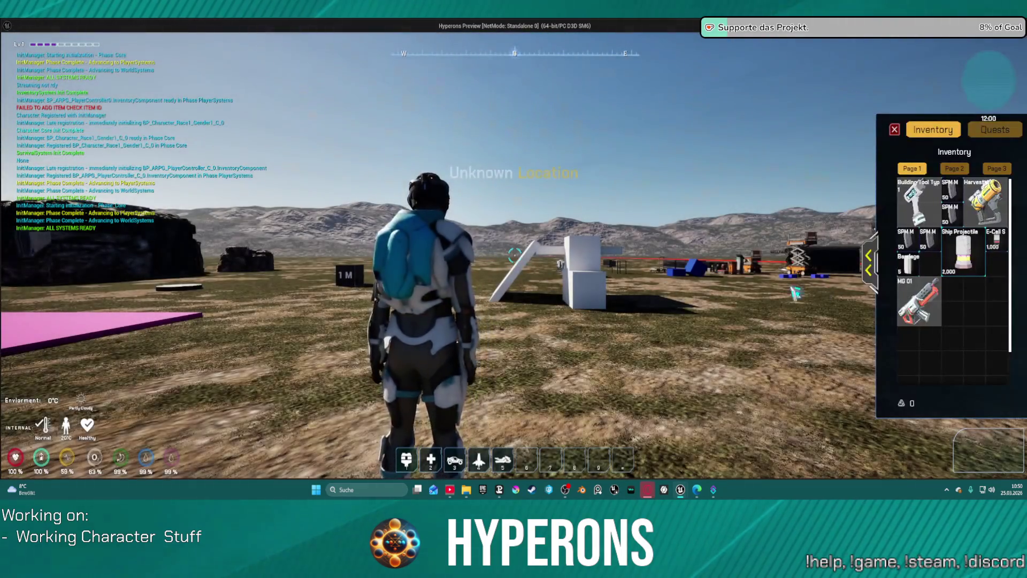
key("i")
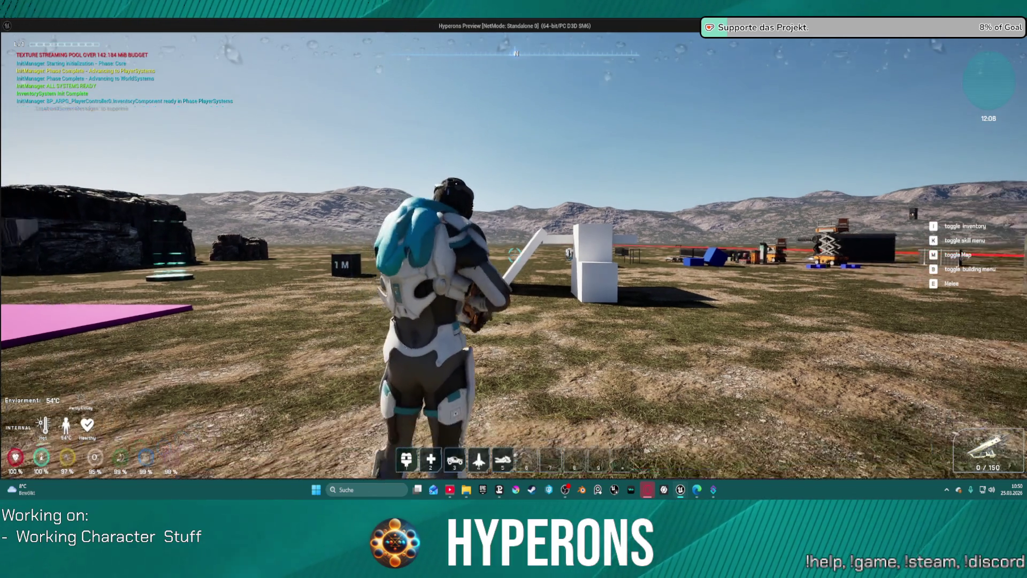
key("Escape")
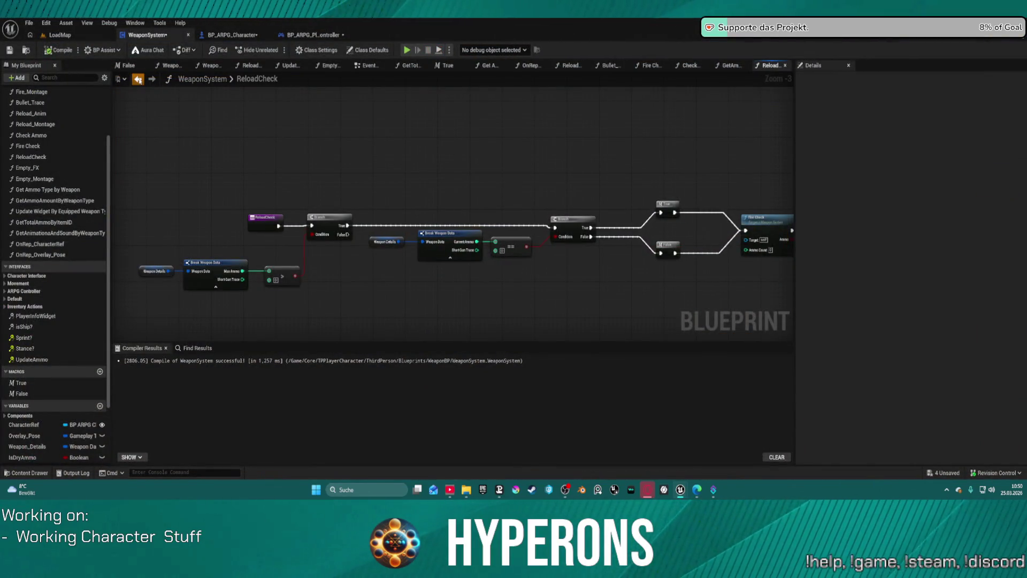
- Tick Updating? on WeaponSystem's Check Ammo call, then switch to BP_ARPG_PlayerController
left_click(138, 79)
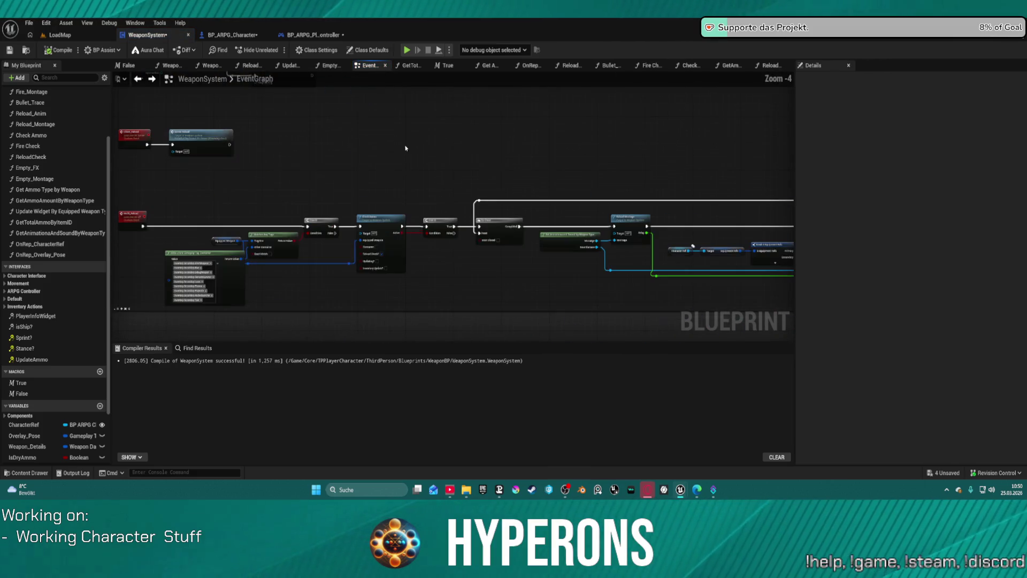
scroll(365, 251, "up", 4)
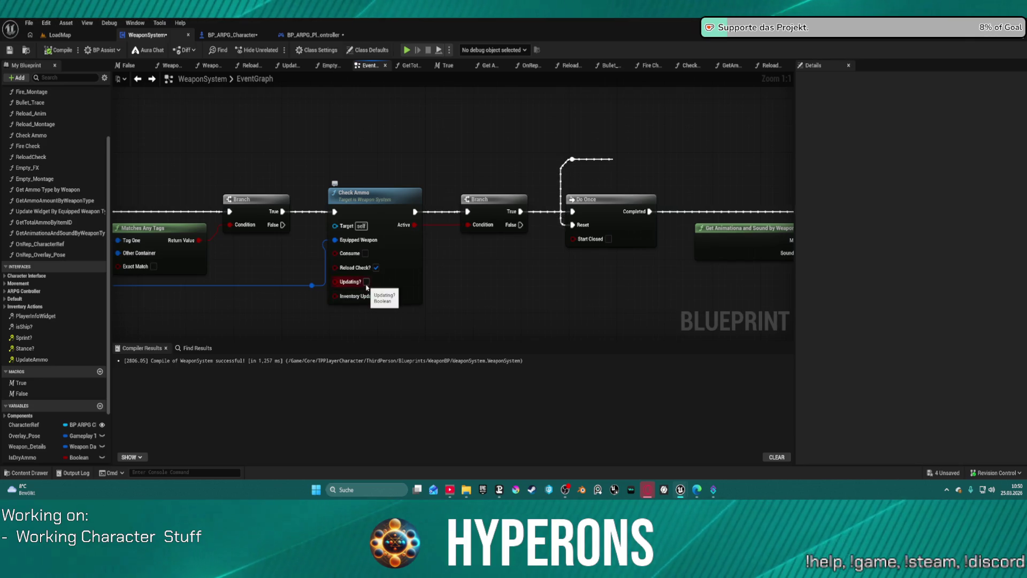
left_click(367, 283)
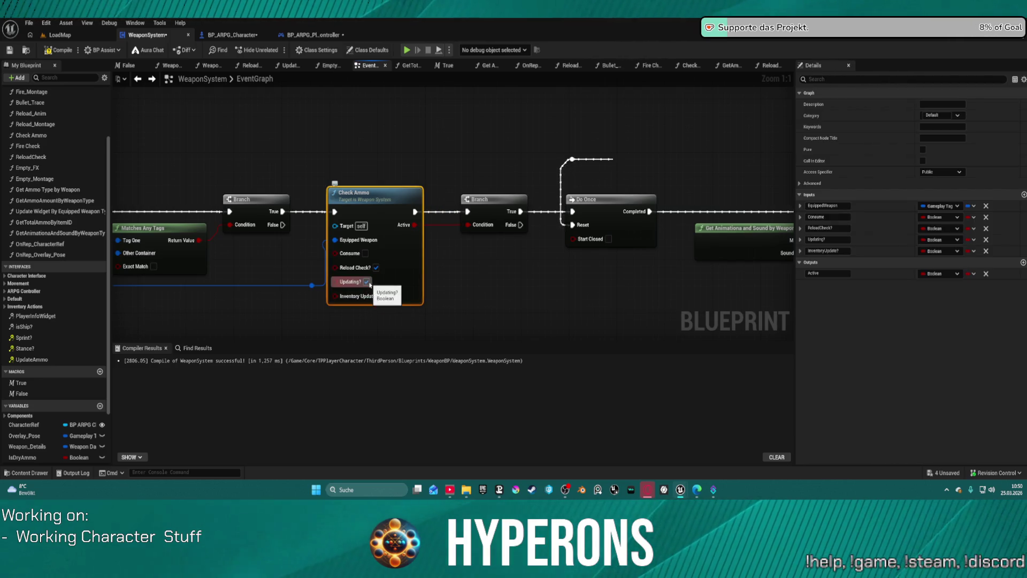
scroll(631, 155, "down", 5)
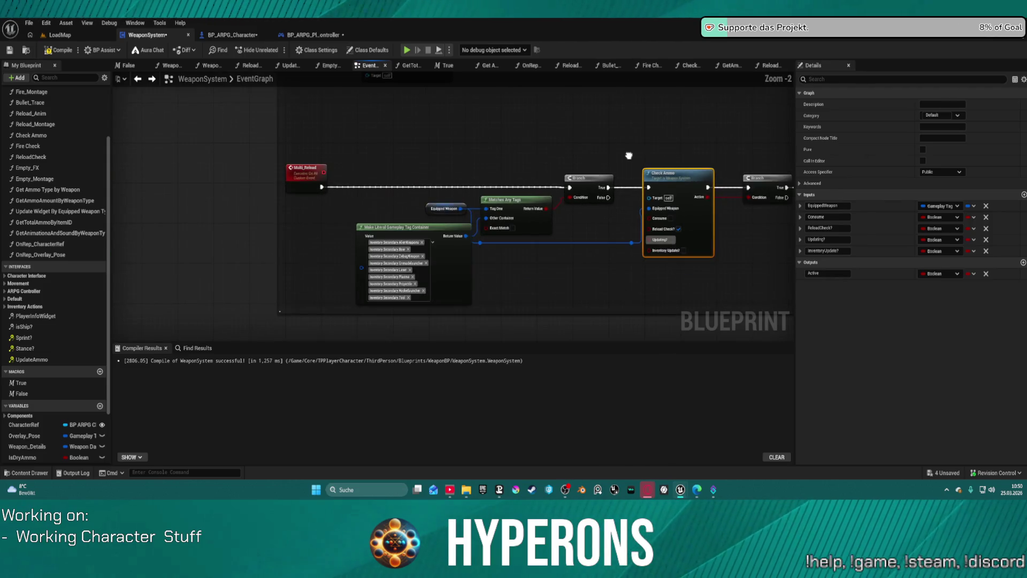
scroll(544, 309, "down", 3)
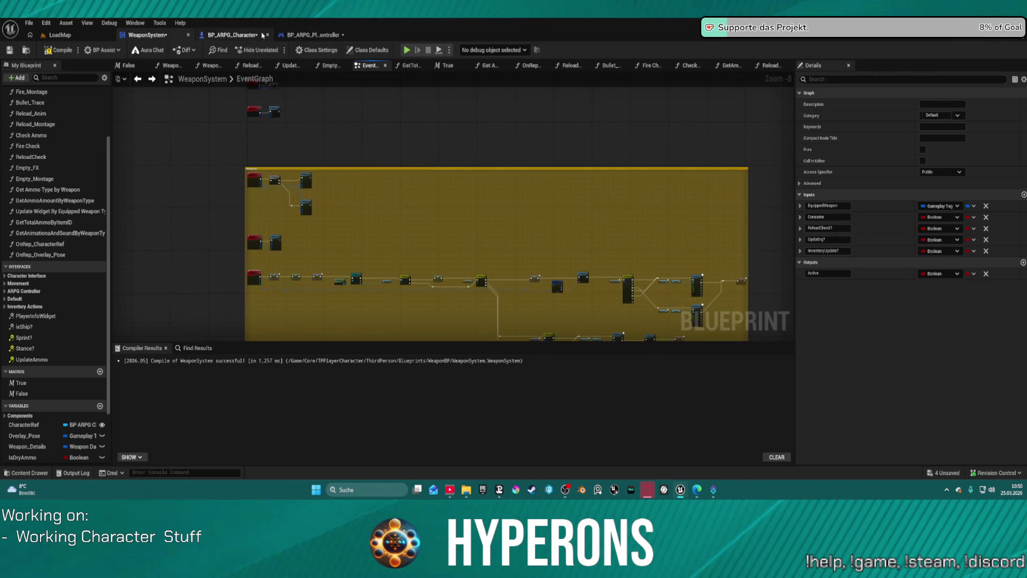
left_click(311, 35)
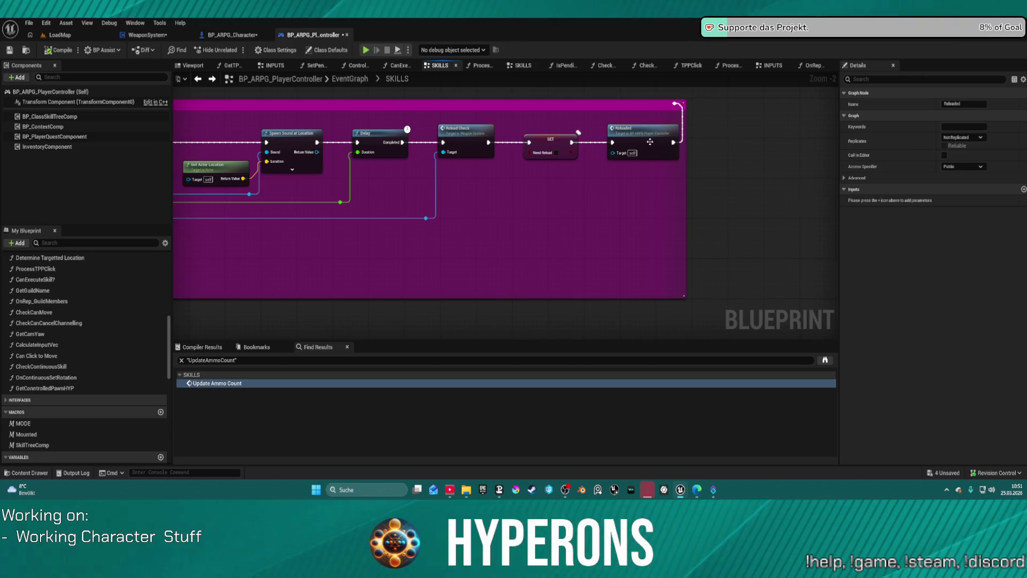
- Trace the Reloaded node to its Multi Reload and Client Reload events, then switch to BP_ARPG_Character
double_click(651, 142)
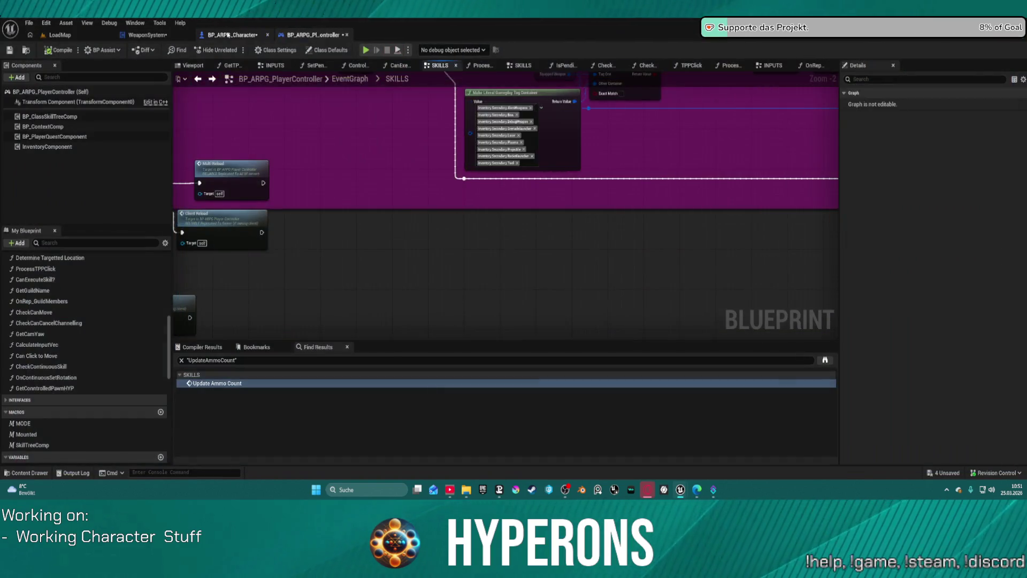
left_click(224, 36)
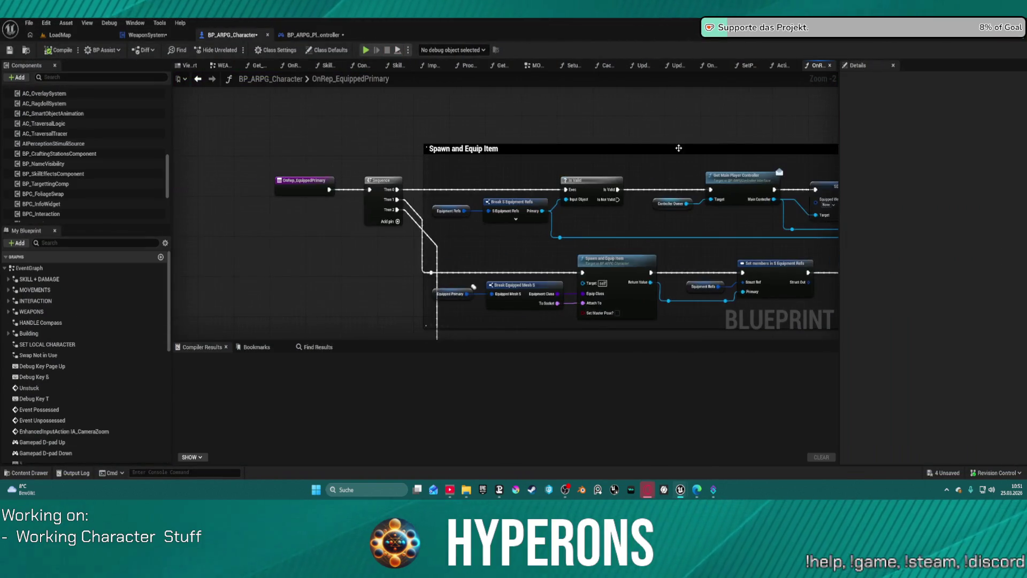
- Frame BP_ARPG_Character's WEAPONS comment in the EventGraph and move its tab to the front
scroll(349, 102, "down", 4)
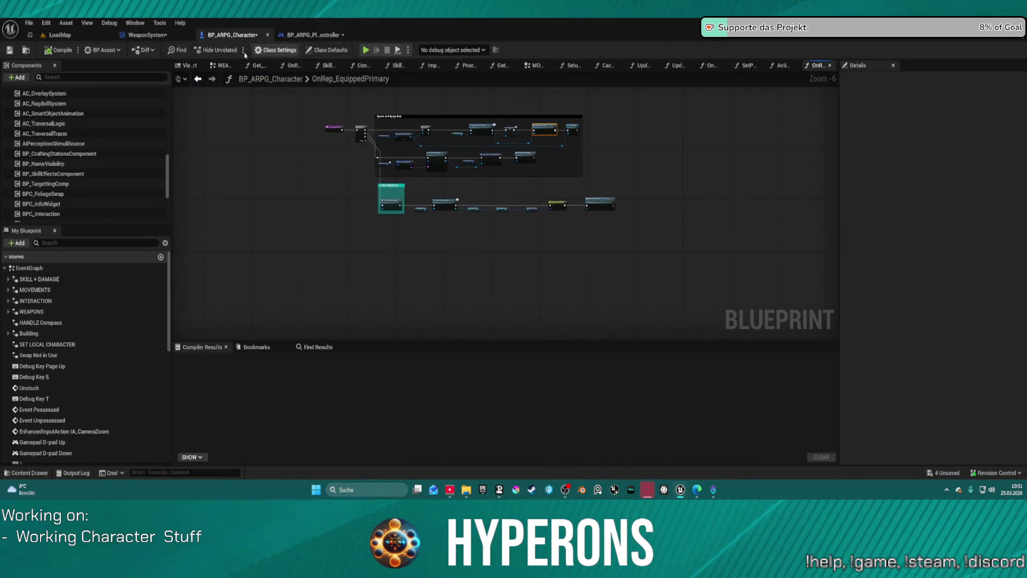
left_click(198, 79)
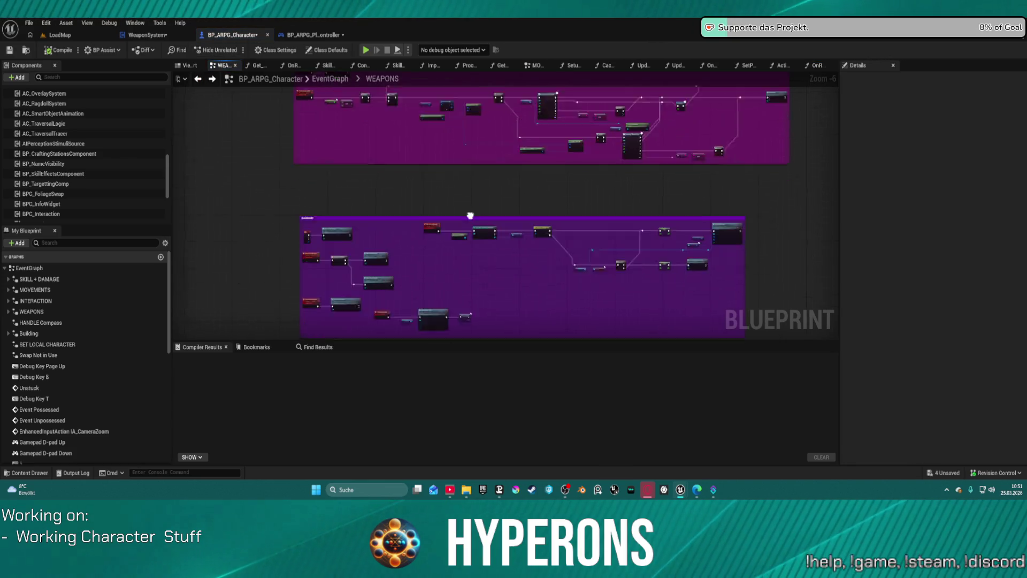
scroll(440, 224, "up", 3)
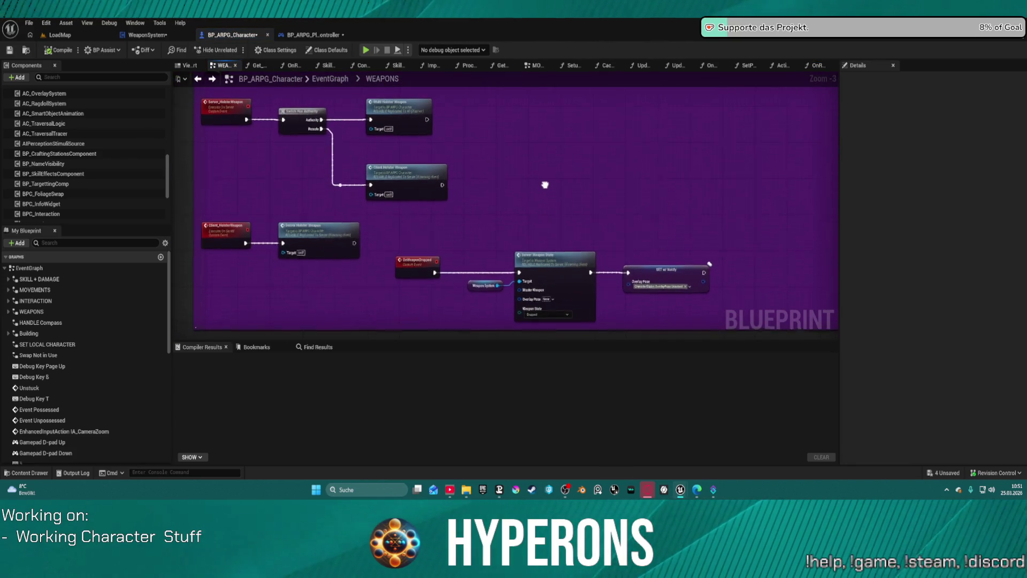
mouse_move(556, 296)
left_mouse_down()
mouse_move(567, 284)
mouse_move(436, 316)
left_mouse_up()
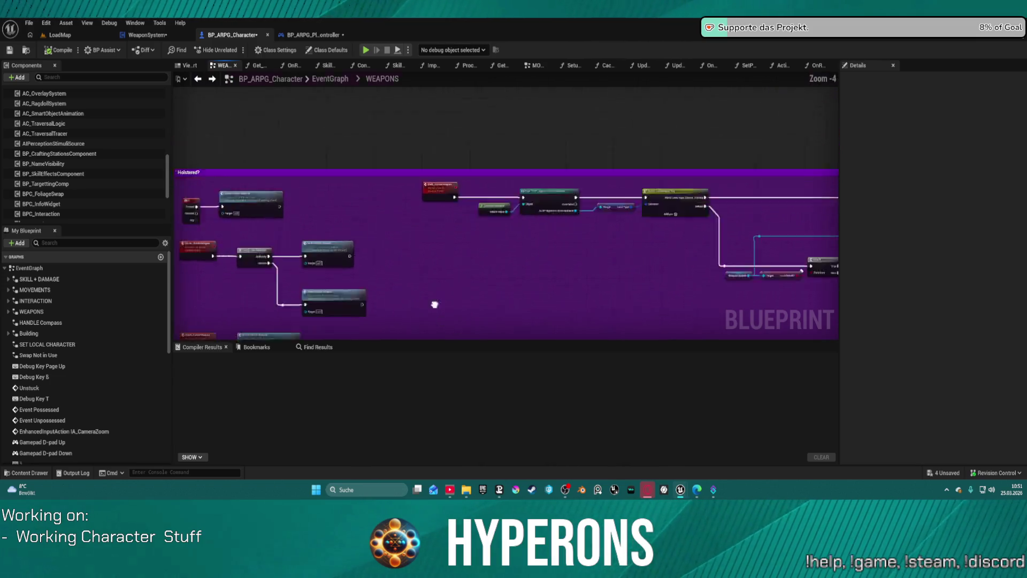
scroll(423, 226, "down", 4)
mouse_move(422, 226)
left_mouse_down()
mouse_move(424, 282)
mouse_move(396, 169)
mouse_move(374, 187)
left_mouse_up()
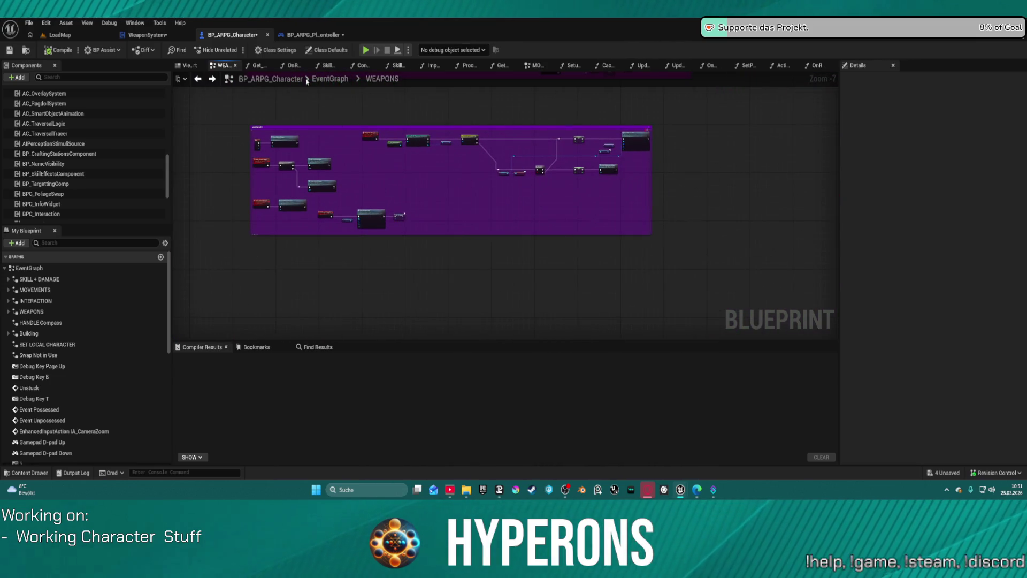
left_click(151, 35)
left_click_drag(230, 35, 132, 36)
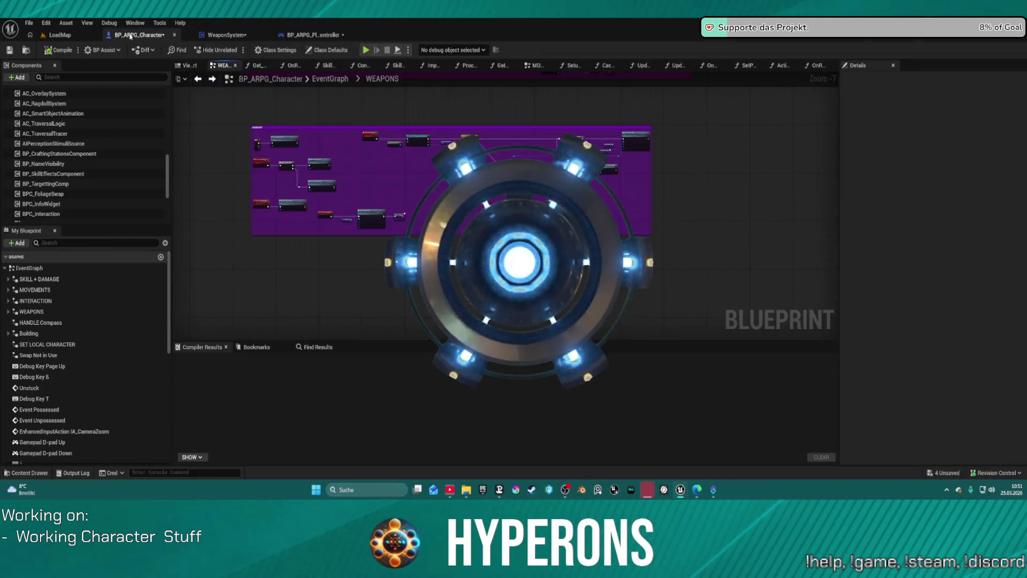
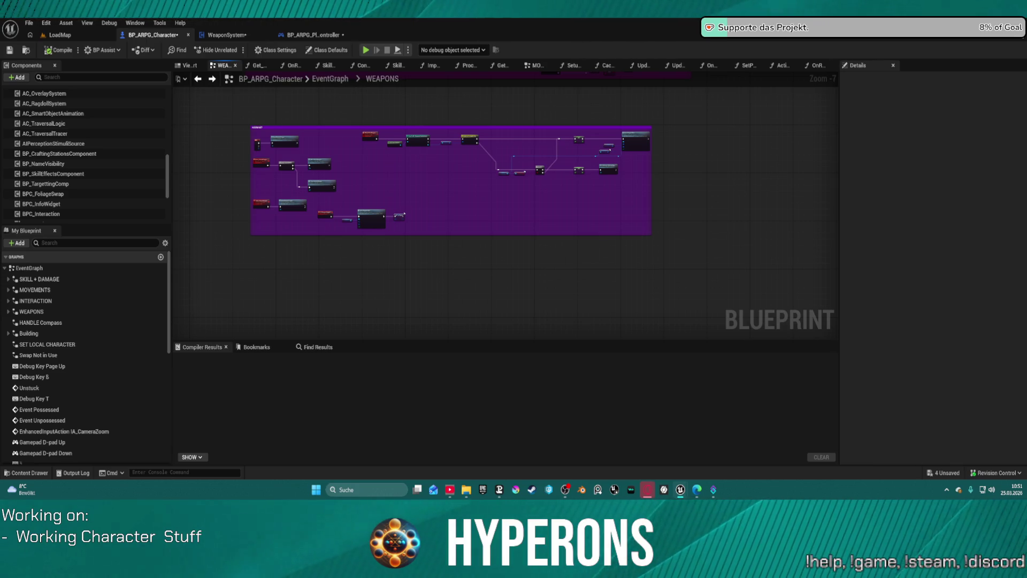
- Switch to BP_ARPG_PlayerController's SKILLS graph and bring the Check Ammo and Branch nodes into view
scroll(351, 148, "up", 8)
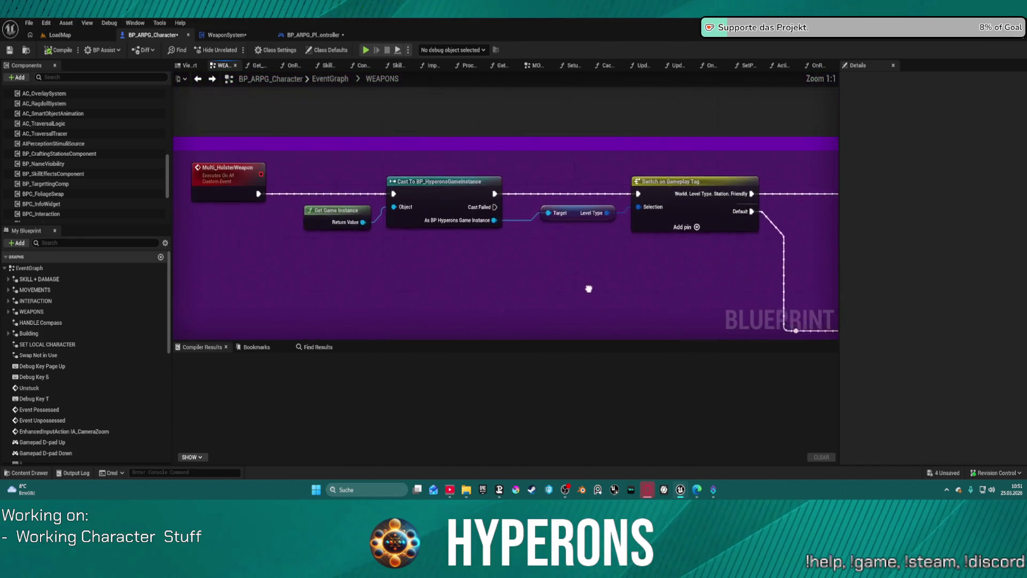
scroll(558, 209, "down", 2)
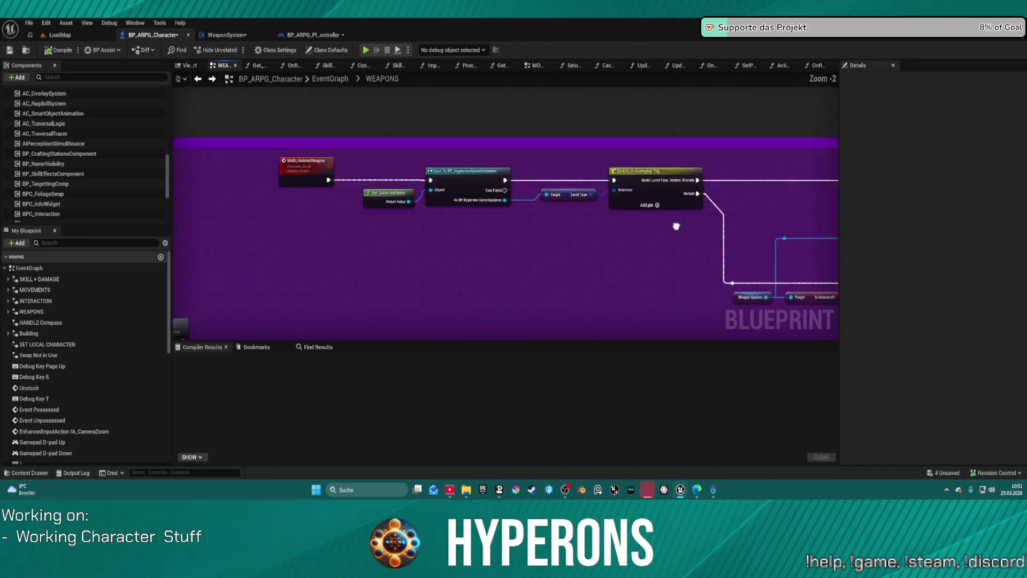
scroll(593, 213, "down", 5)
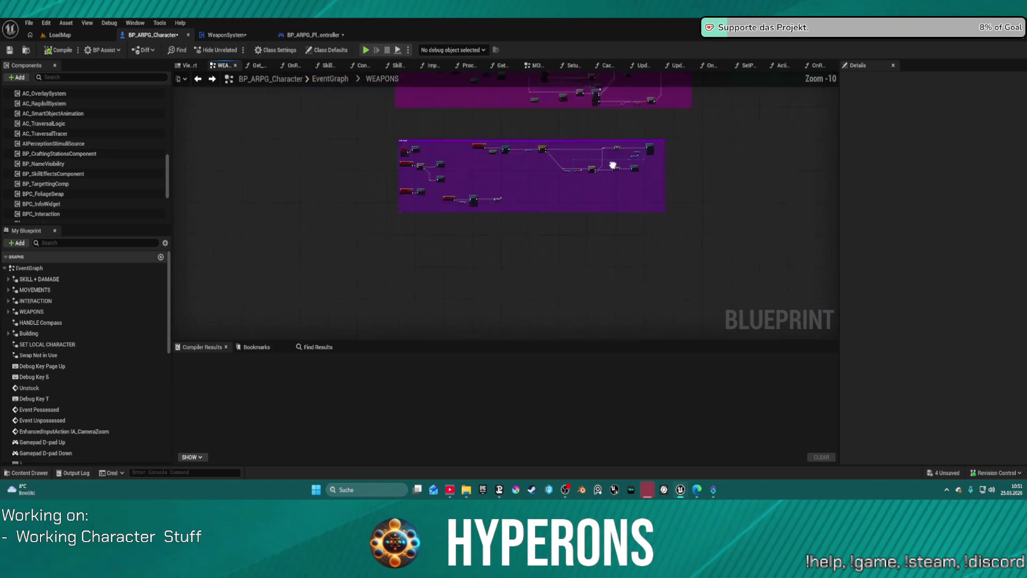
left_click(310, 35)
mouse_move(428, 184)
left_mouse_down()
mouse_move(355, 211)
mouse_move(534, 201)
mouse_move(509, 222)
mouse_move(230, 200)
mouse_move(467, 204)
left_mouse_up()
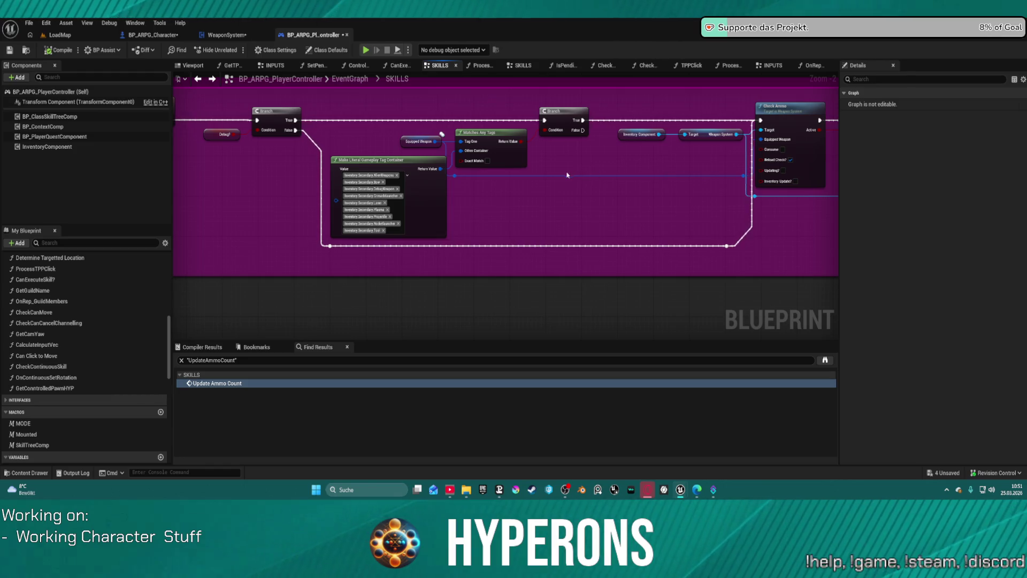
- Trace the SKILLS graph chain past Check Ammo and select its Branch node
mouse_move(589, 193)
left_mouse_down()
mouse_move(580, 198)
mouse_move(644, 198)
mouse_move(429, 179)
left_mouse_up()
scroll(580, 197, "down", 2)
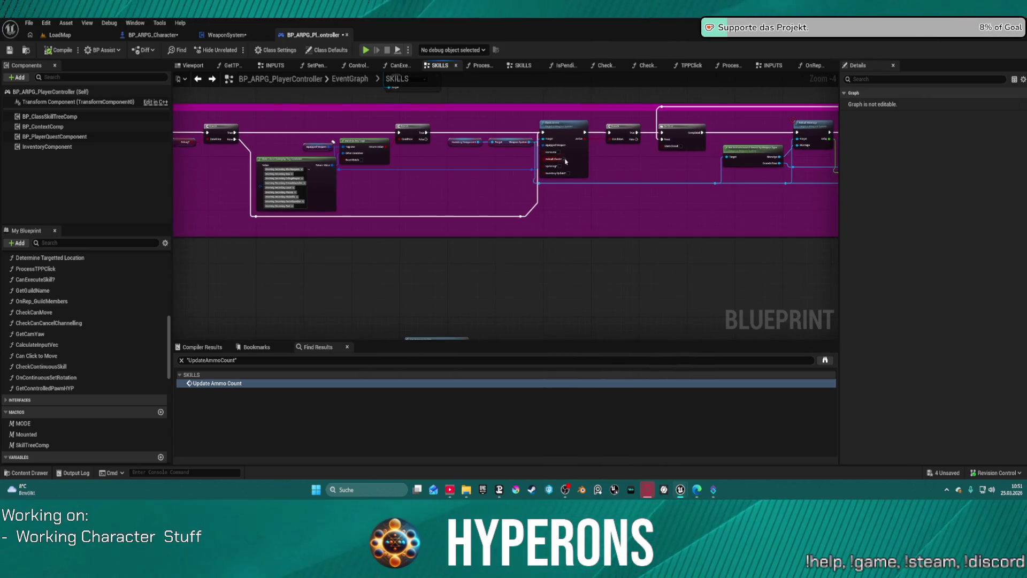
scroll(565, 161, "up", 4)
left_click_drag(642, 140, 415, 179)
left_click(418, 177)
scroll(535, 182, "down", 3)
left_click_drag(638, 178, 744, 165)
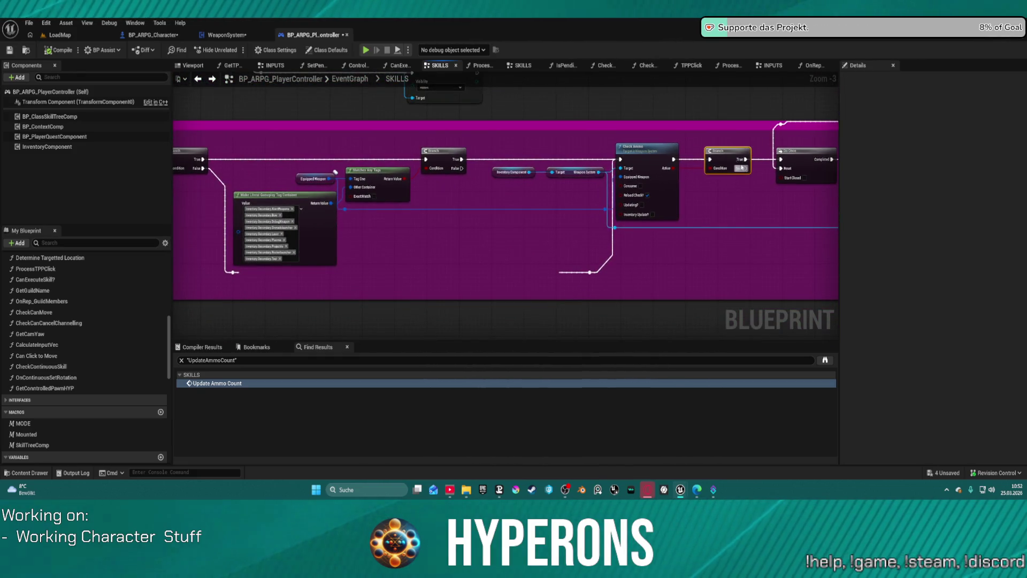
- Jump to the UpdateAmmoCount event from the find result, then go to WeaponSystem's EventGraph
double_click(216, 384)
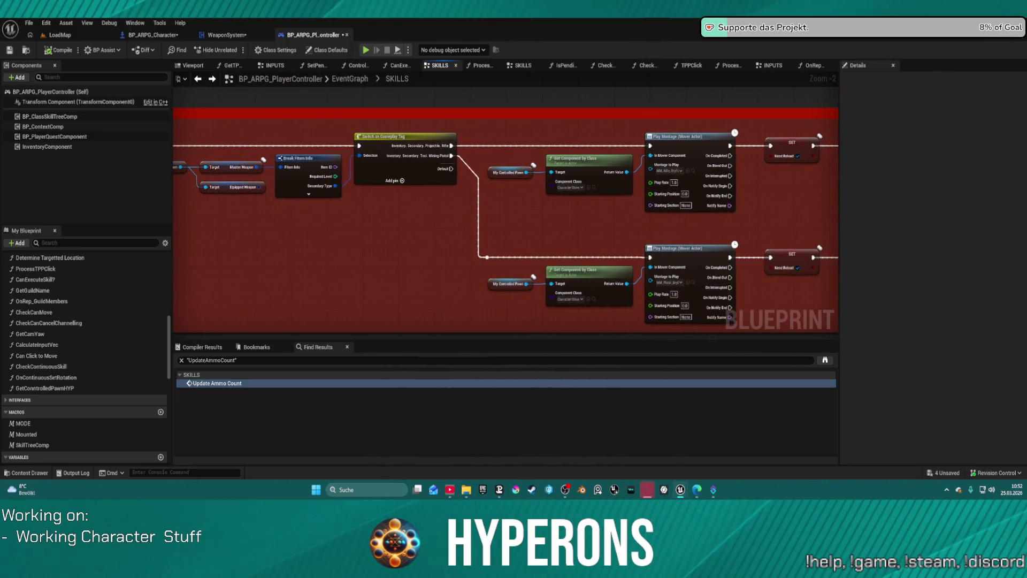
scroll(390, 152, "up", 4)
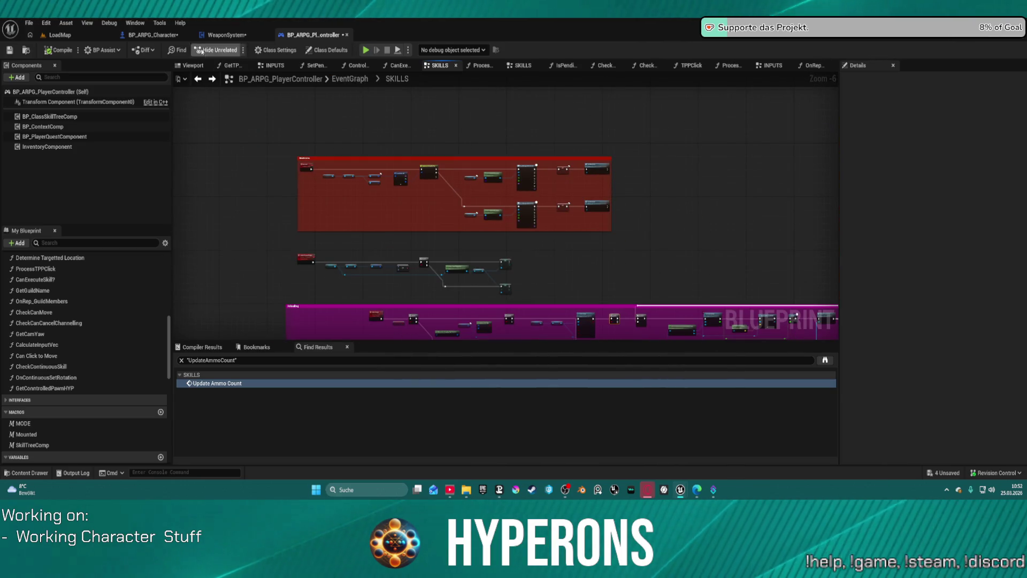
left_click(217, 36)
scroll(308, 204, "up", 8)
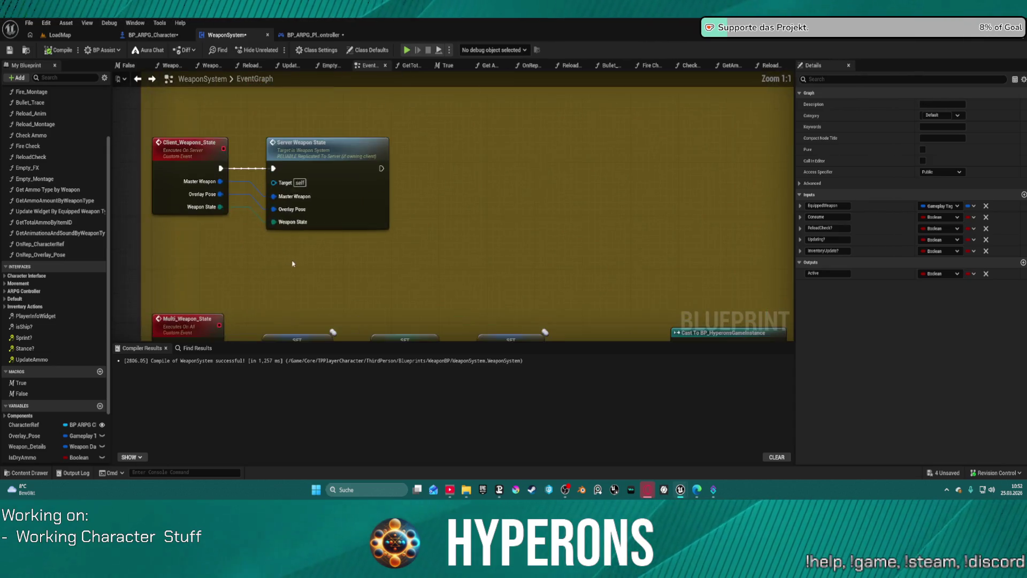
- Add a breakpoint on Check Ammo, play-test until it triggers, then stop with Escape
scroll(314, 80, "down", 3)
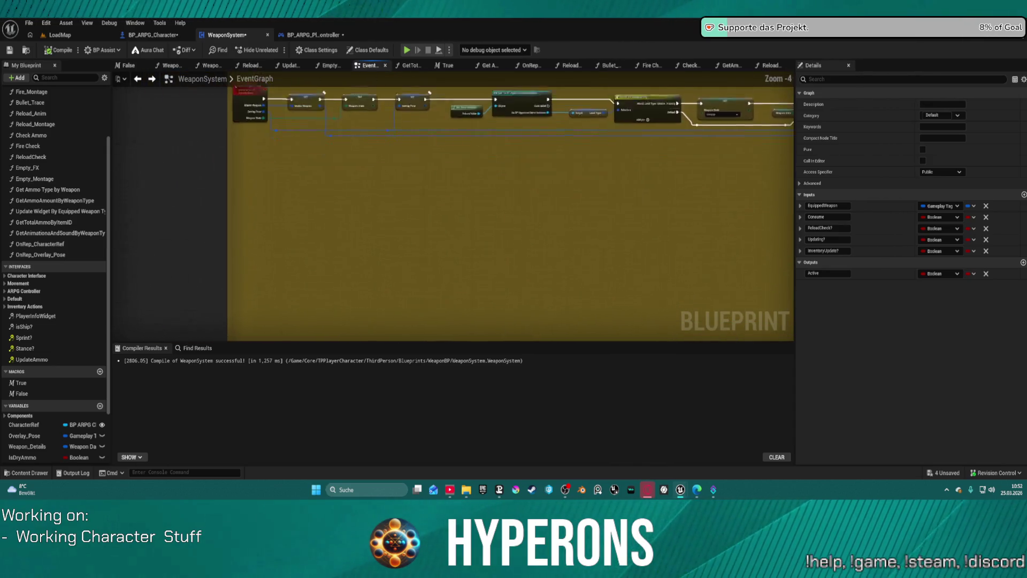
left_click_drag(429, 147, 402, 235)
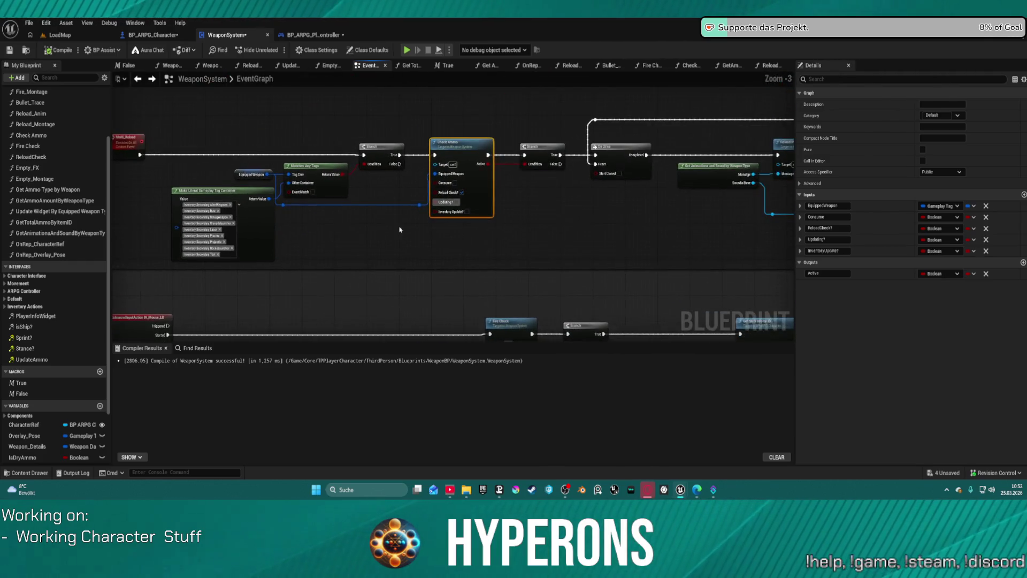
right_click(463, 151)
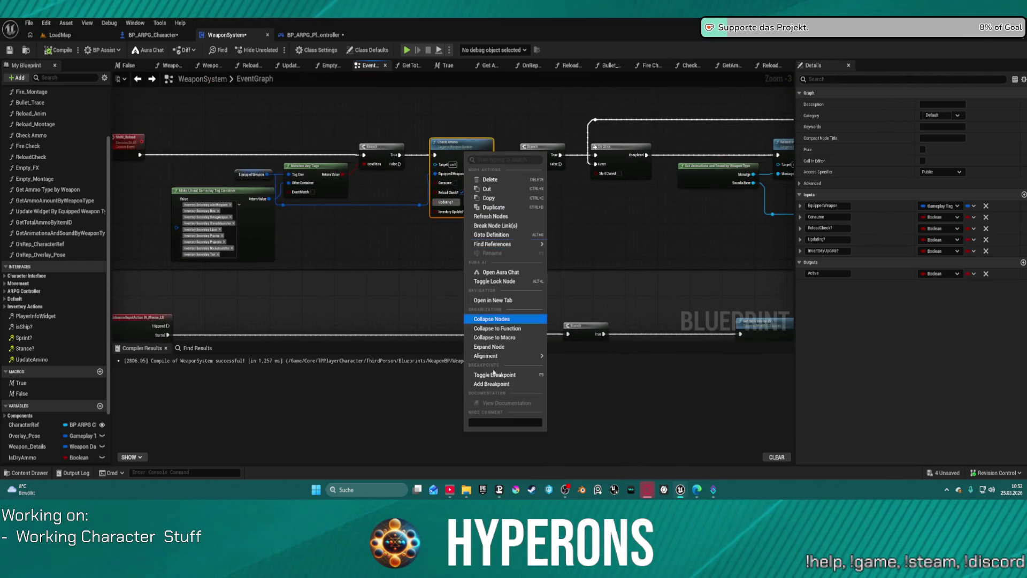
left_click(503, 384)
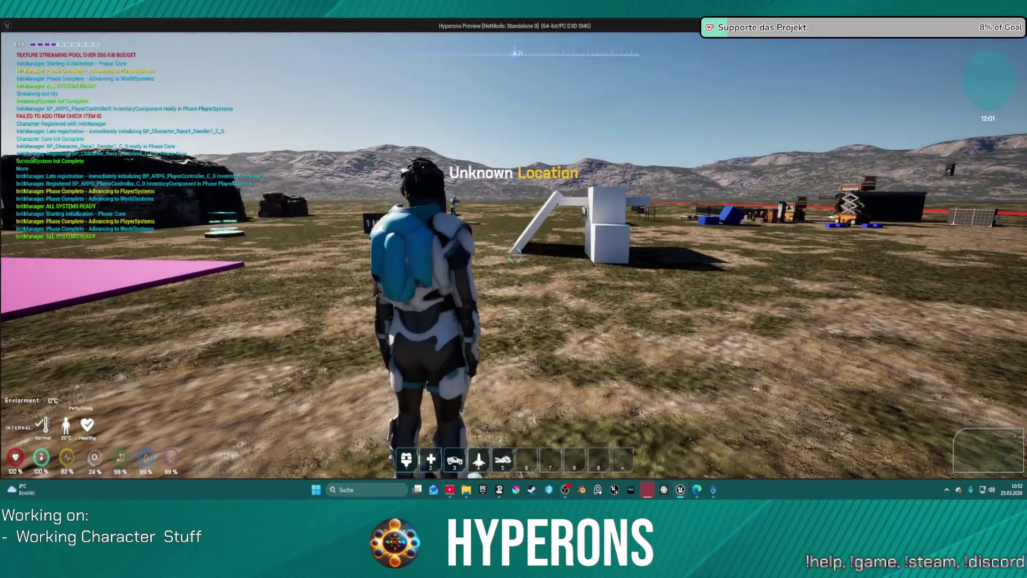
left_click(510, 235)
key("Escape")
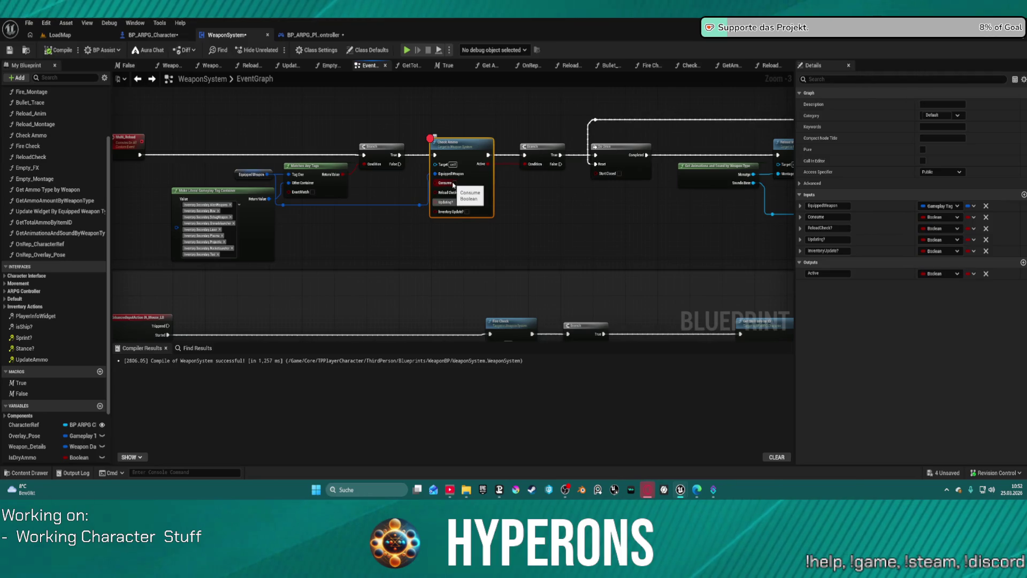
- Remove the breakpoint from the Check Ammo node
scroll(429, 218, "down", 3)
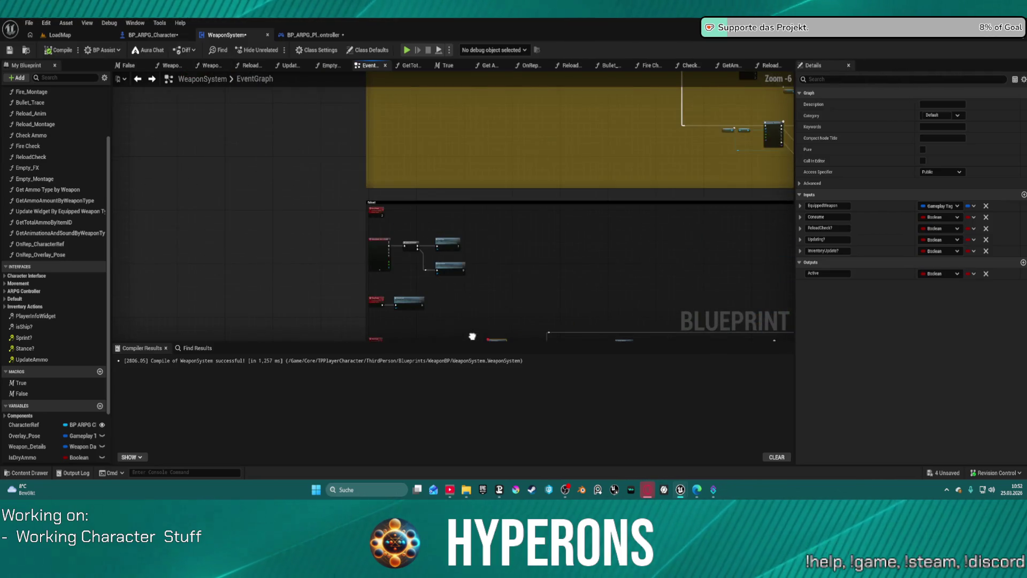
right_click(445, 219)
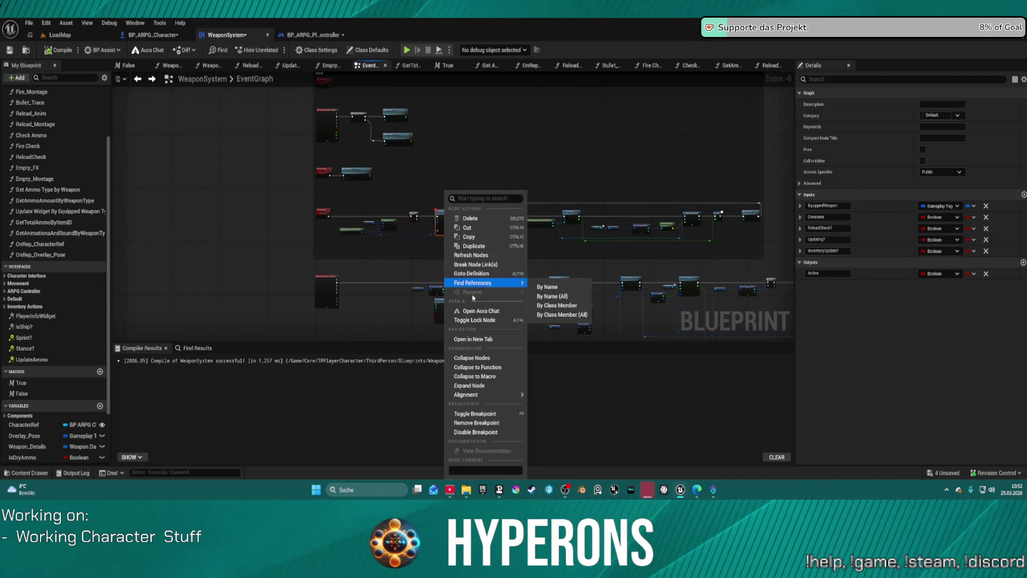
left_click(492, 424)
- Move Check Ammo and its Branch below Fire Check, then switch to the player controller
scroll(442, 172, "up", 6)
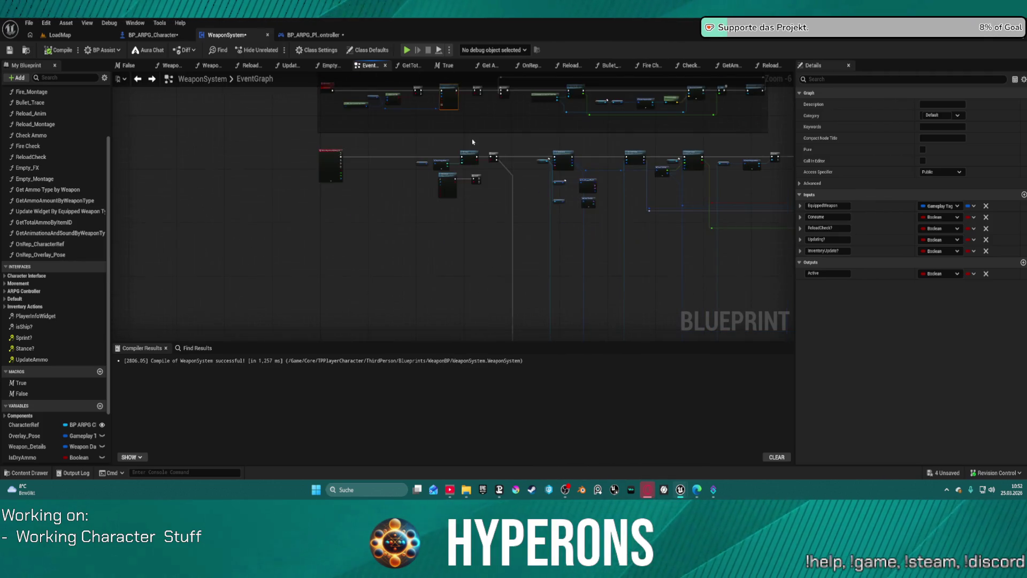
left_click_drag(451, 191, 498, 107)
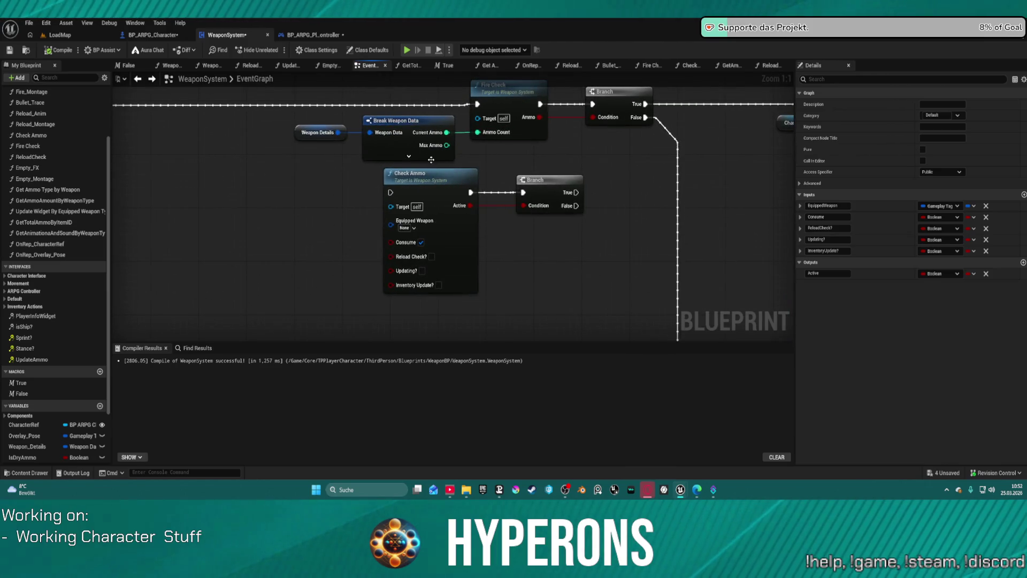
mouse_move(462, 181)
left_mouse_down()
mouse_move(793, 149)
mouse_move(481, 108)
mouse_move(246, 127)
left_mouse_up()
mouse_move(338, 143)
left_mouse_down()
mouse_move(193, 206)
mouse_move(602, 216)
mouse_move(504, 206)
left_mouse_up()
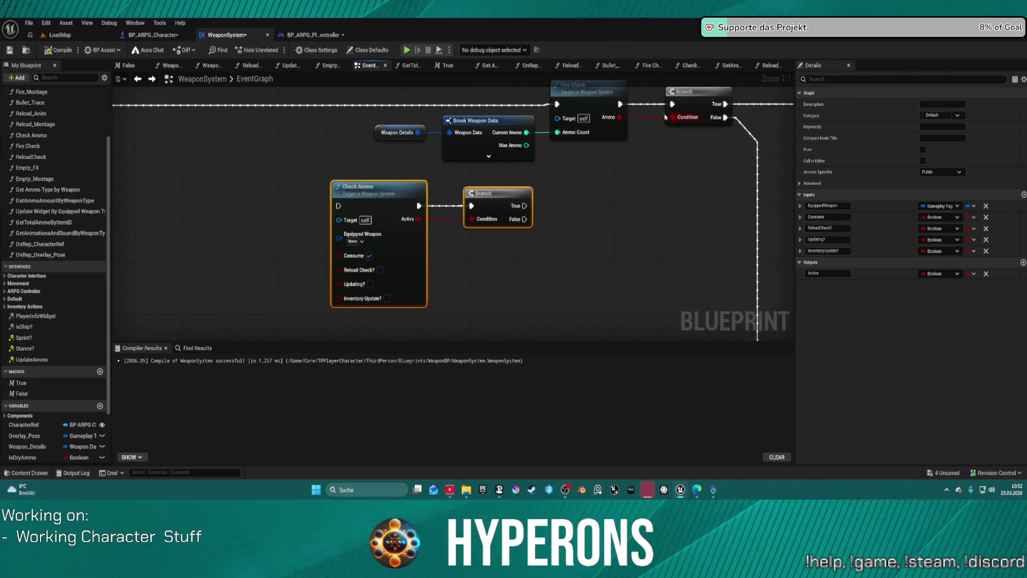
left_click_drag(652, 116, 652, 178)
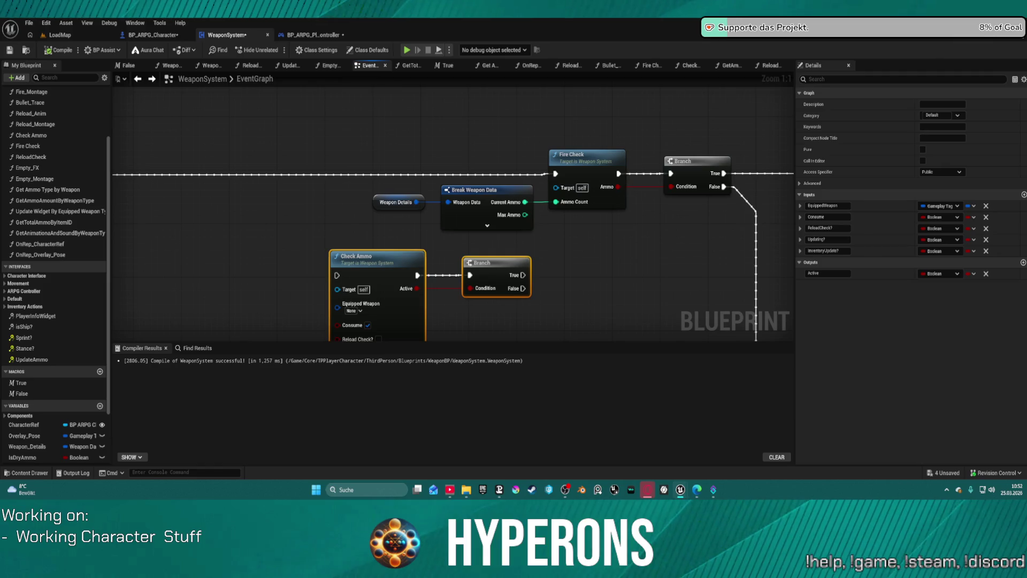
left_click(318, 35)
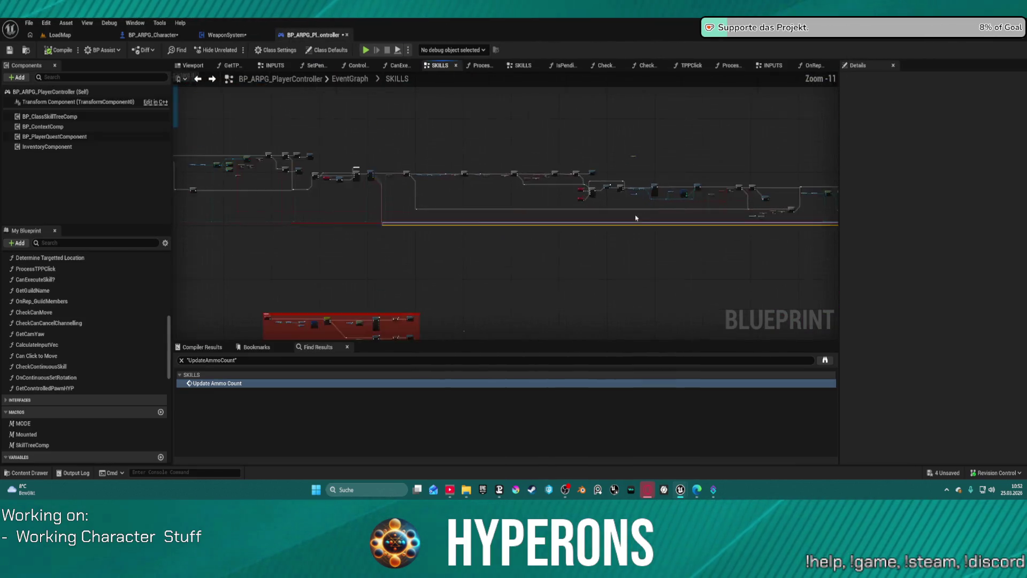
- Inspect the Check Ammo and Fire Check nodes in the SKILLS graph, then return to WeaponSystem's EventGraph
scroll(629, 217, "up", 12)
left_click_drag(279, 149, 357, 145)
mouse_move(239, 137)
left_mouse_down()
mouse_move(446, 268)
mouse_move(544, 265)
mouse_move(295, 241)
left_mouse_up()
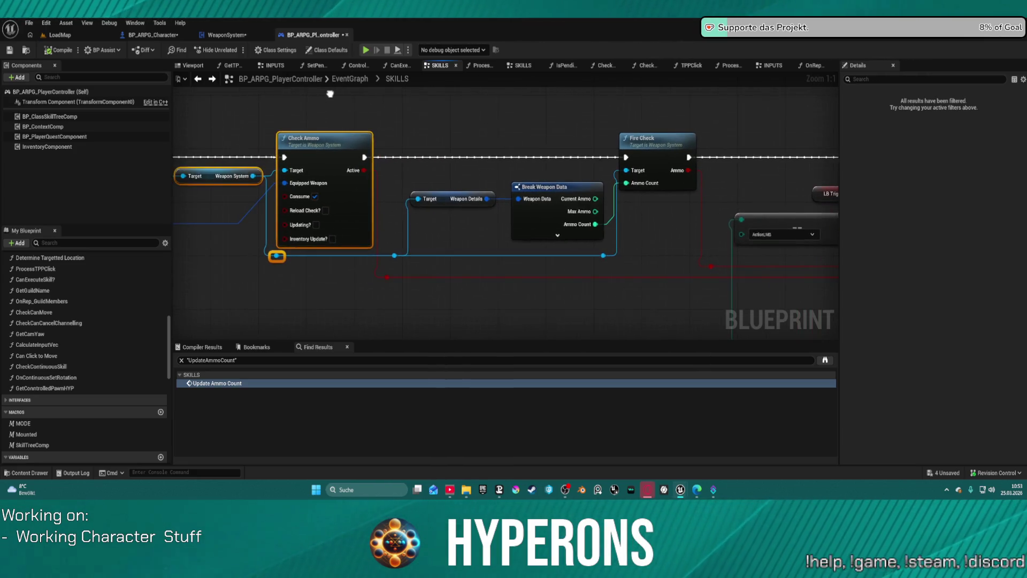
left_click(337, 134)
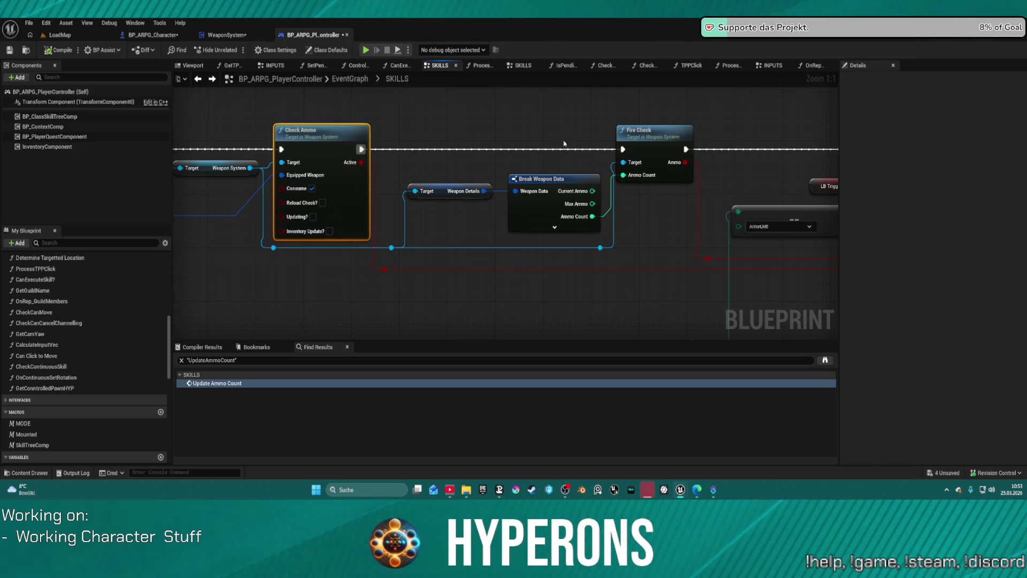
left_click(658, 141)
left_click_drag(659, 141, 517, 110)
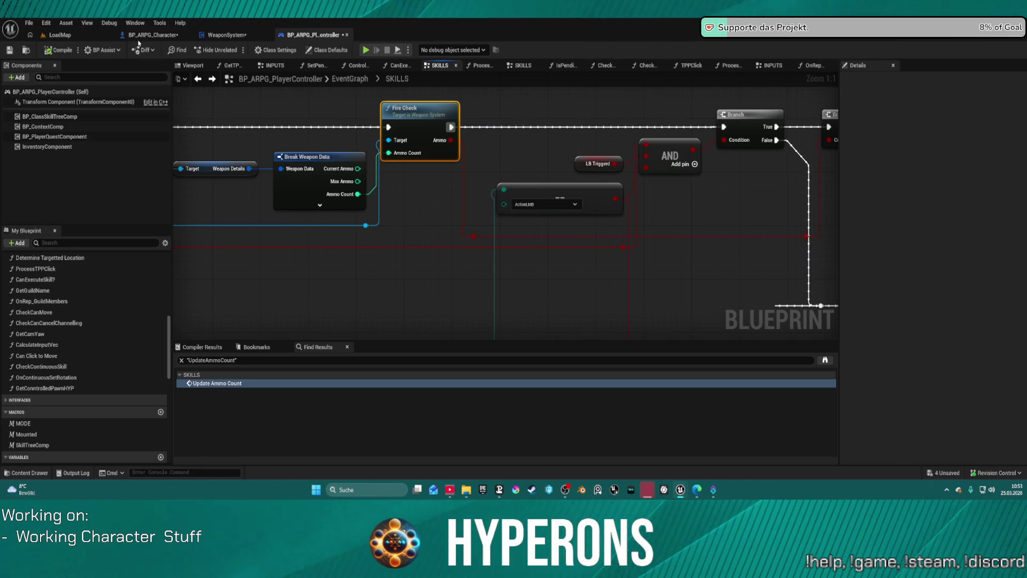
left_click(144, 36)
left_click(213, 36)
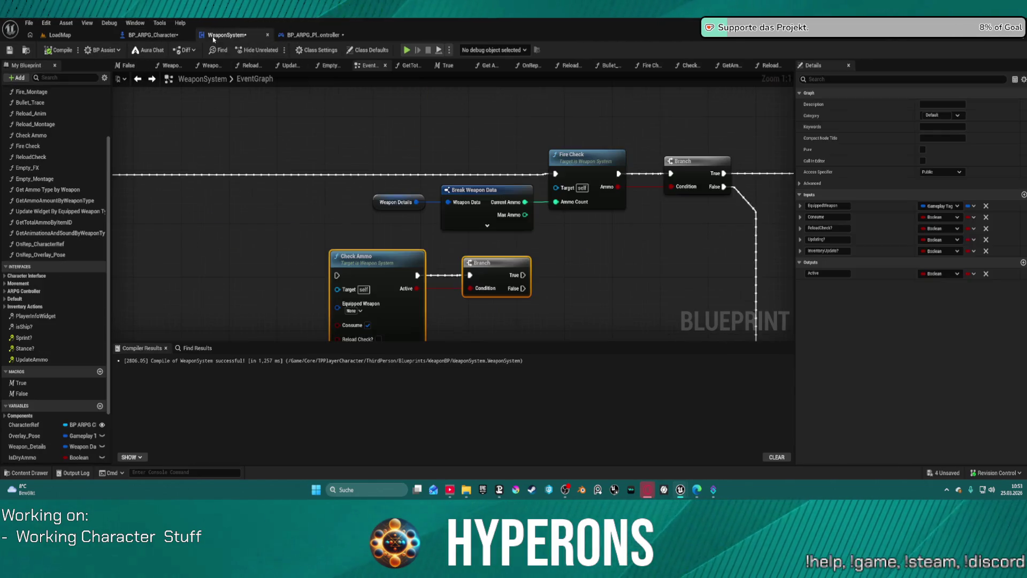
- Wire the input event into Check Ammo and Branch True into Fire Check, then straighten the nodes
scroll(518, 230, "down", 3)
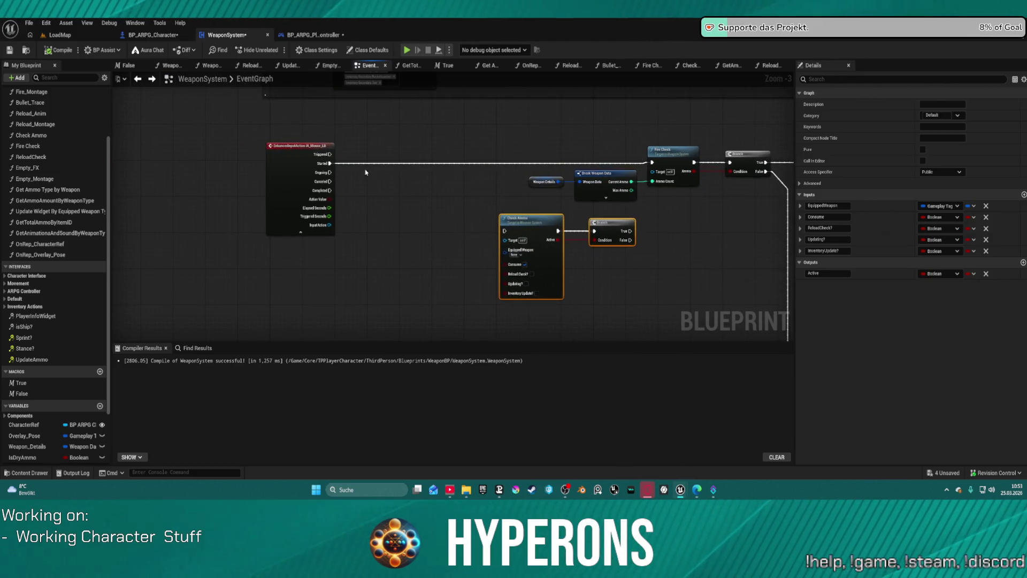
left_click_drag(508, 232, 330, 163)
mouse_move(625, 231)
left_mouse_down()
mouse_move(644, 160)
mouse_move(654, 169)
left_mouse_up()
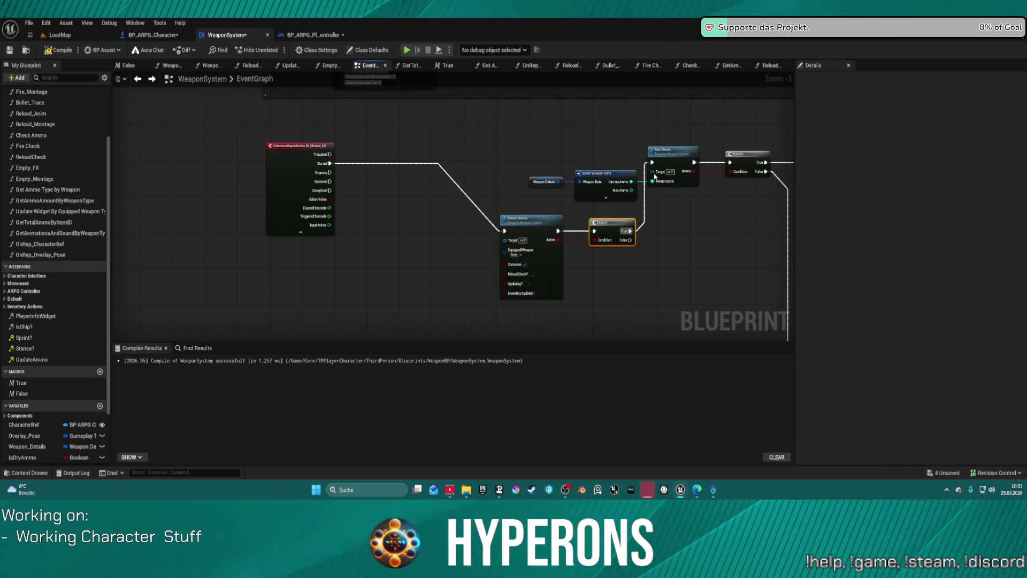
left_click(542, 228)
key("f")
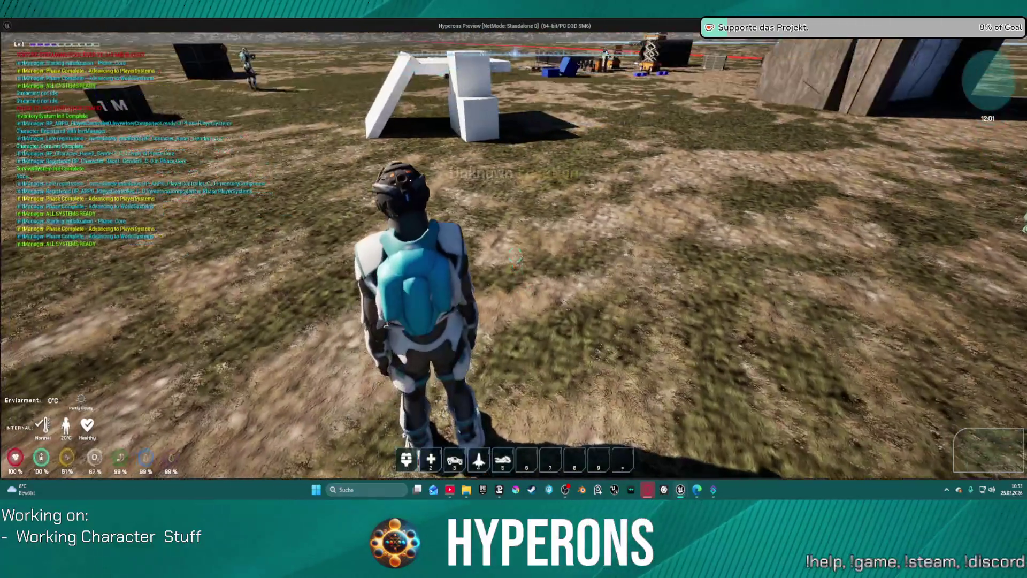
- In the play test, toggle the inventory, reload, step backward, then quit with Escape
key("i")
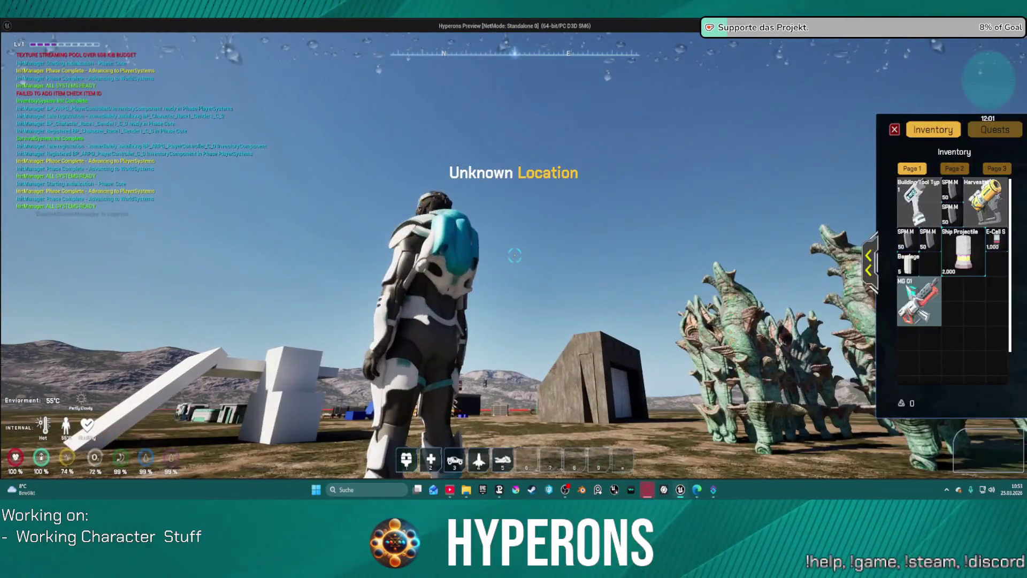
key("i")
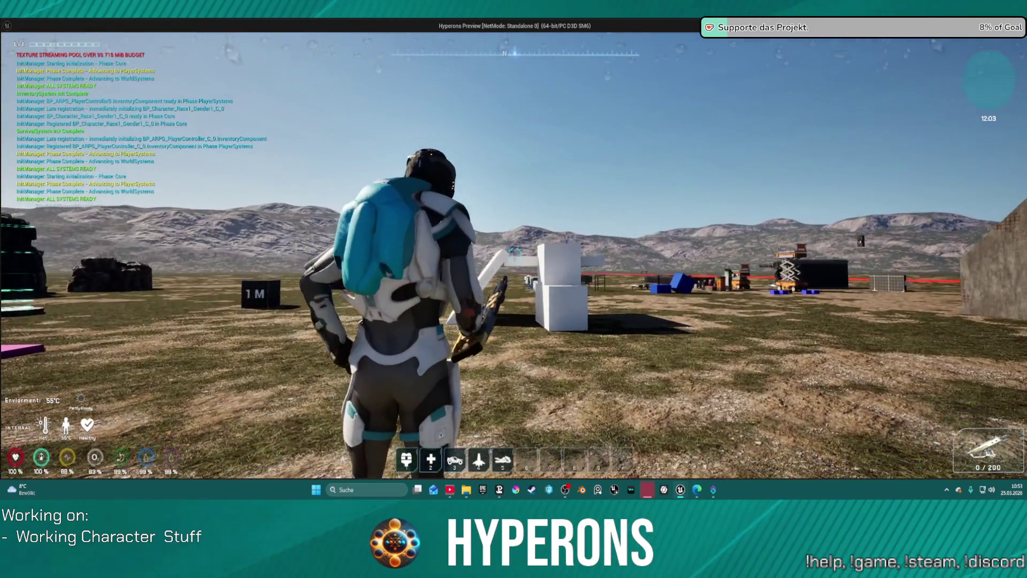
key("r")
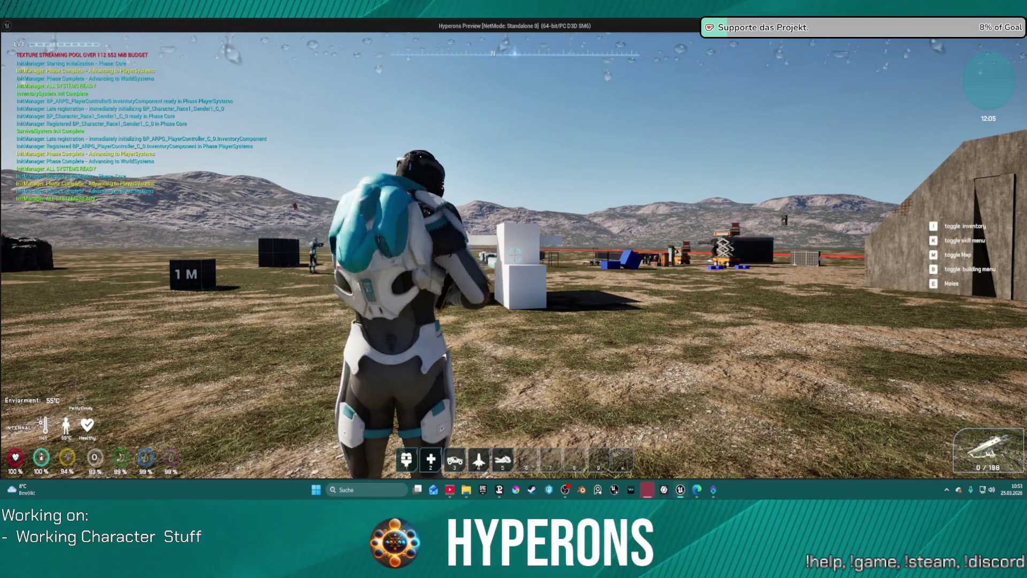
key("s")
key("Escape")
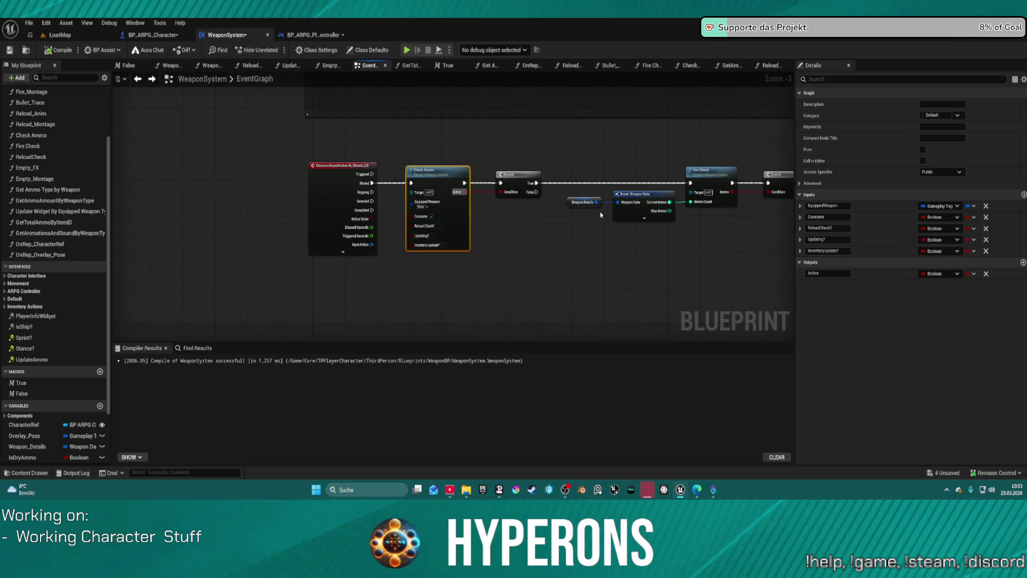
- Pan around the WeaponSystem EventGraph and dismiss a stray node search
scroll(600, 214, "down", 1)
left_click_drag(601, 215, 567, 178)
scroll(567, 179, "up", 4)
mouse_move(621, 224)
left_mouse_down()
mouse_move(632, 224)
mouse_move(610, 213)
mouse_move(172, 207)
mouse_move(150, 184)
mouse_move(216, 186)
mouse_move(451, 143)
mouse_move(583, 228)
left_mouse_up()
key("Escape")
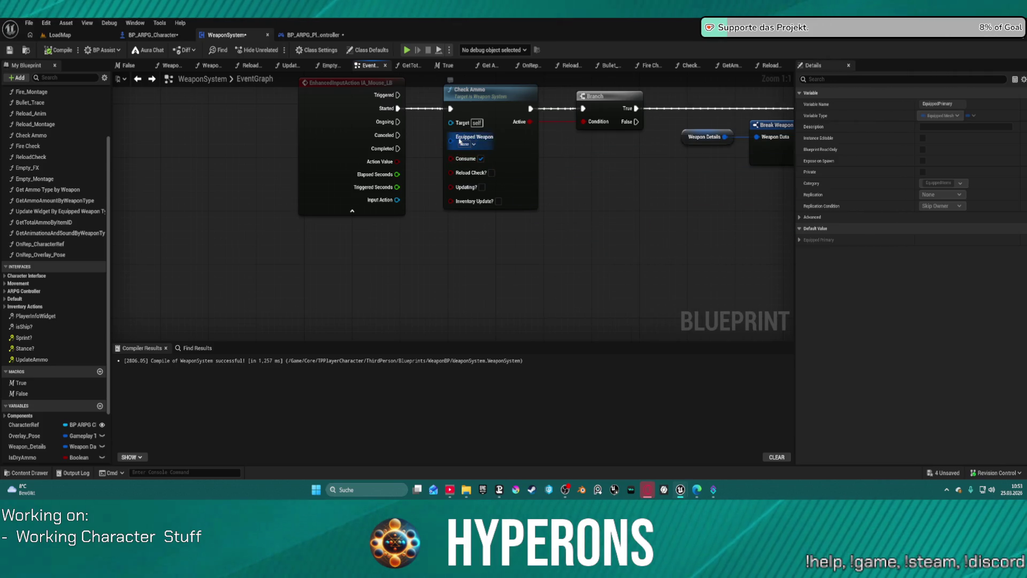
- Follow IA_Mouse_LB through Branch and Fire Check, then open the Check Ammo function graph
left_click_drag(460, 142, 284, 164)
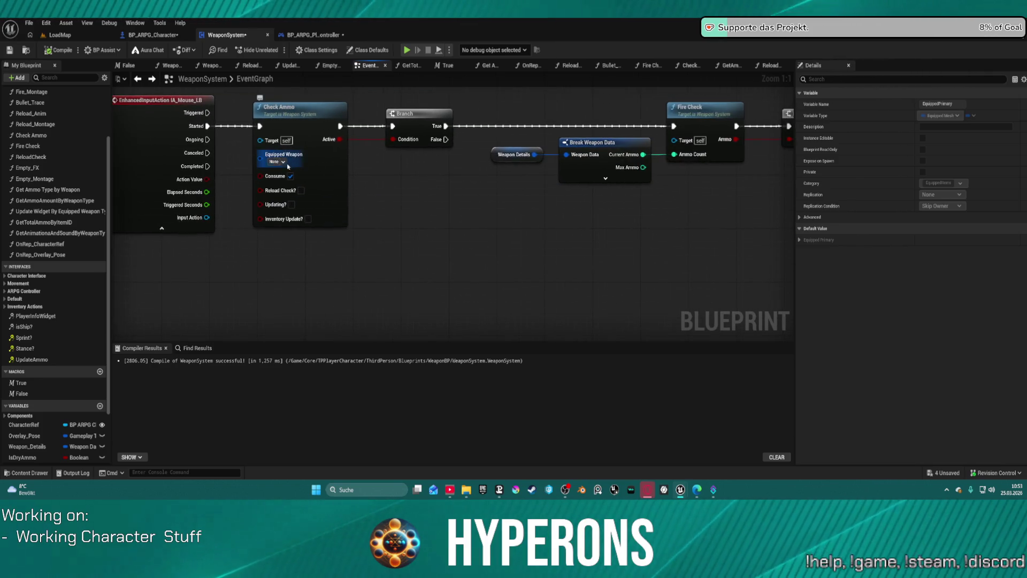
left_click_drag(582, 207, 362, 152)
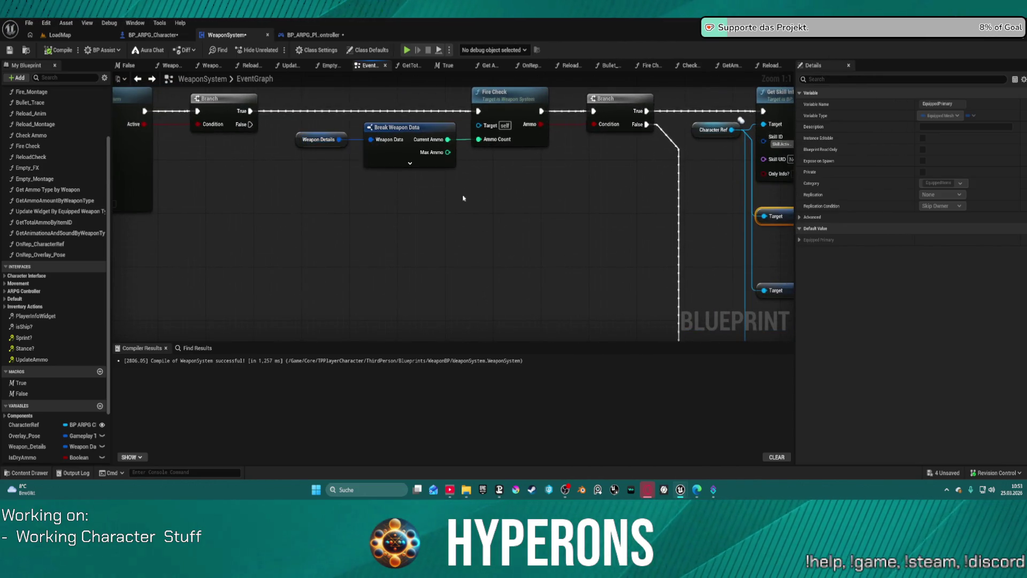
left_click_drag(459, 196, 523, 267)
left_click_drag(319, 170, 506, 164)
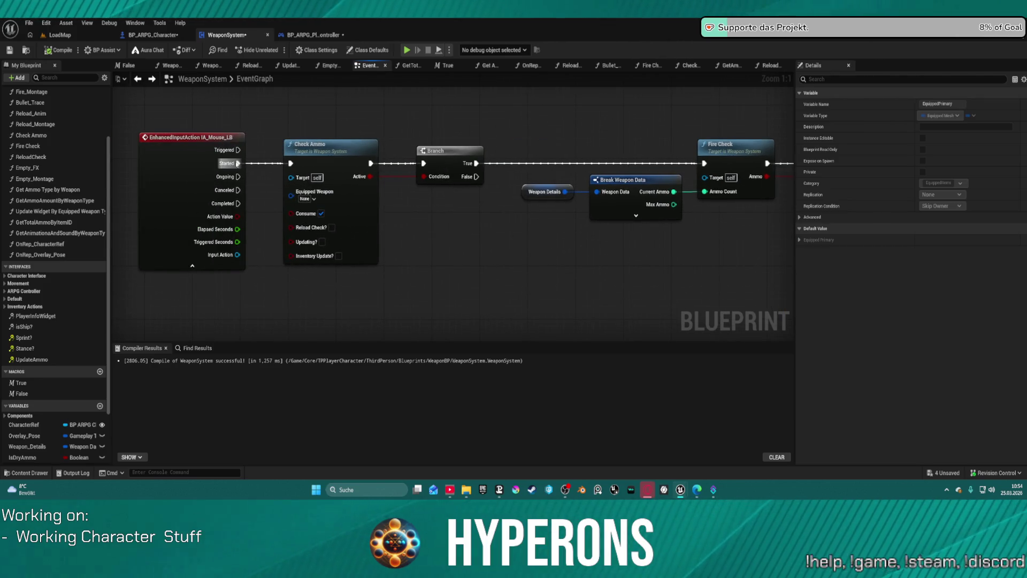
left_click_drag(238, 164, 447, 152)
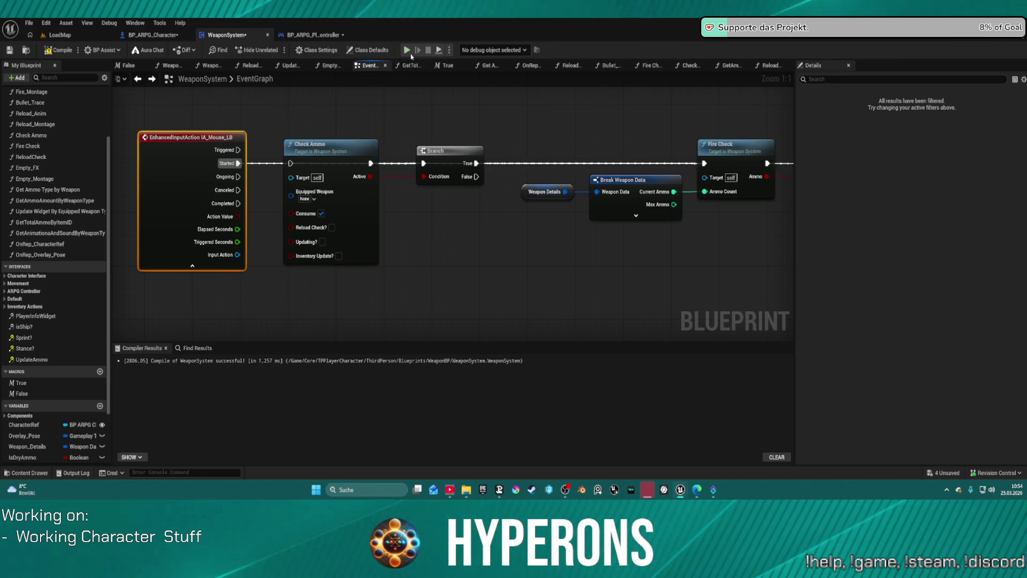
double_click(341, 201)
scroll(427, 168, "up", 7)
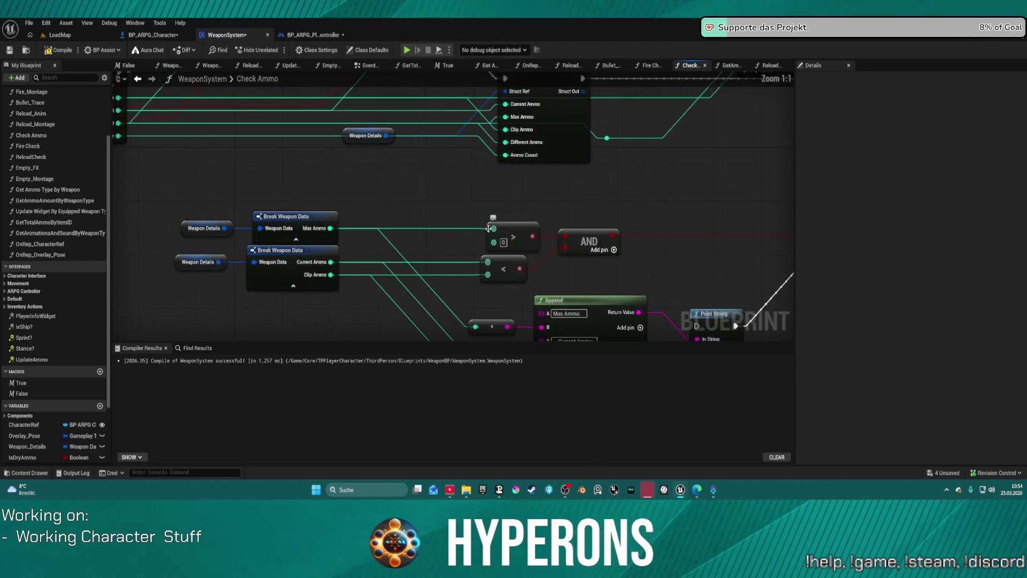
- Delete the extra greater-than comparison node in Check Ammo
mouse_move(275, 313)
left_mouse_down()
mouse_move(273, 325)
mouse_move(581, 278)
mouse_move(648, 322)
mouse_move(542, 238)
mouse_move(535, 245)
mouse_move(455, 146)
left_mouse_up()
left_click_drag(432, 322, 467, 298)
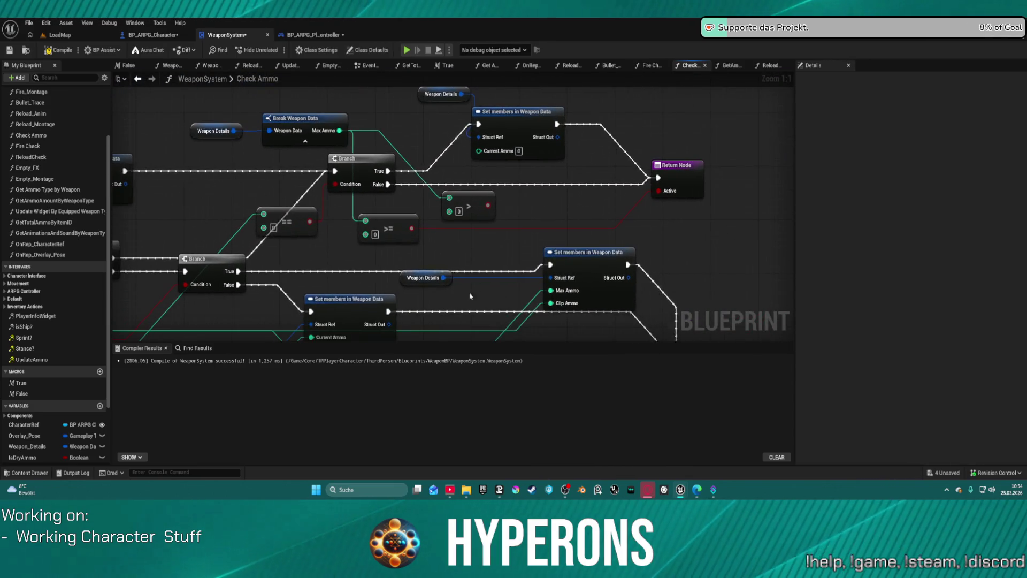
key("Delete")
left_click(542, 147)
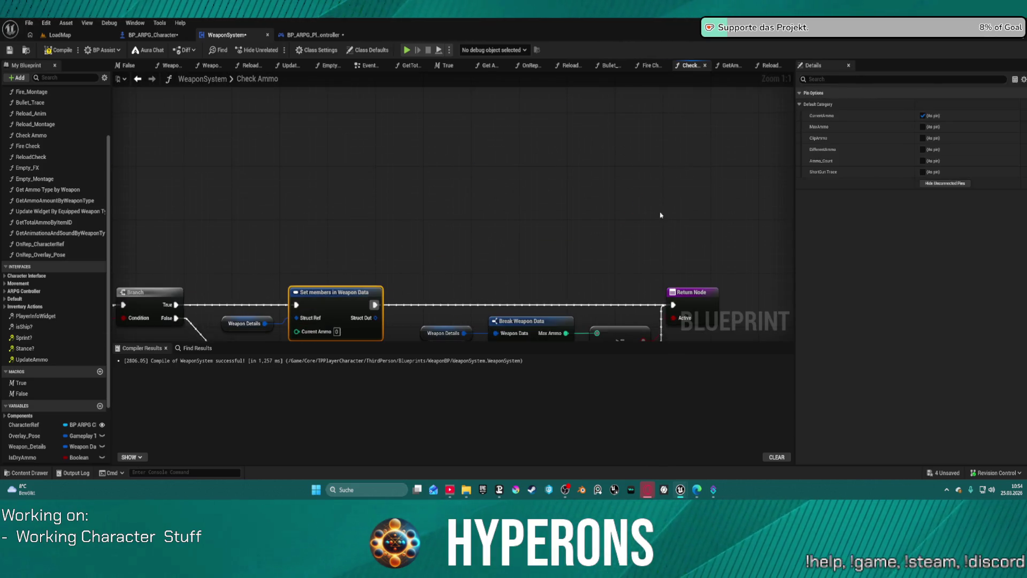
scroll(617, 199, "down", 8)
scroll(617, 199, "up", 8)
- Wire Print String into Check Ammo's execution line, then switch to BP_ARPG_Character
mouse_move(657, 204)
left_mouse_down()
mouse_move(647, 227)
mouse_move(415, 226)
mouse_move(286, 118)
mouse_move(215, 118)
mouse_move(211, 96)
mouse_move(162, 141)
mouse_move(185, 127)
mouse_move(309, 147)
left_mouse_up()
mouse_move(622, 244)
left_mouse_down()
mouse_move(326, 154)
mouse_move(242, 153)
left_mouse_up()
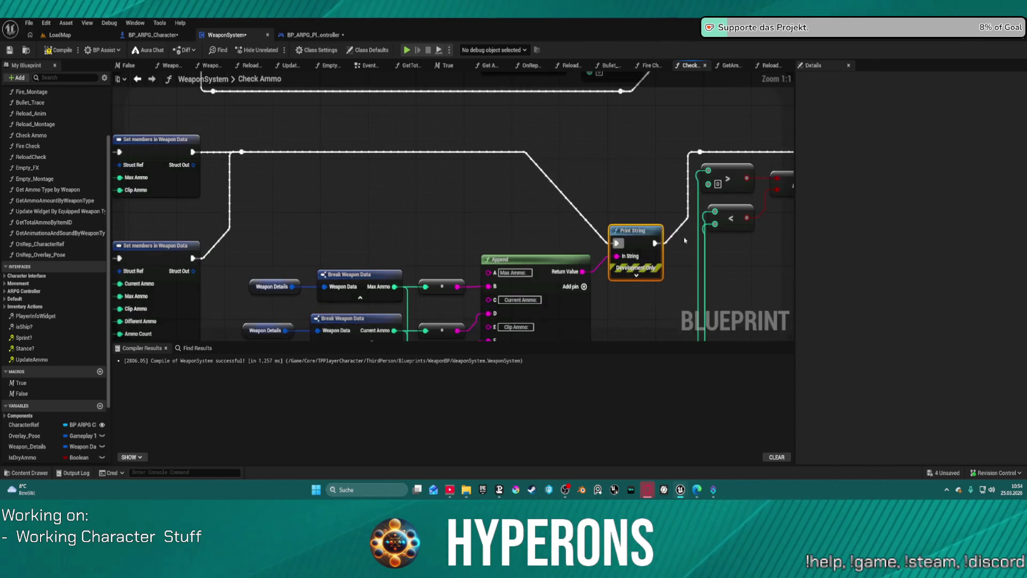
key("q")
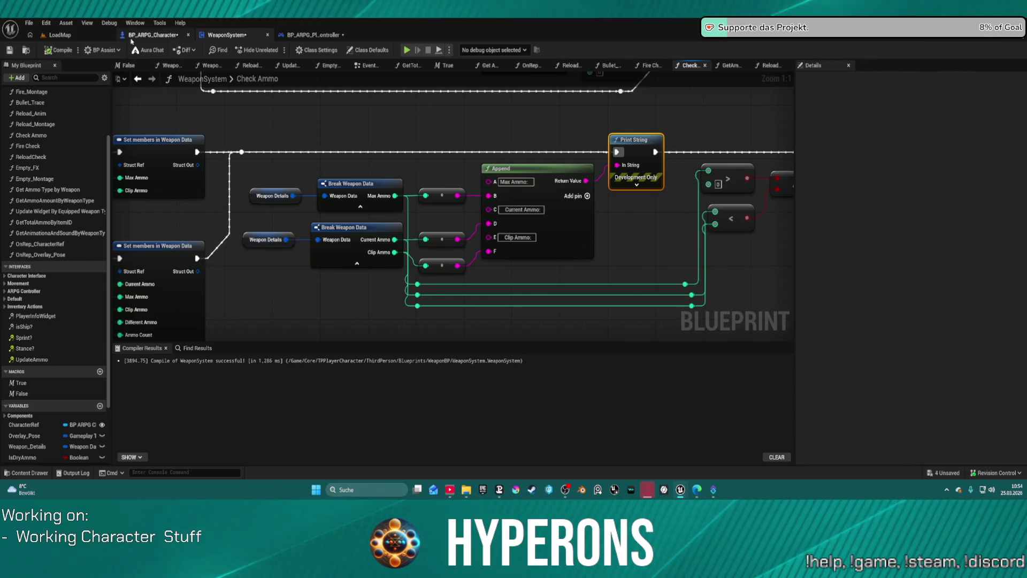
left_click(136, 38)
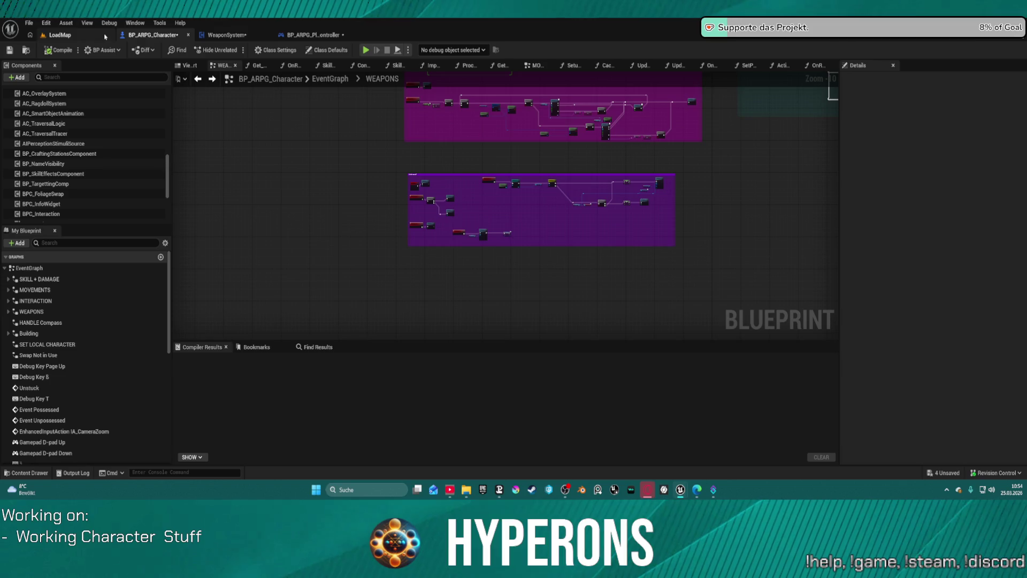
- Return to WeaponSystem's EventGraph and reconnect IA_Mouse_LB's Started output to Check Ammo
scroll(460, 117, "up", 2)
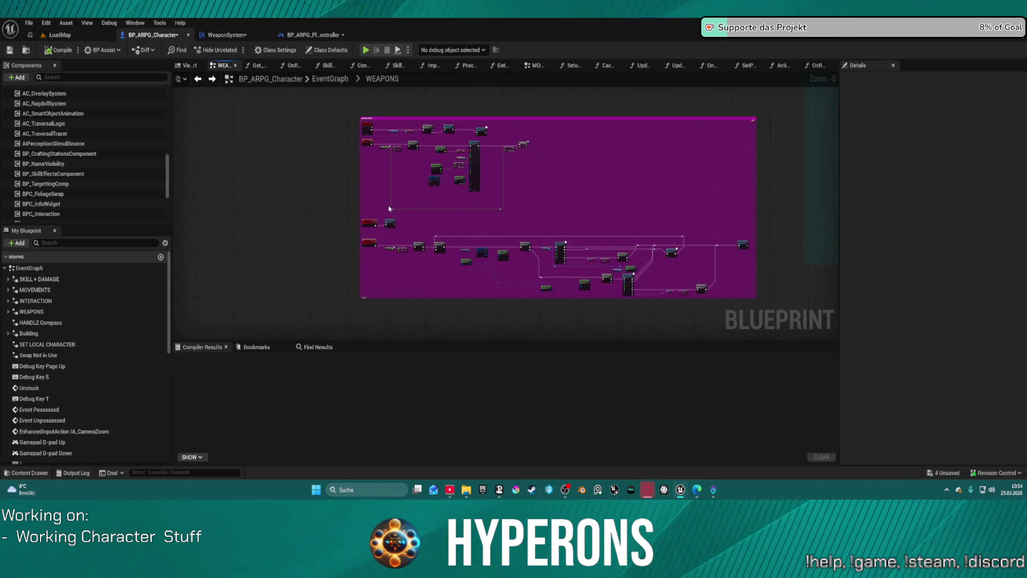
left_click(224, 35)
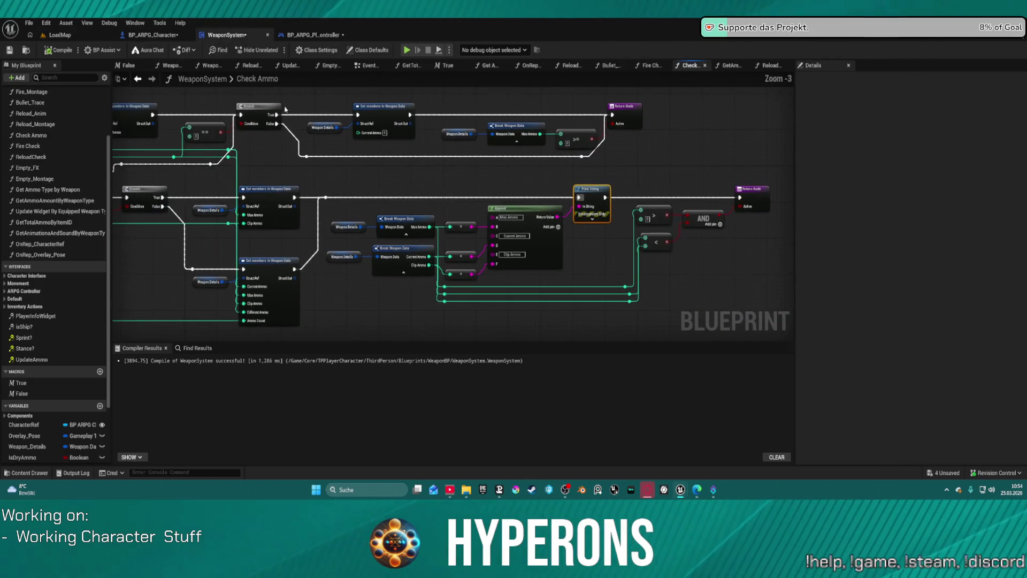
left_click(369, 65)
left_click_drag(238, 163, 297, 166)
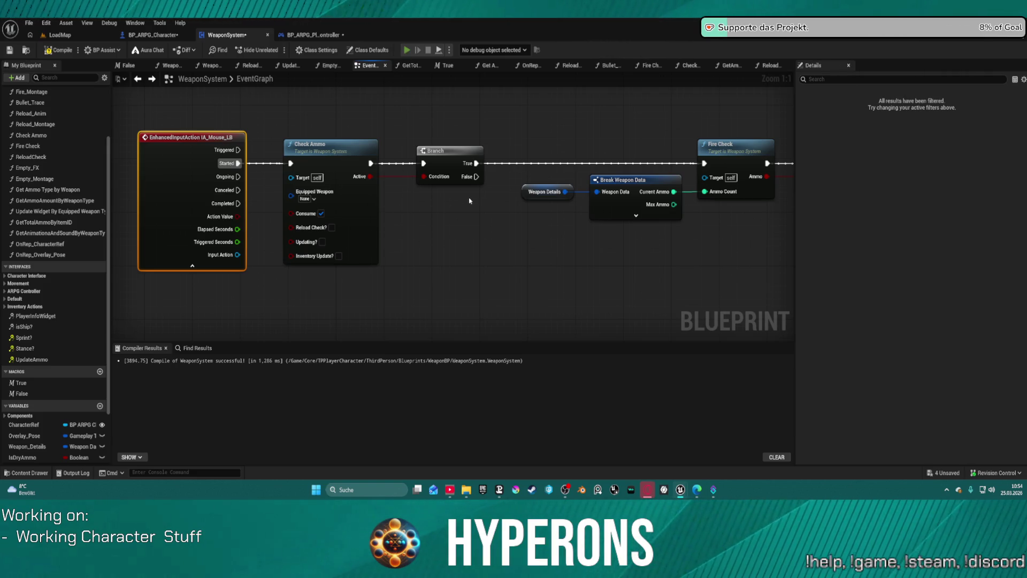
- In the running game, equip MG 01 from the inventory and fire two shots while walking forward
key("i")
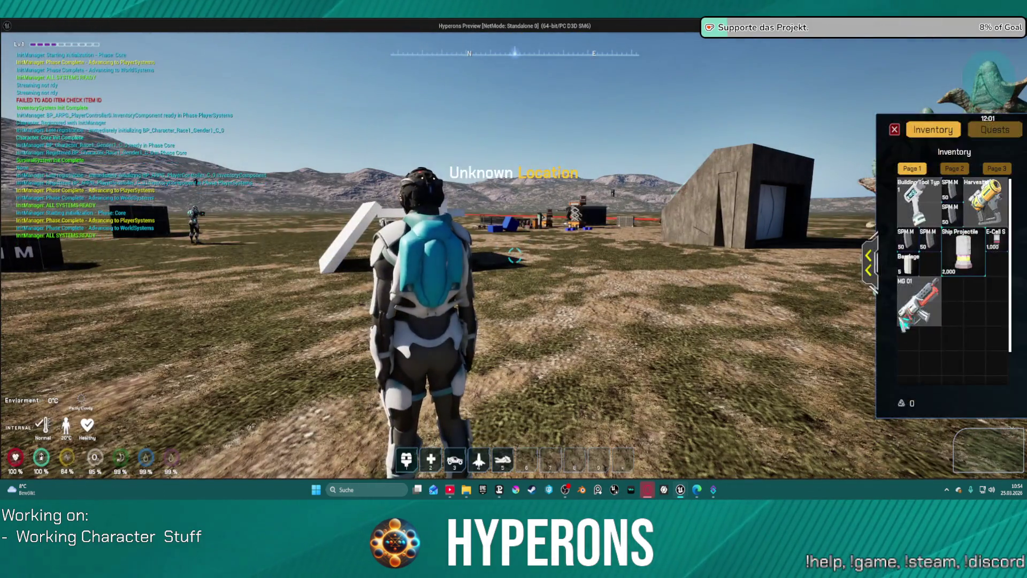
right_click(910, 305)
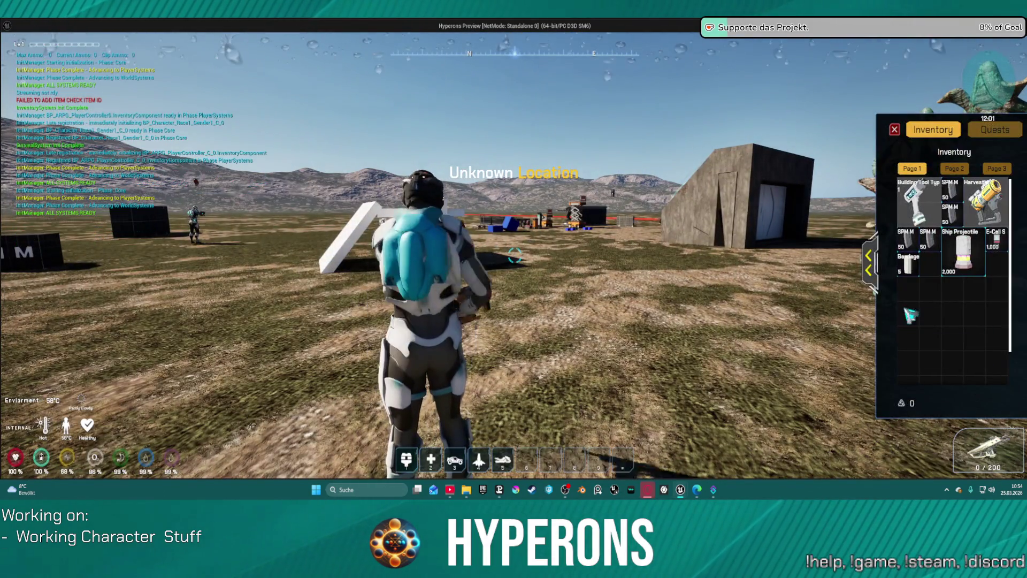
left_click(695, 256)
key("w")
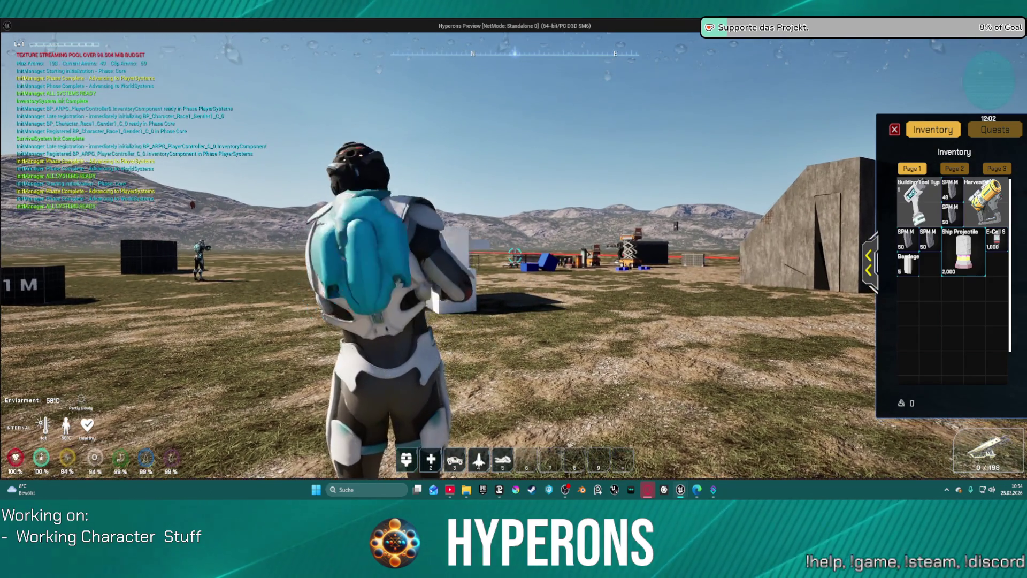
left_click(514, 256)
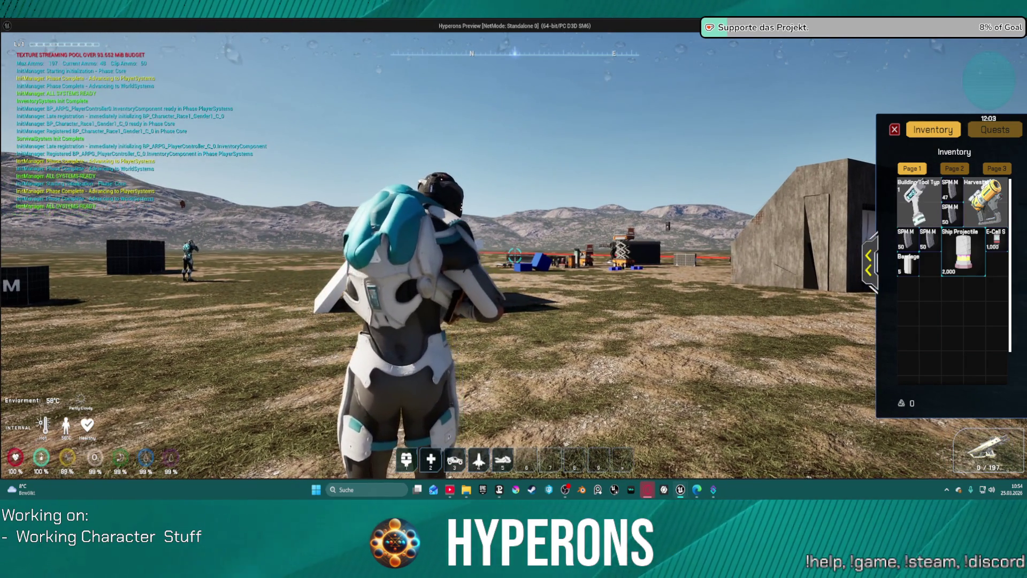
- Reload the rifle twice, end the play-test, and wire the fire input's Started output onward
key("i")
key("r")
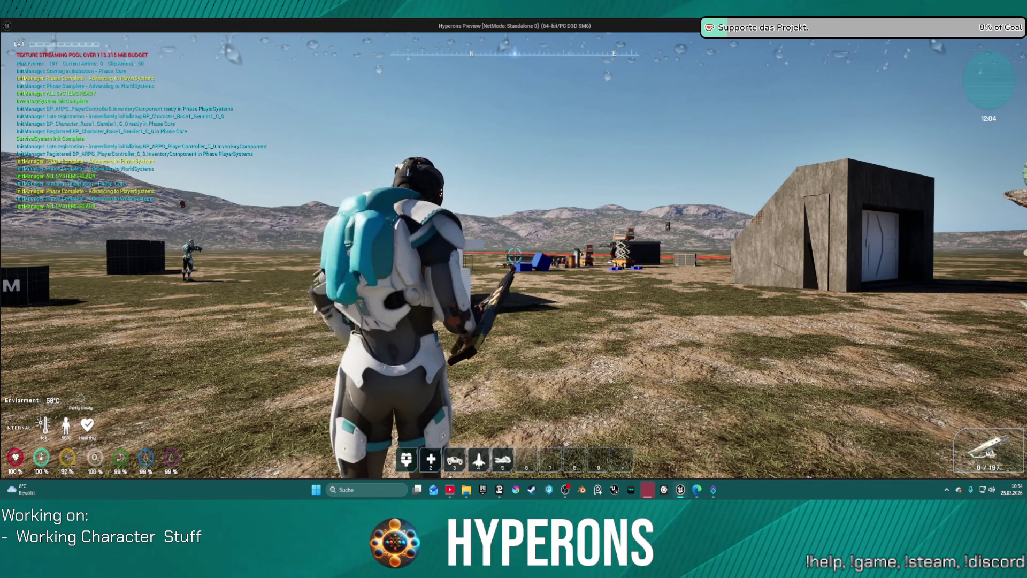
key("w")
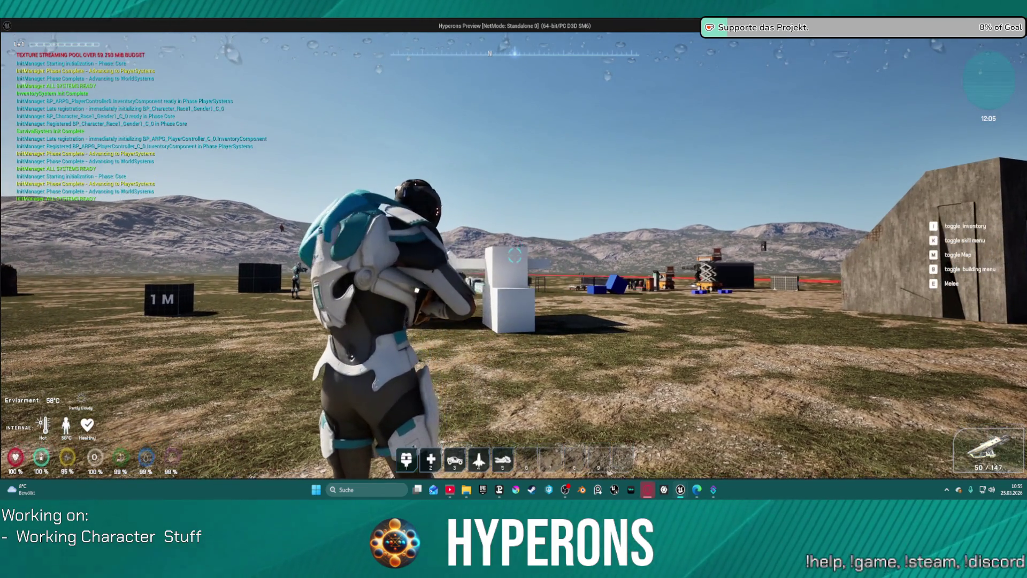
key("r")
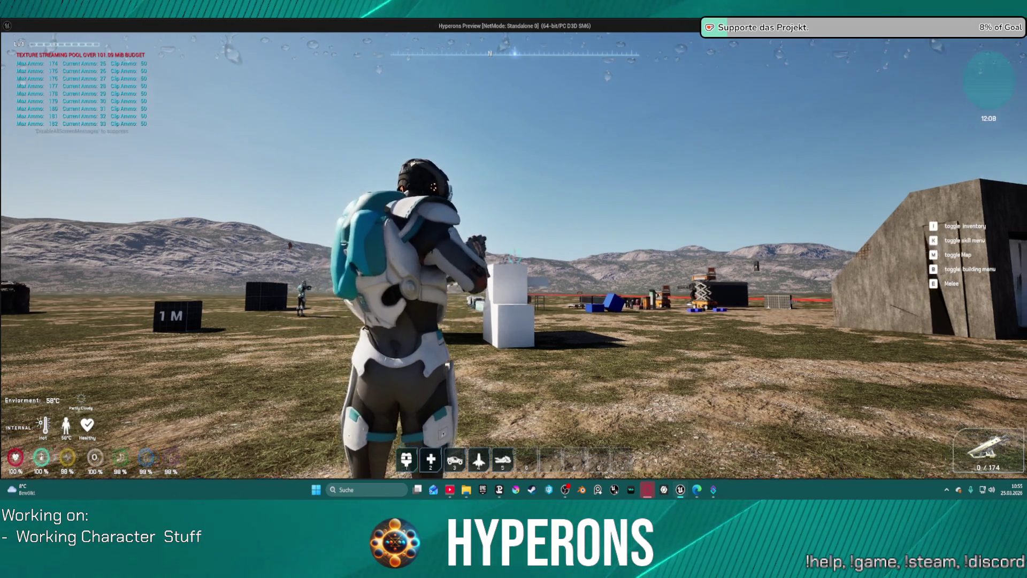
key("Escape")
left_click_drag(238, 163, 407, 164)
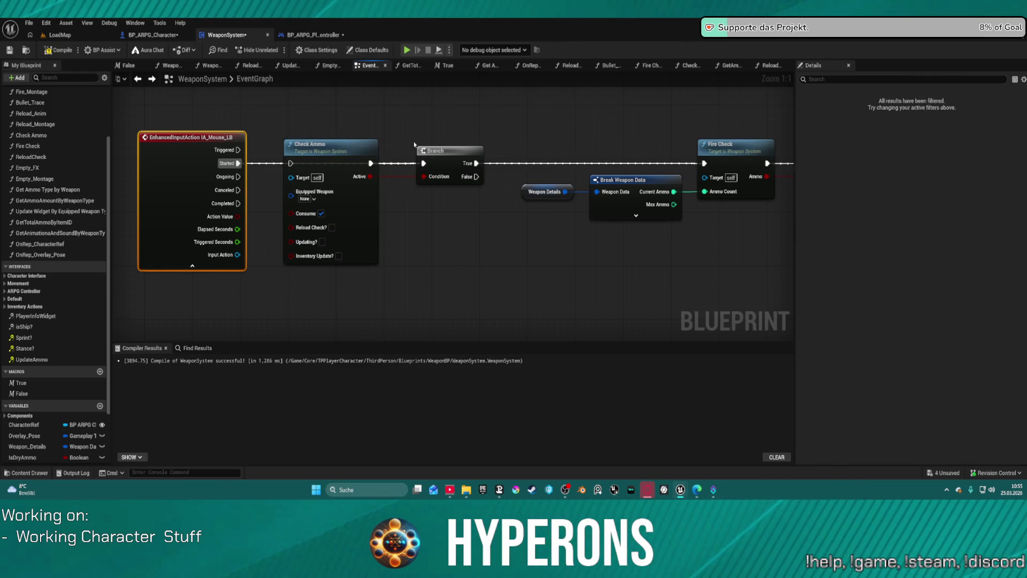
- Link Branch True to Fire Check and move Check Ammo and Branch together to a new spot
left_click(713, 164)
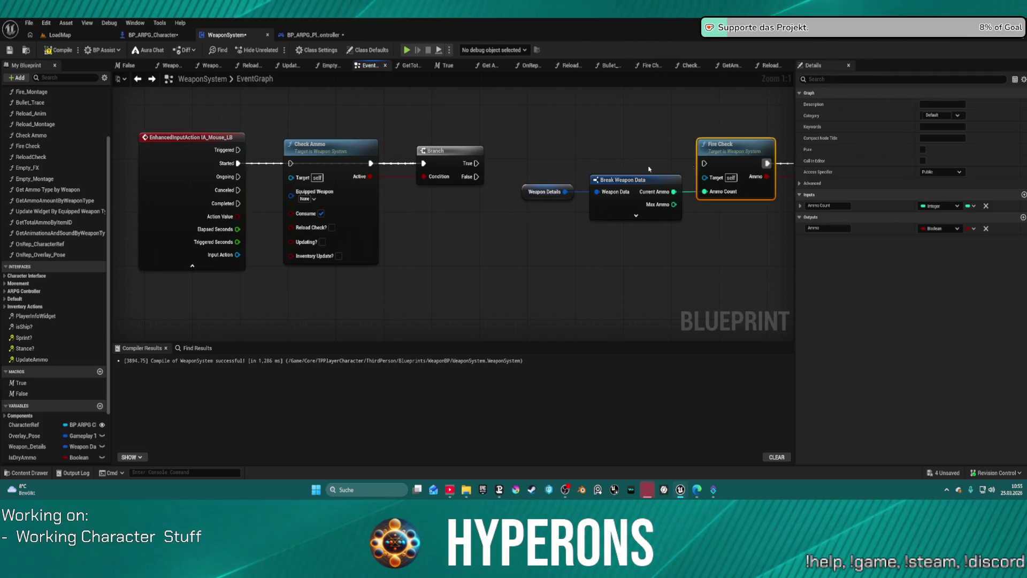
left_click_drag(712, 163, 476, 163)
mouse_move(298, 112)
left_mouse_down()
mouse_move(407, 215)
mouse_move(426, 214)
left_mouse_up()
mouse_move(463, 152)
left_mouse_down()
mouse_move(562, 149)
mouse_move(877, 230)
mouse_move(558, 266)
mouse_move(710, 232)
mouse_move(779, 172)
mouse_move(739, 268)
mouse_move(757, 298)
mouse_move(778, 295)
mouse_move(444, 233)
mouse_move(552, 199)
mouse_move(512, 189)
left_mouse_up()
- Paste a copy of Check Ammo after the fire input, then undo the last change
left_click(591, 261)
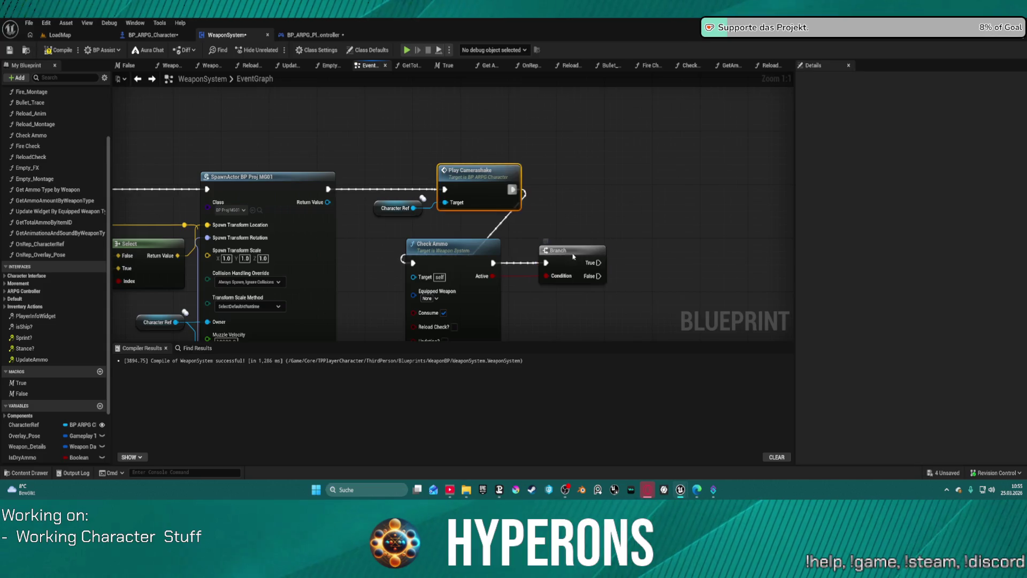
scroll(594, 261, "down", 5)
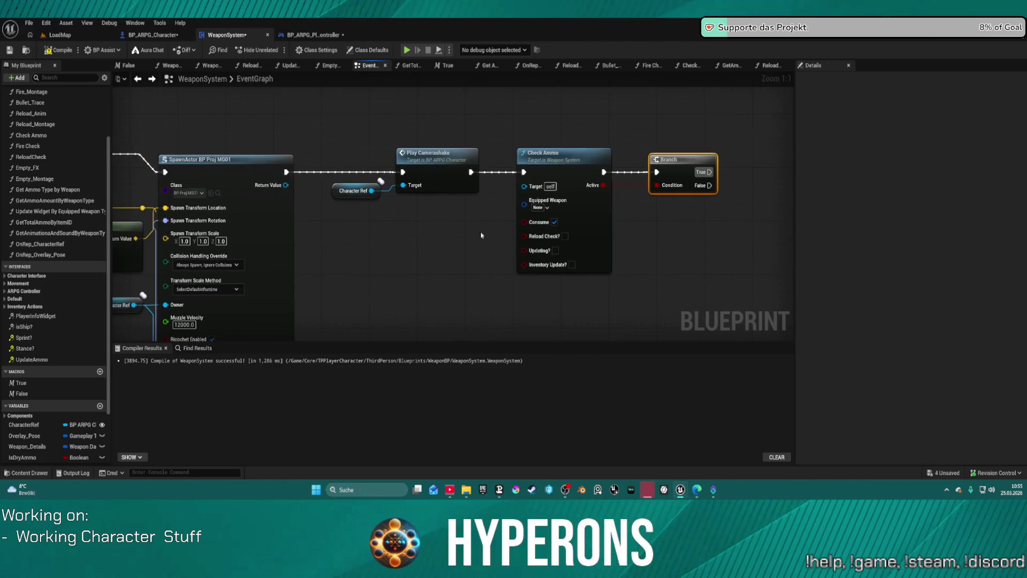
scroll(593, 229, "up", 5)
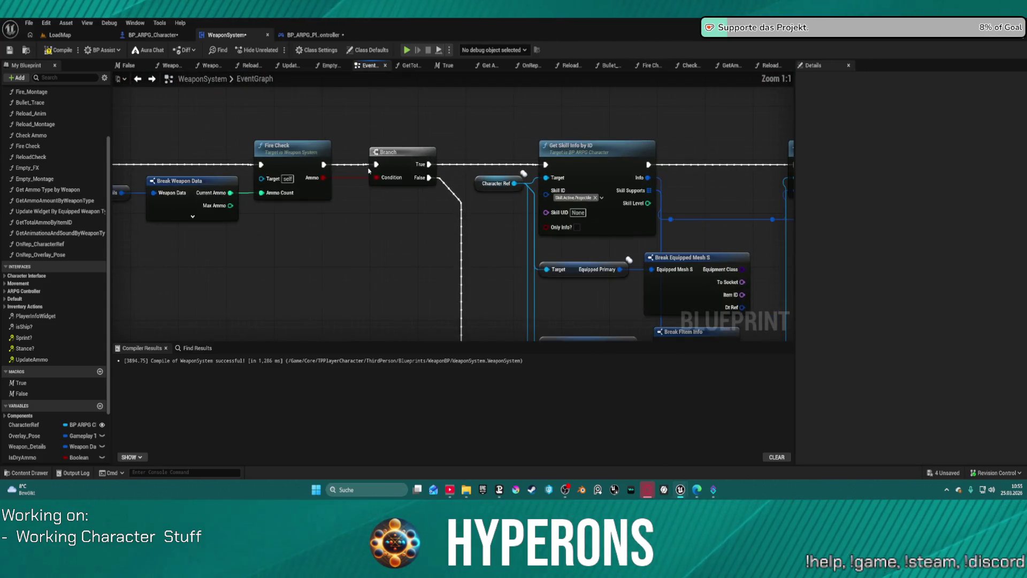
mouse_move(370, 159)
left_mouse_down()
mouse_move(377, 93)
mouse_move(361, 109)
mouse_move(498, 121)
mouse_move(440, 101)
mouse_move(441, 122)
left_mouse_up()
left_click(361, 110)
key("ctrl+v")
left_click(516, 124)
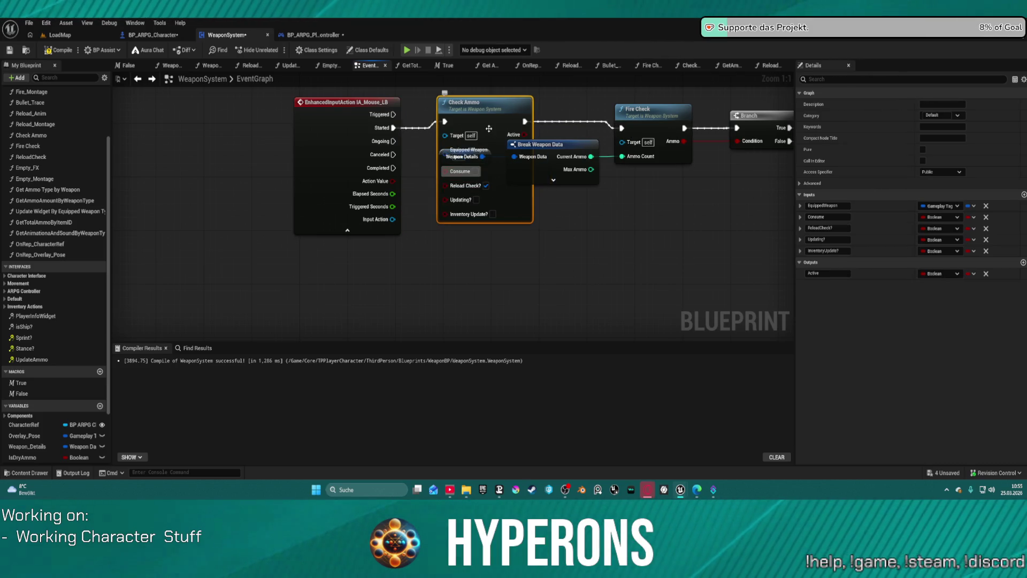
key("ctrl+z")
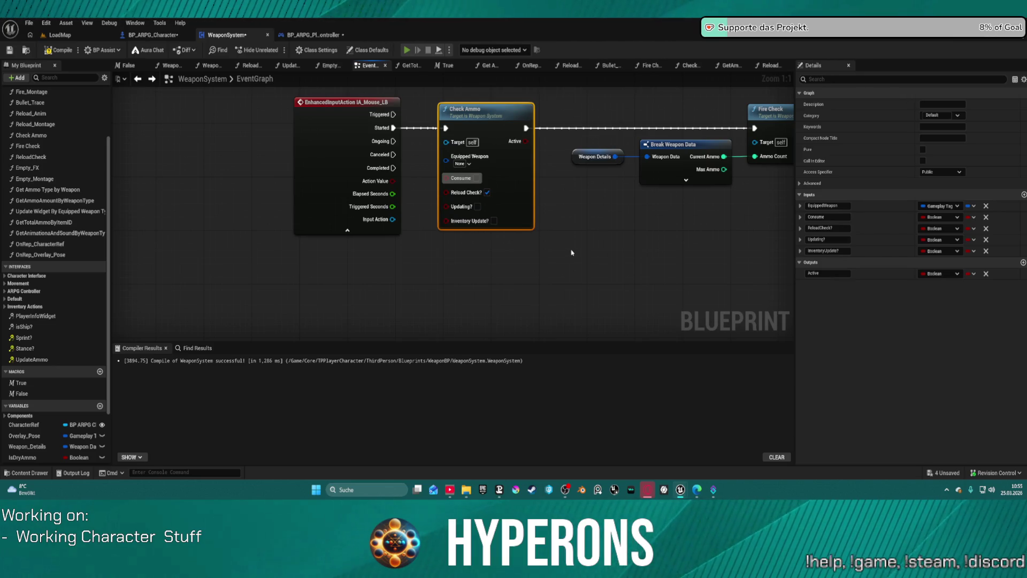
- Equip MG 01 from the inventory, move and reload it, then exit the play session to the editor
key("i")
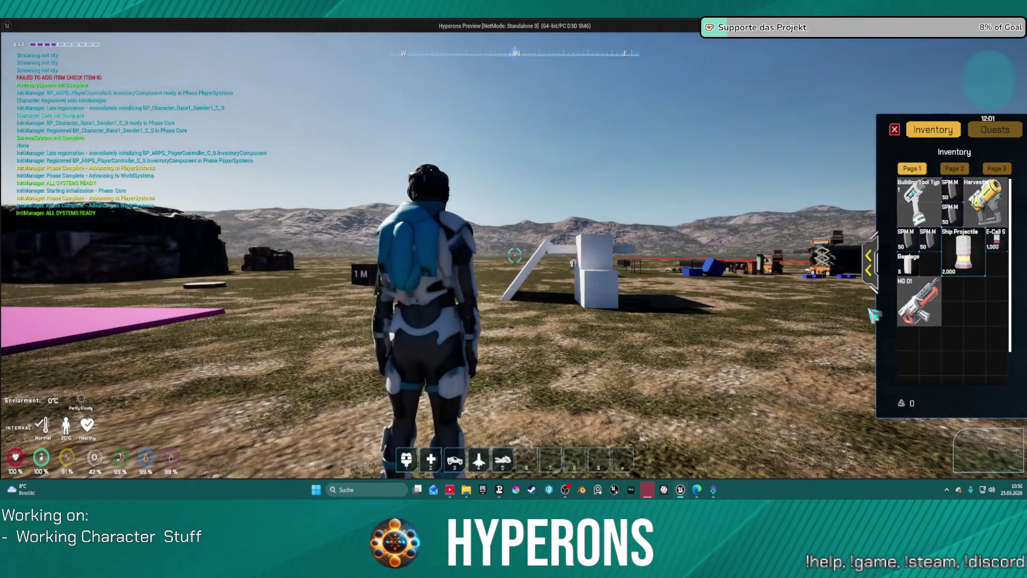
double_click(918, 302)
key("i")
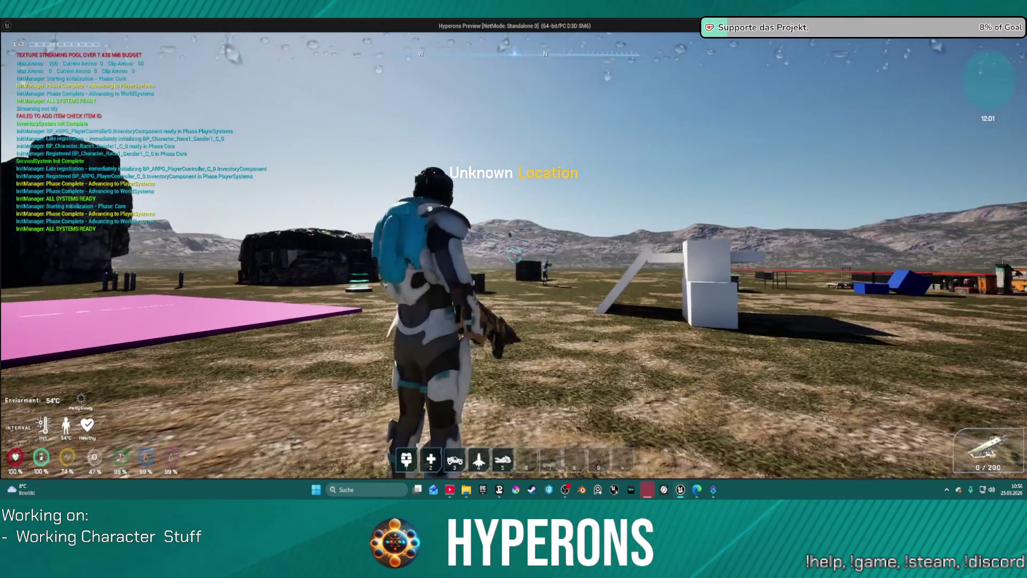
key("w")
key("r")
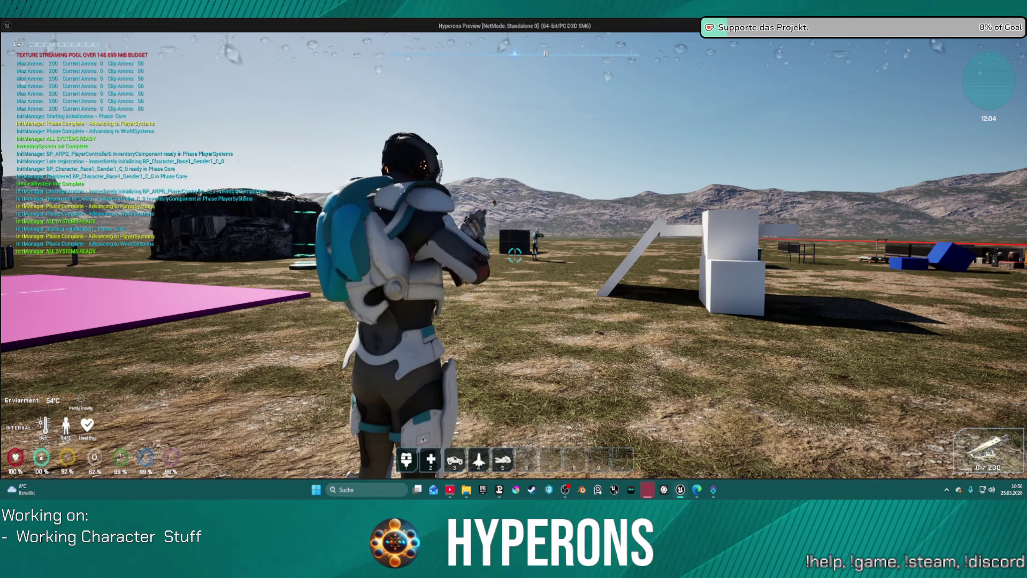
key("s")
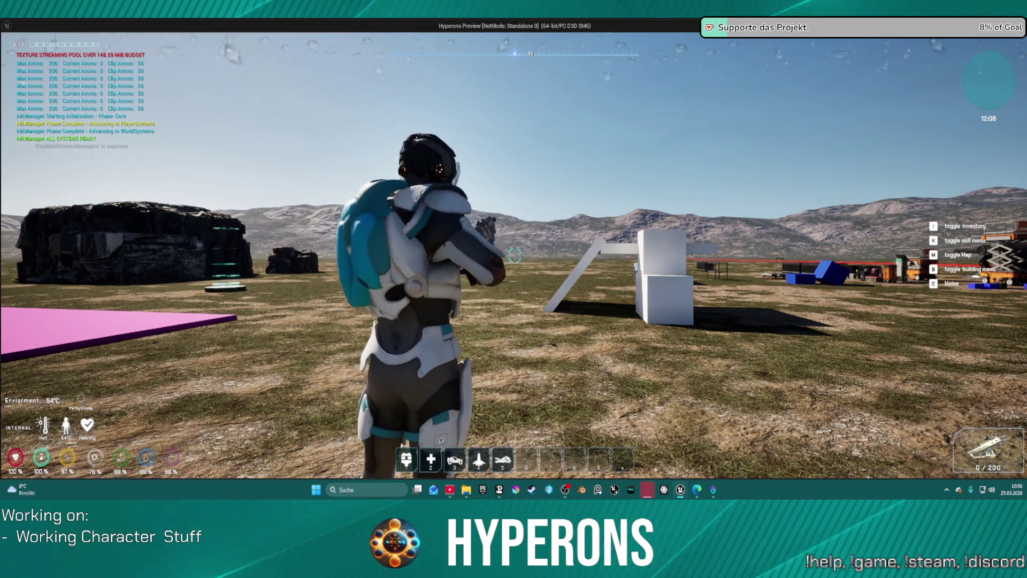
key("alt+Tab")
key("Escape")
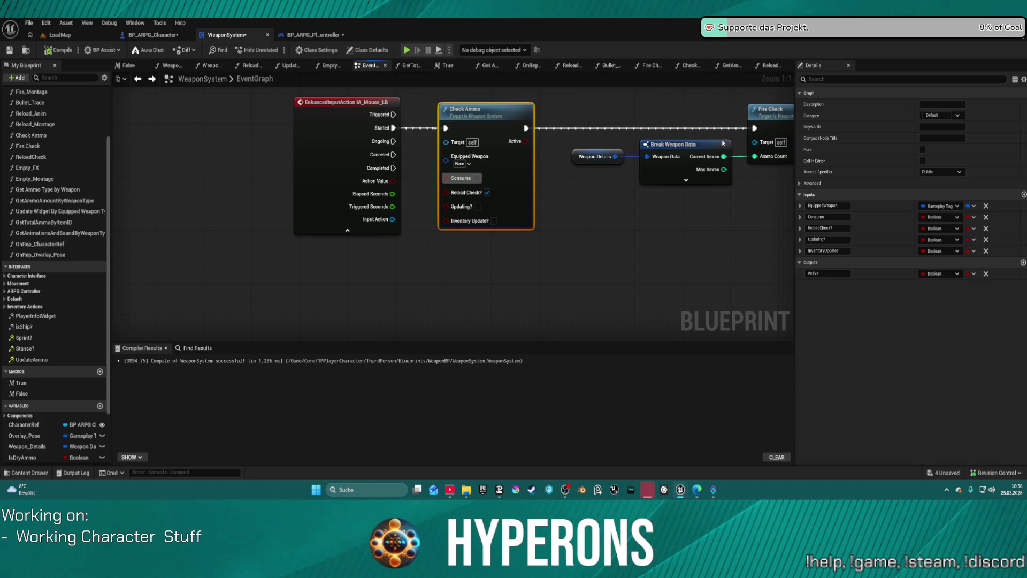
- Open the Check Ammo function graph, then drill into GetAmmoAmountByWeaponType
mouse_move(768, 193)
left_mouse_down()
mouse_move(366, 243)
mouse_move(693, 233)
left_mouse_up()
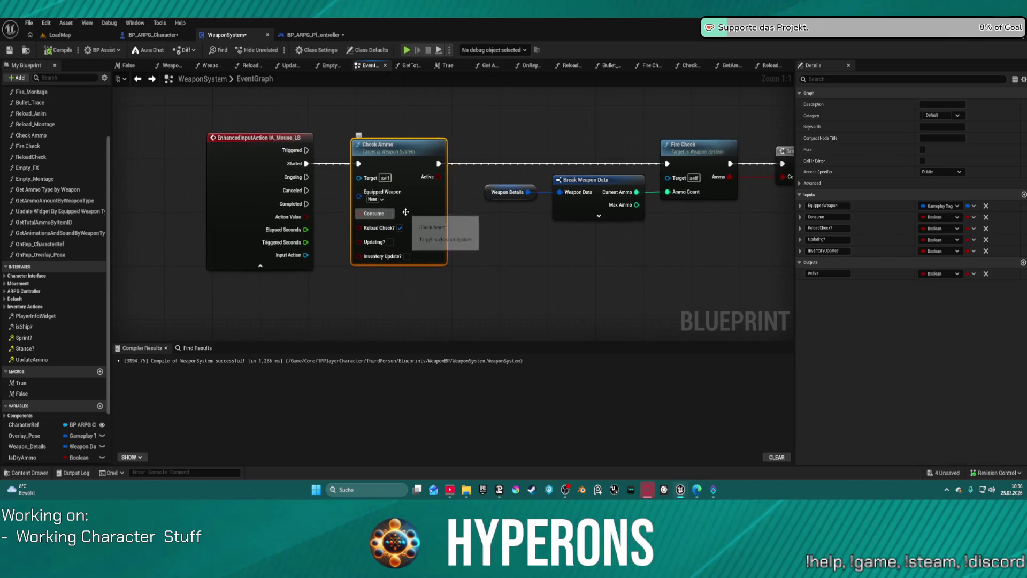
double_click(394, 151)
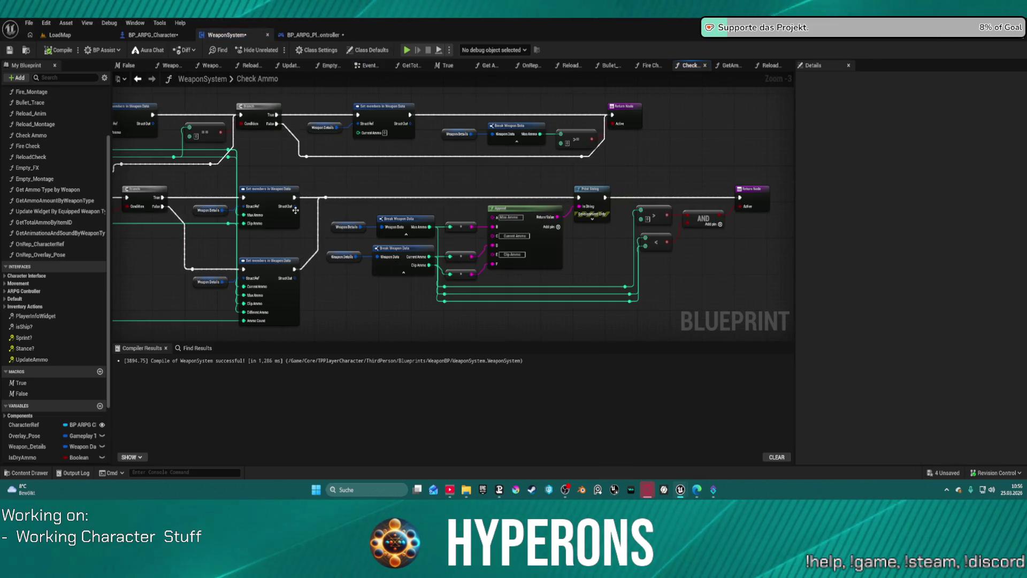
left_click_drag(295, 211, 582, 224)
scroll(535, 313, "up", 3)
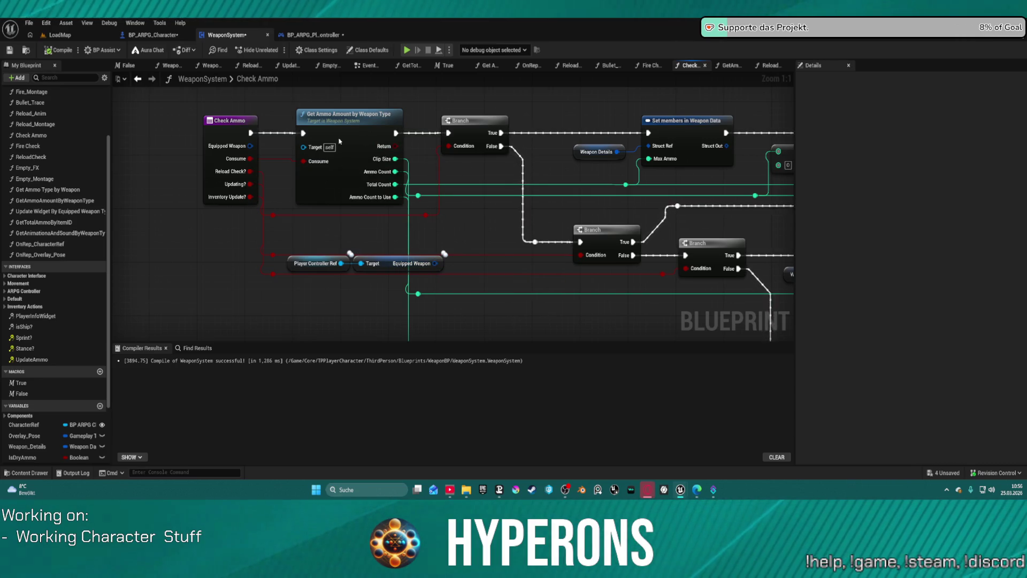
double_click(339, 140)
scroll(358, 259, "up", 1)
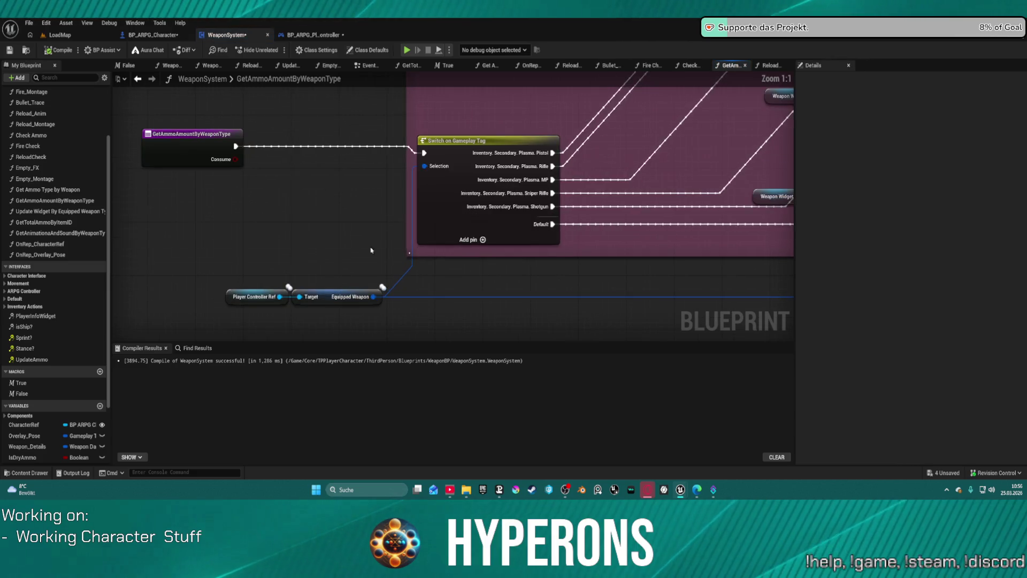
- Add a breakpoint on the Switch on Gameplay Tag node and look over the surrounding nodes
right_click(456, 160)
left_click(504, 362)
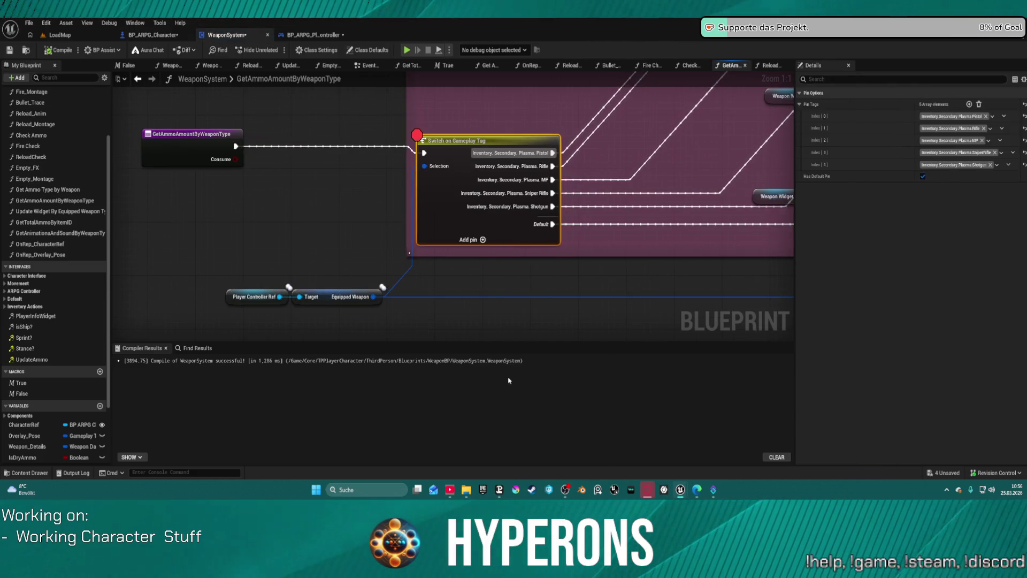
mouse_move(535, 161)
left_mouse_down()
mouse_move(412, 273)
mouse_move(146, 214)
left_mouse_up()
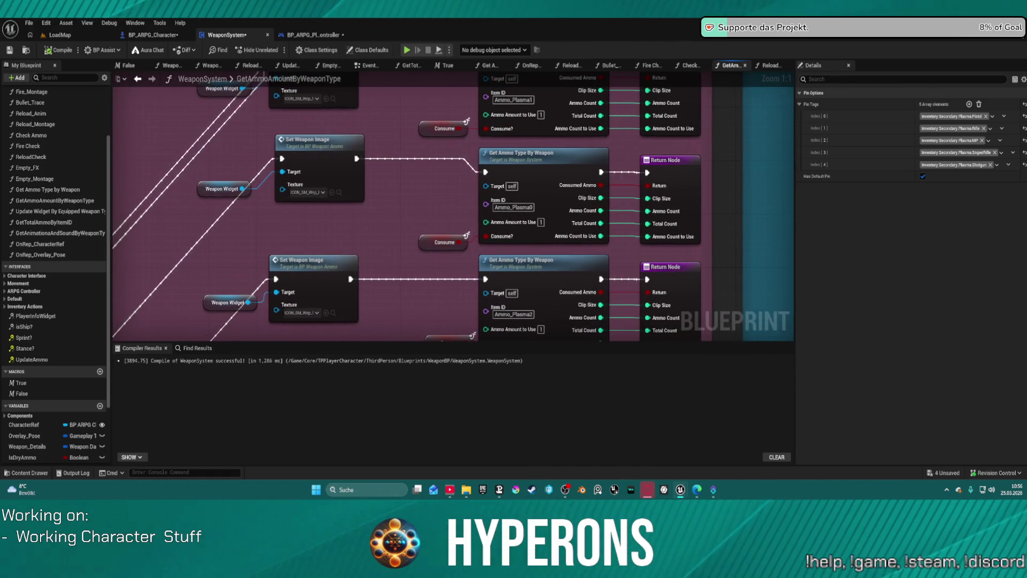
left_click_drag(129, 280, 652, 280)
left_click_drag(592, 239, 526, 107)
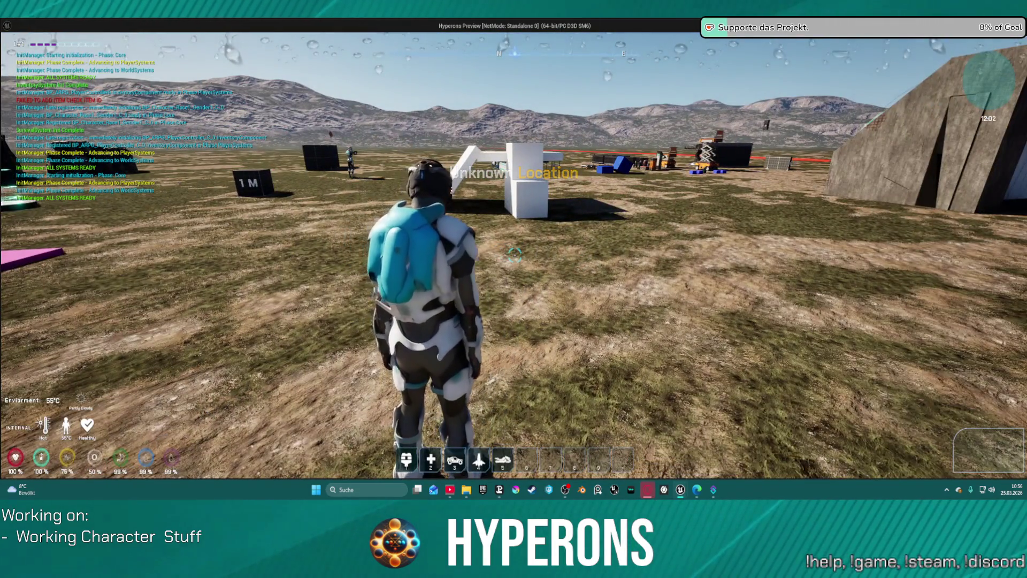
- Open the inventory to hit the breakpoint, check the Selection pin's weapon tag, and resume
key("i")
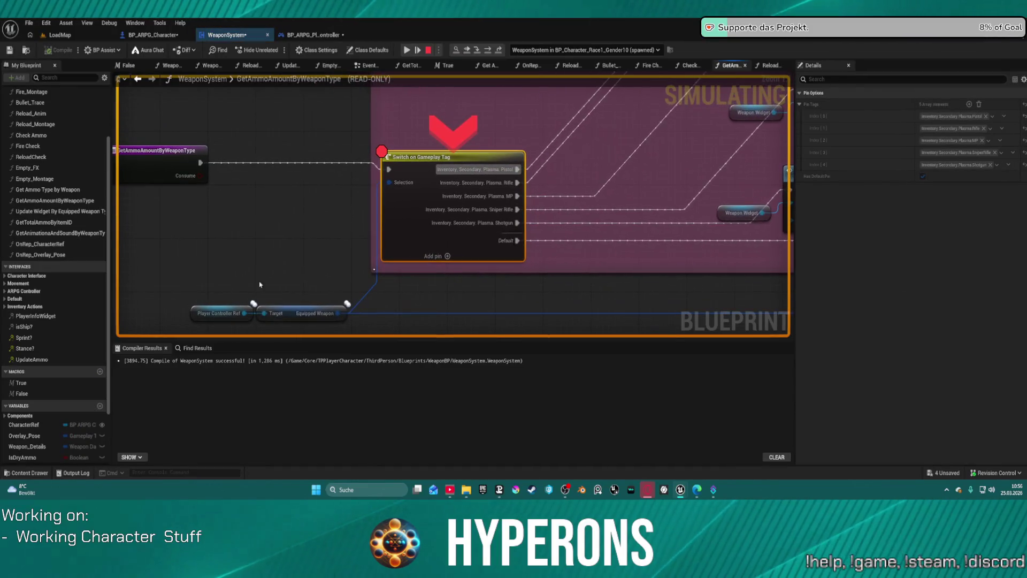
mouse_move(307, 318)
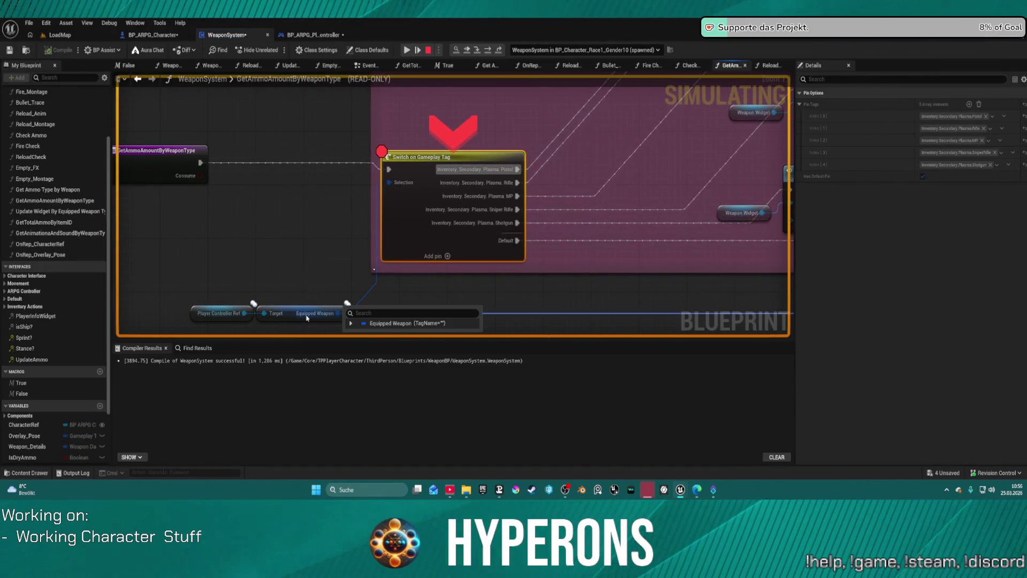
mouse_move(407, 184)
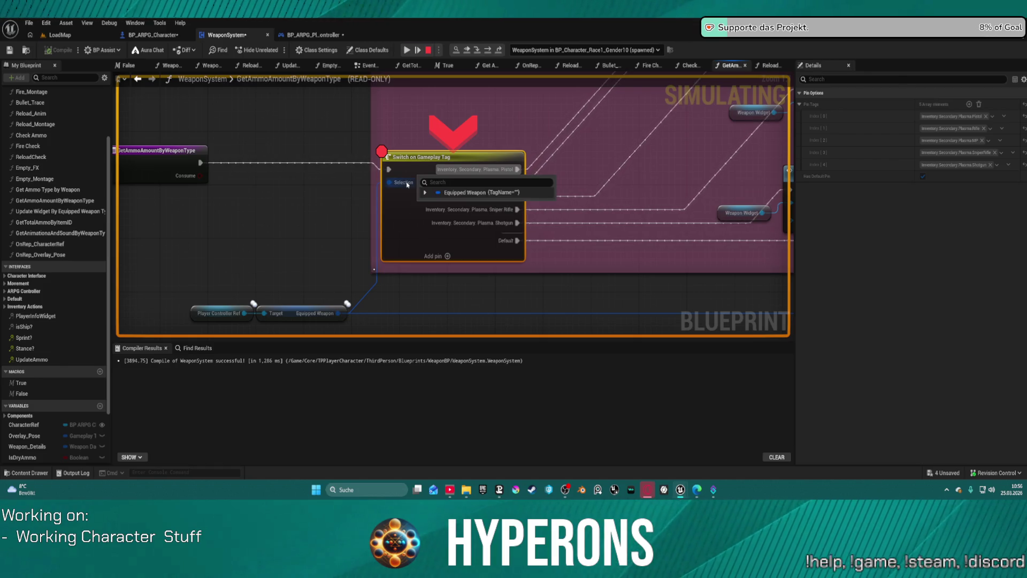
left_click(404, 50)
left_click(406, 50)
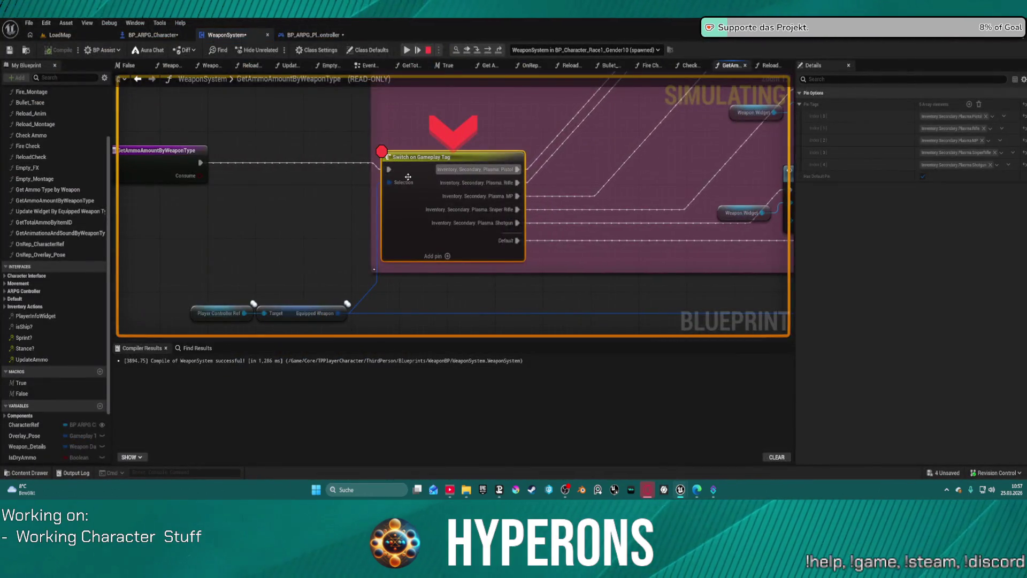
- Step over to Set Weapon Image and Get Ammo Type By Weapon, then step into that function
mouse_move(409, 184)
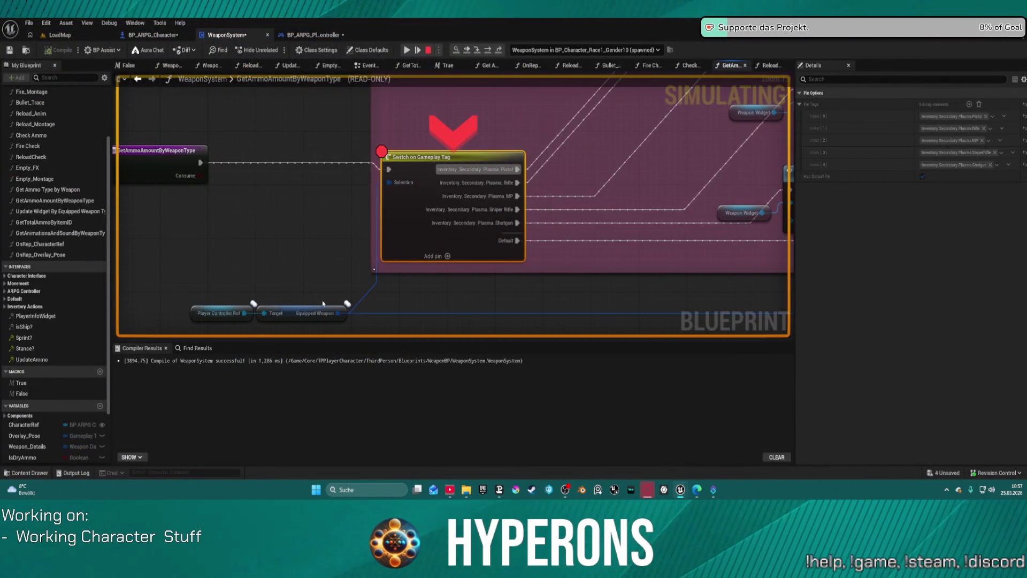
left_click_drag(498, 113, 377, 220)
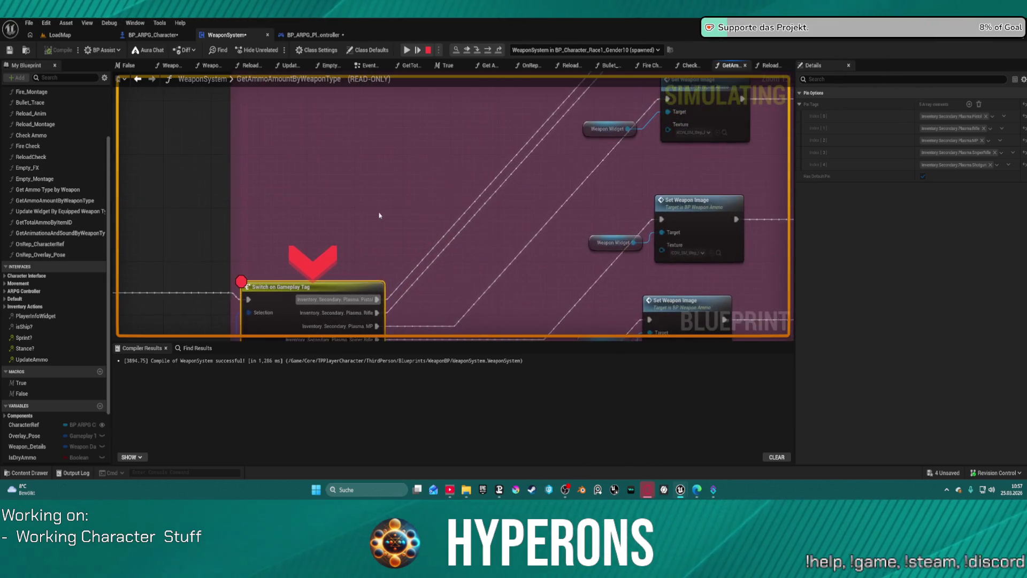
left_click_drag(365, 284, 376, 160)
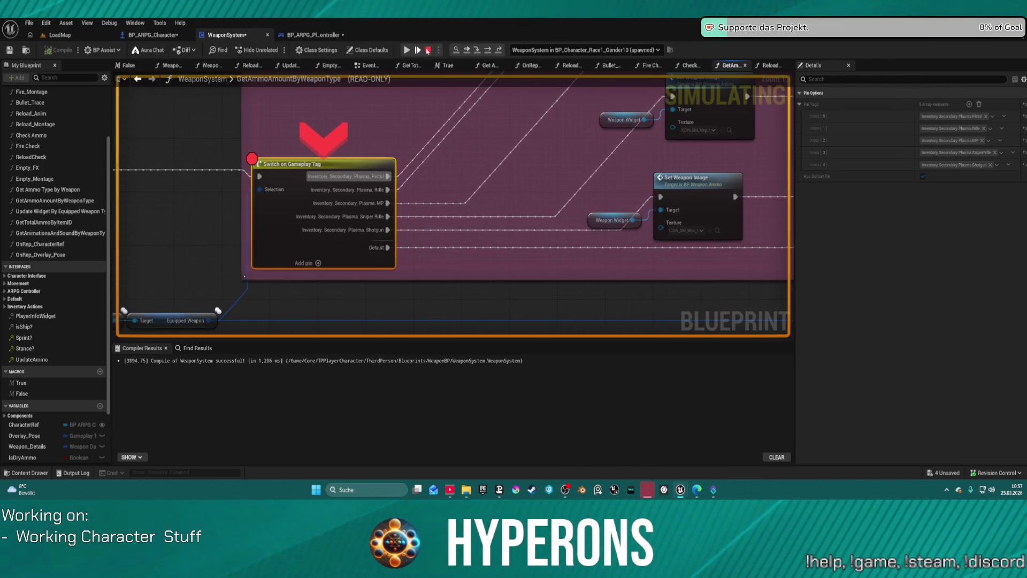
left_click(492, 52)
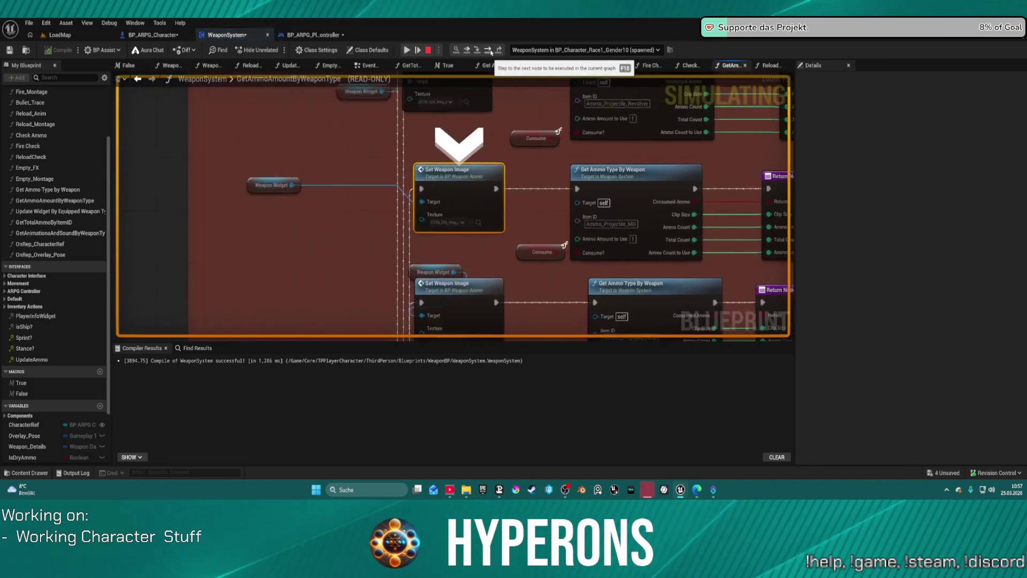
left_click(491, 52)
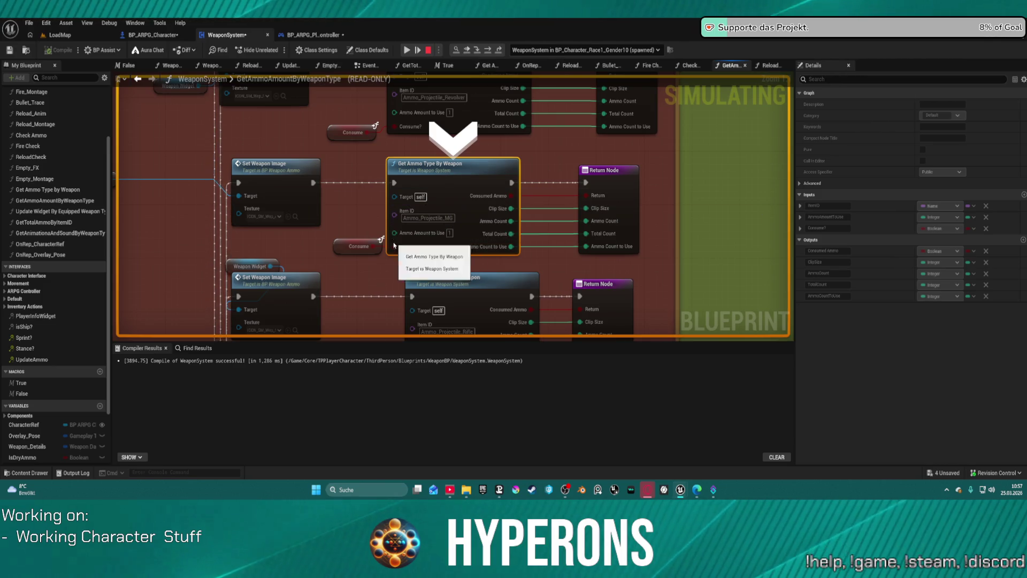
mouse_move(413, 254)
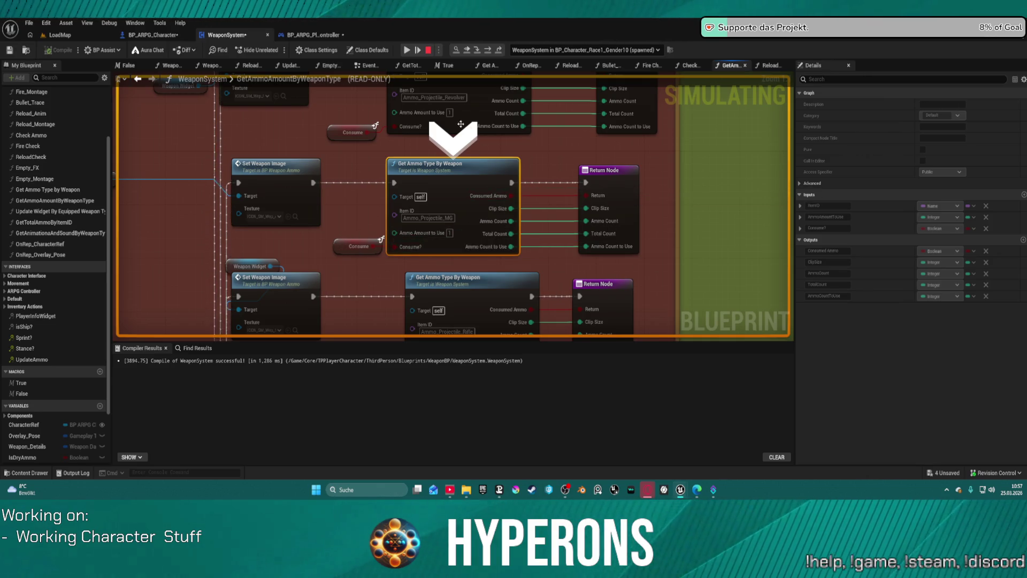
left_click(483, 53)
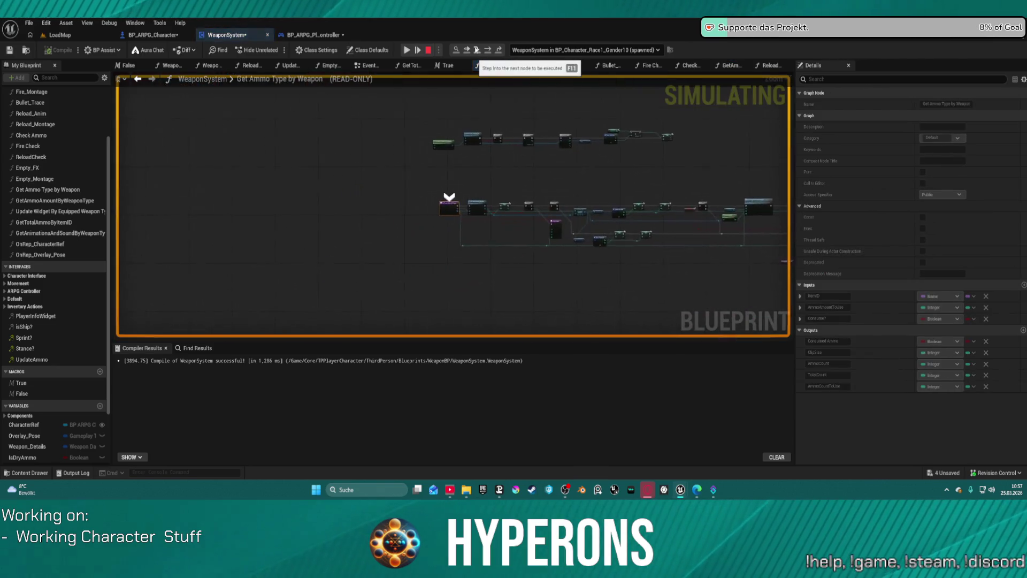
- Step into GetTotalAmmoByItemID, through Get Inventory Items by ID and For Each Loop to SET Local Totalcount
left_click_drag(562, 160, 475, 126)
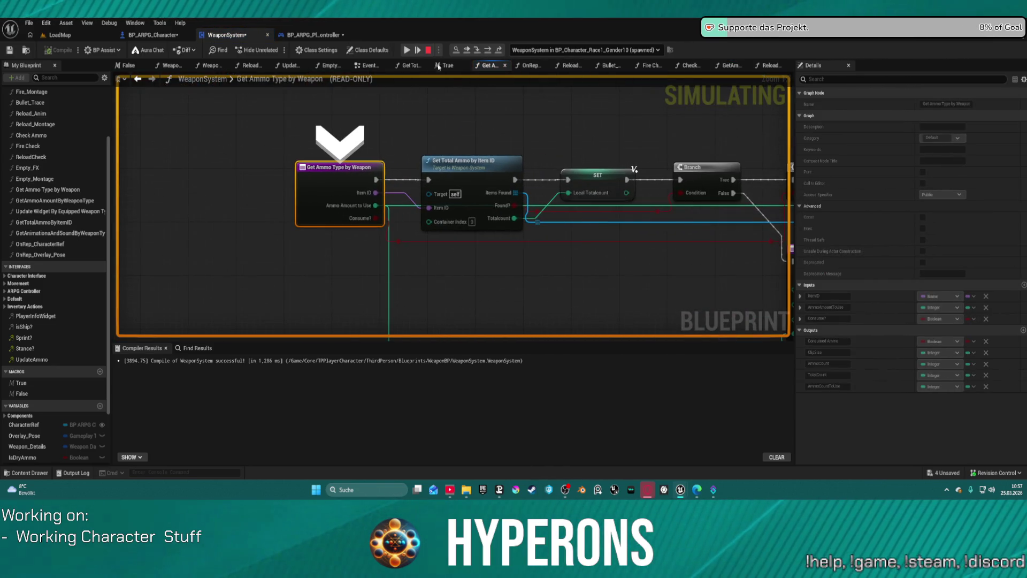
left_click(488, 52)
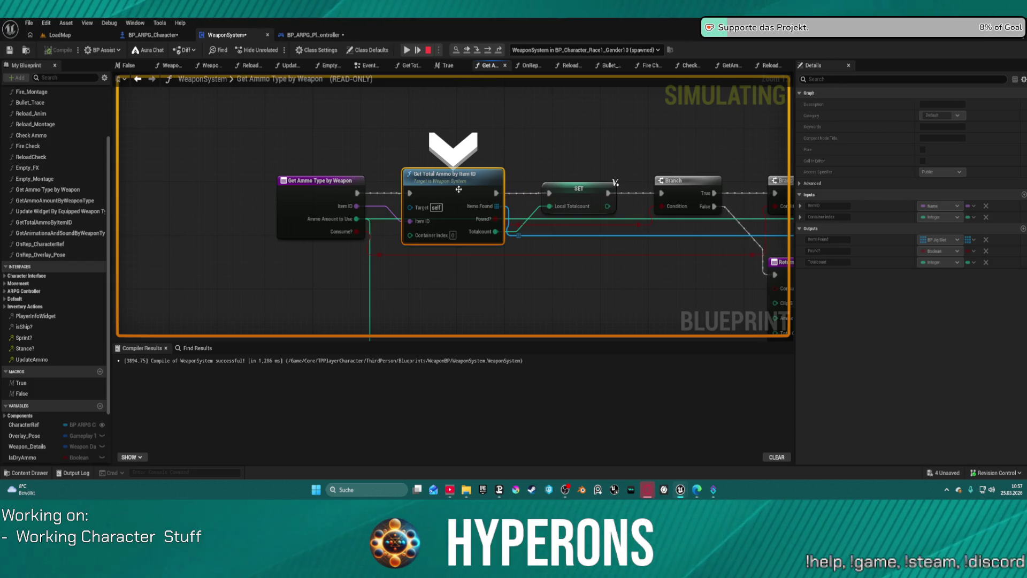
left_click(477, 50)
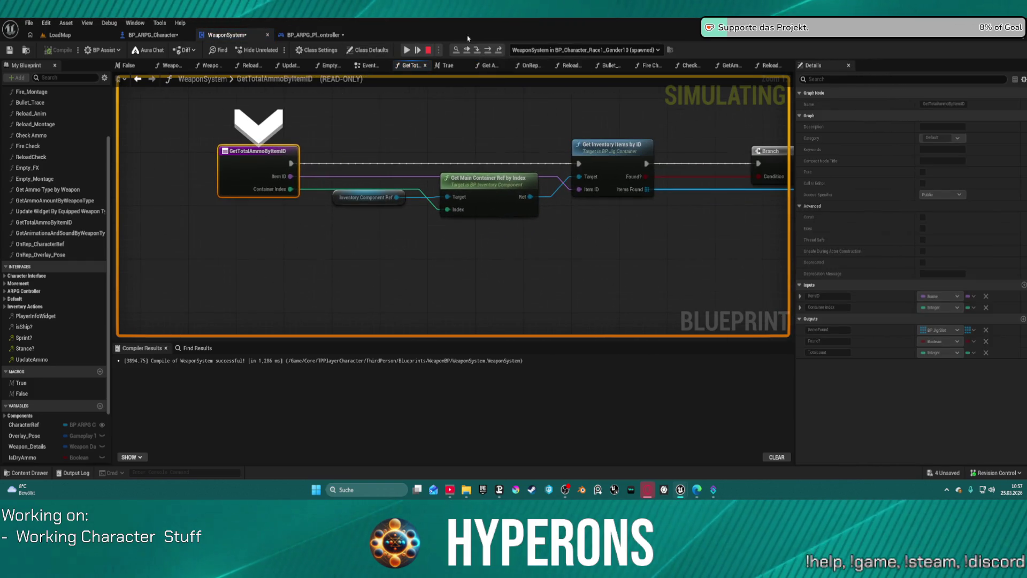
left_click(487, 51)
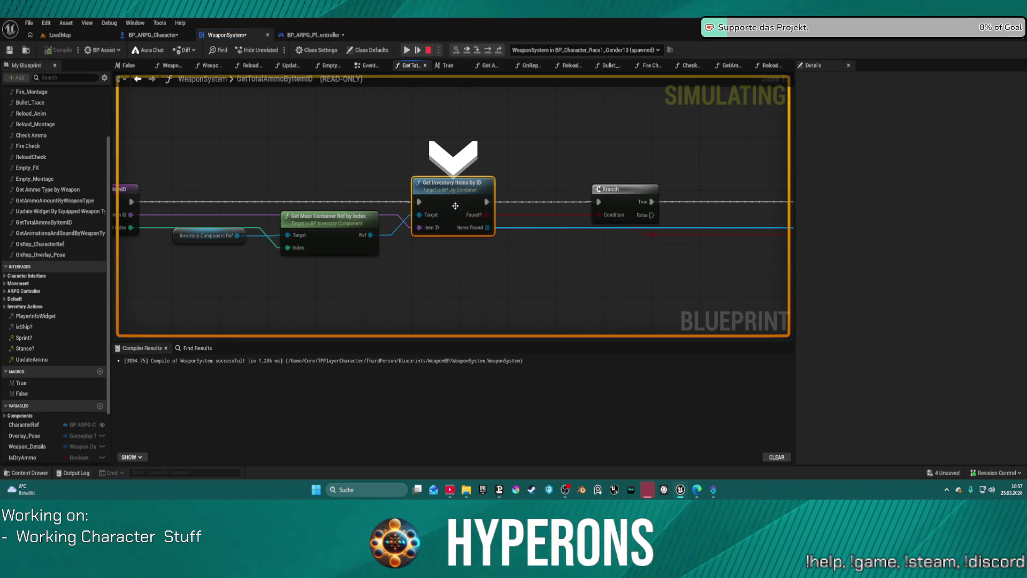
mouse_move(581, 193)
left_mouse_down()
mouse_move(397, 160)
mouse_move(102, 171)
mouse_move(111, 145)
left_mouse_up()
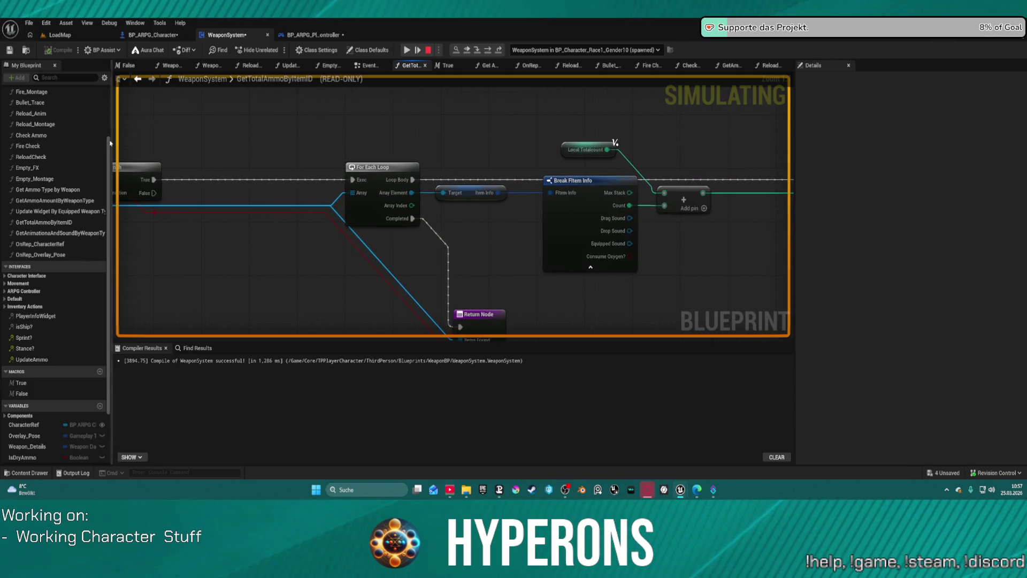
left_click(488, 50)
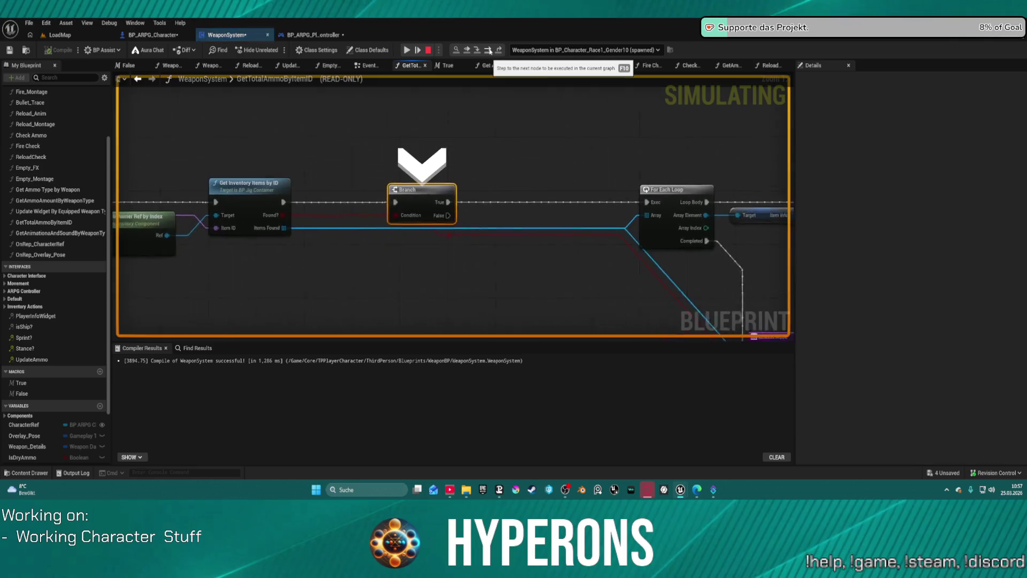
left_click(489, 51)
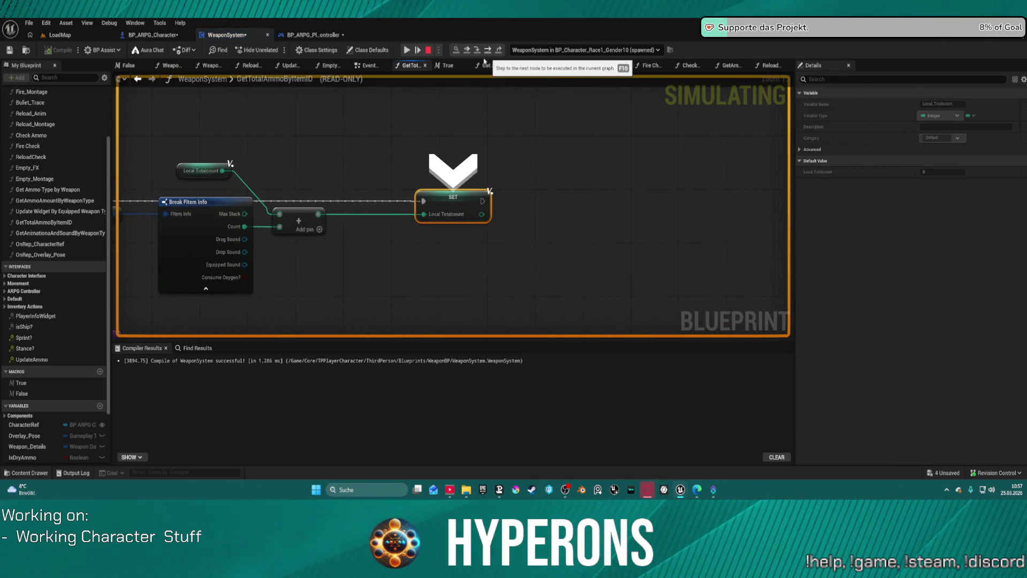
mouse_move(450, 217)
mouse_move(411, 266)
left_mouse_down()
mouse_move(471, 96)
mouse_move(653, 102)
mouse_move(671, 219)
left_mouse_up()
- Step through the first two ForEachLoop iterations, returning each time to the SET node
left_click(488, 50)
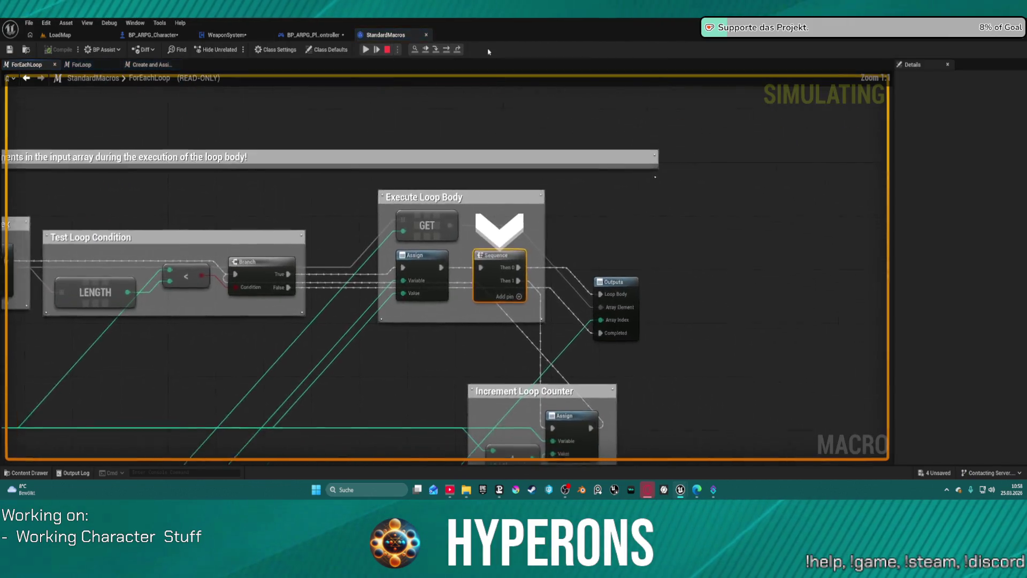
left_click(436, 49)
left_click(436, 49)
left_click(437, 50)
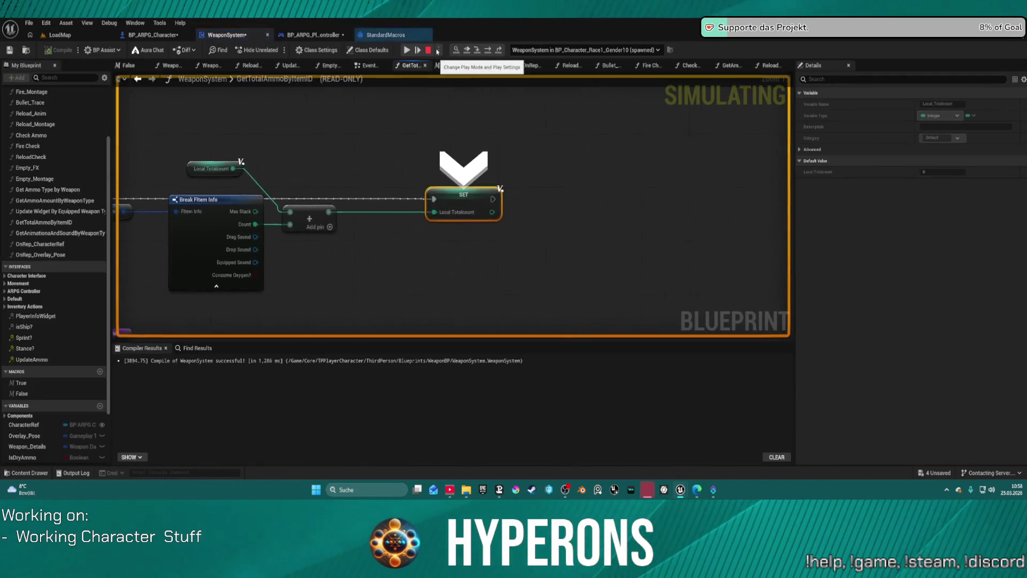
mouse_move(450, 216)
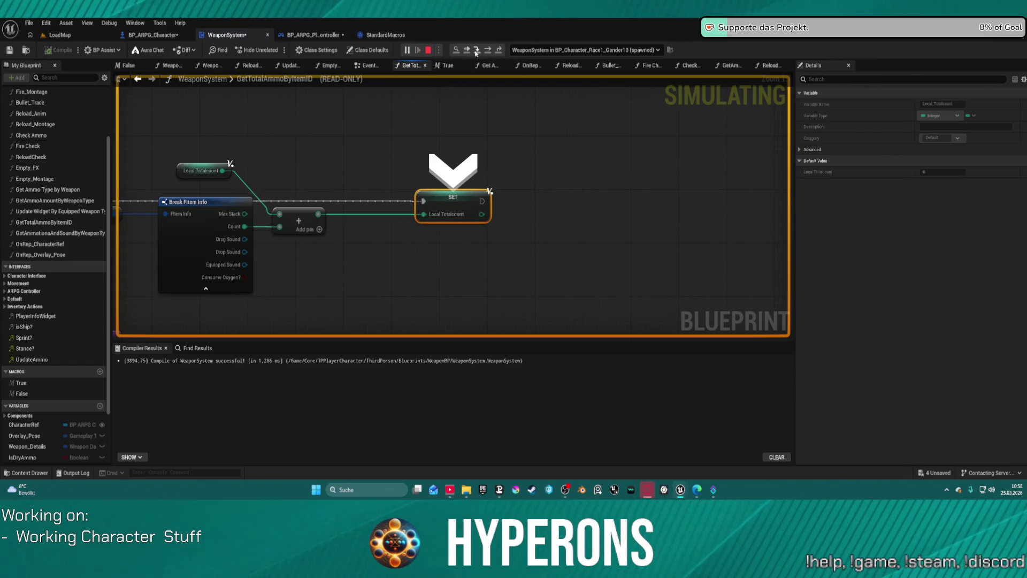
left_click(476, 51)
left_click(436, 50)
left_click(436, 49)
left_click(436, 50)
left_click(437, 50)
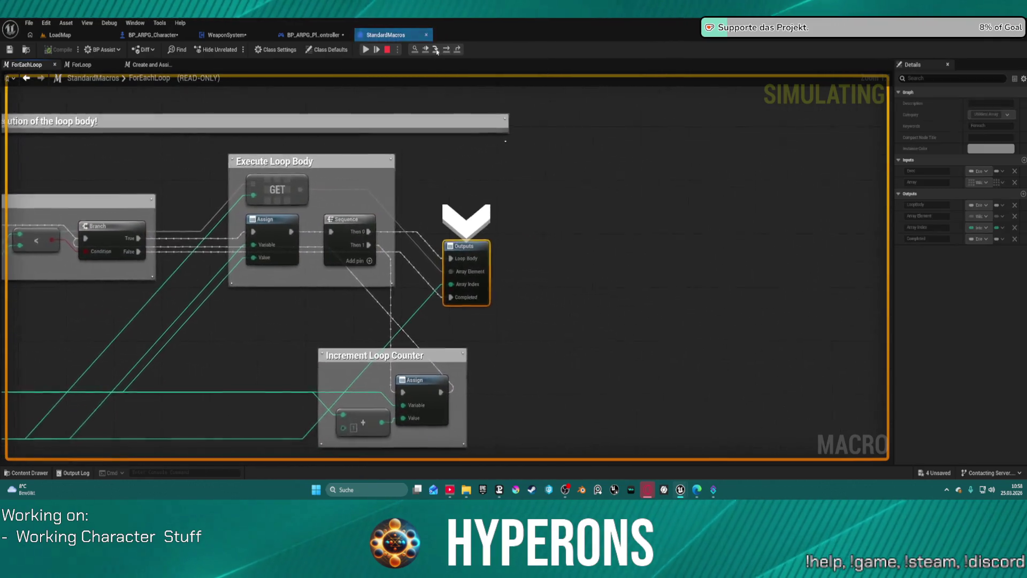
left_click(437, 50)
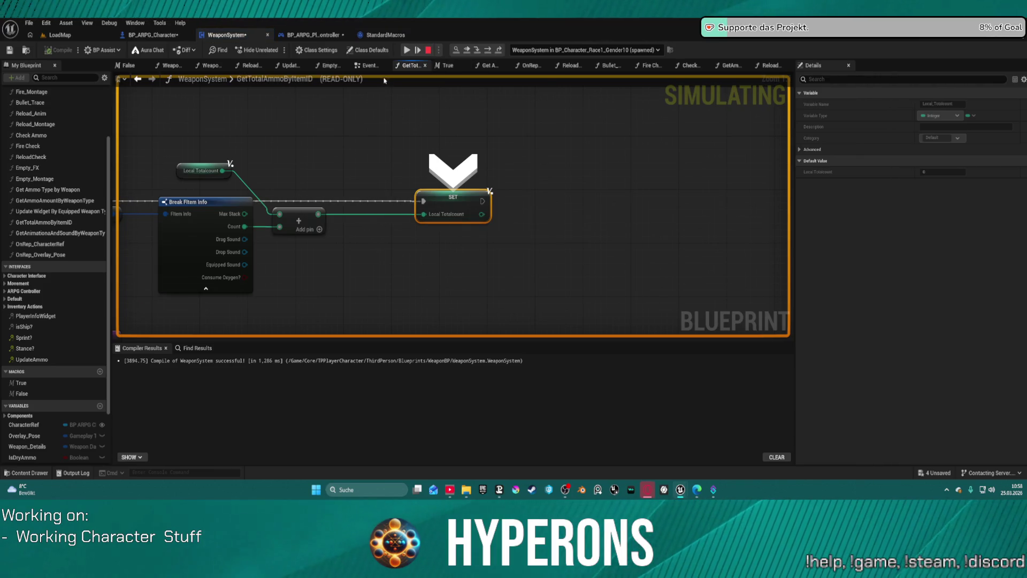
- Step through the remaining loop passes to the Return Node and out into Get Ammo Type by Weapon
left_click(461, 50)
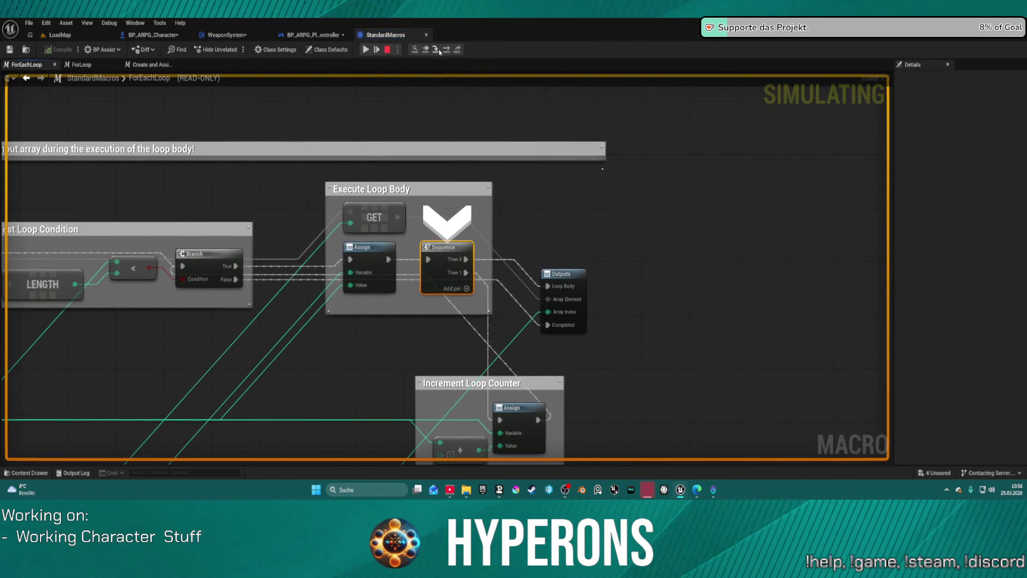
left_click(438, 50)
left_click(437, 49)
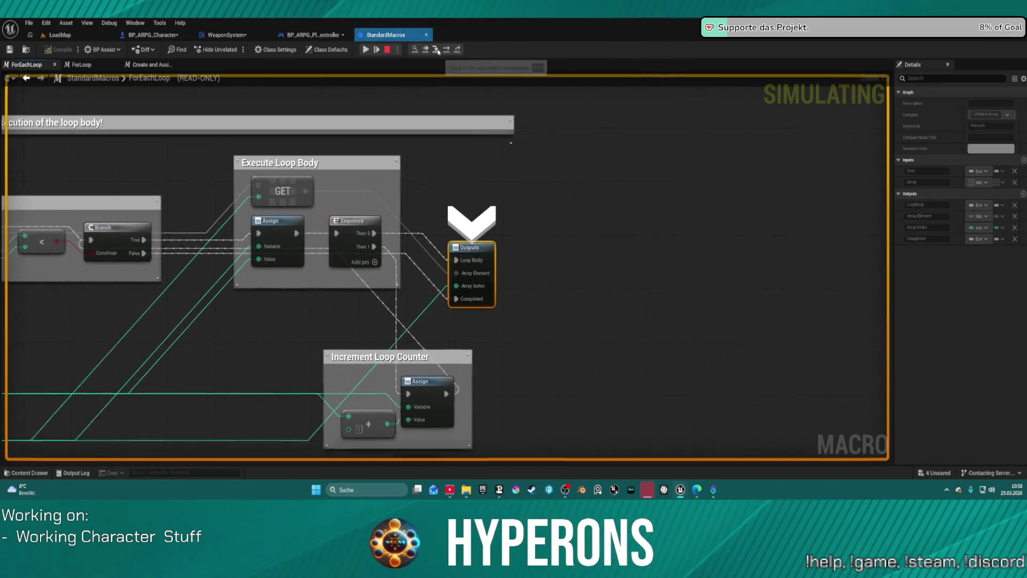
left_click(438, 50)
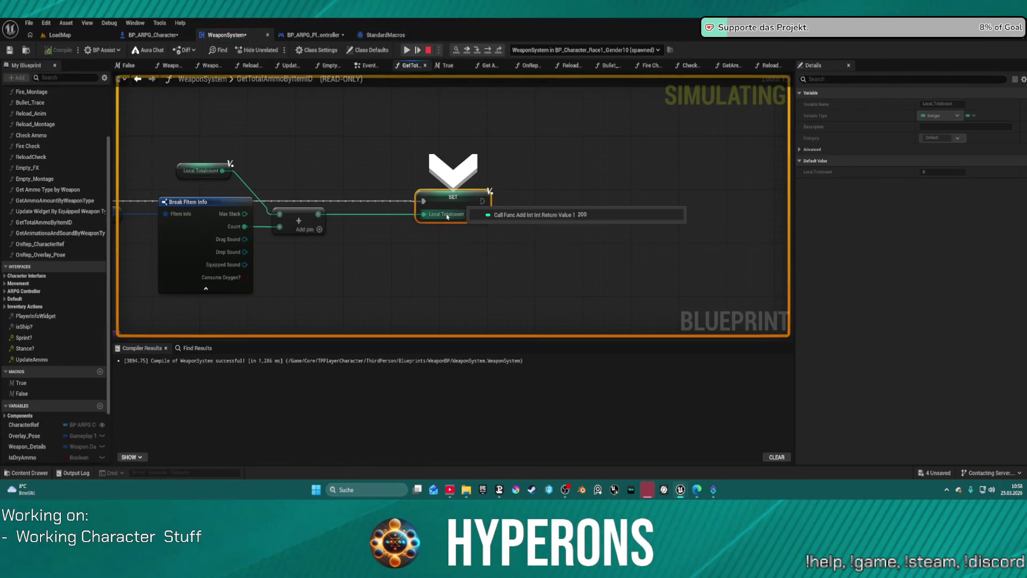
left_click(478, 49)
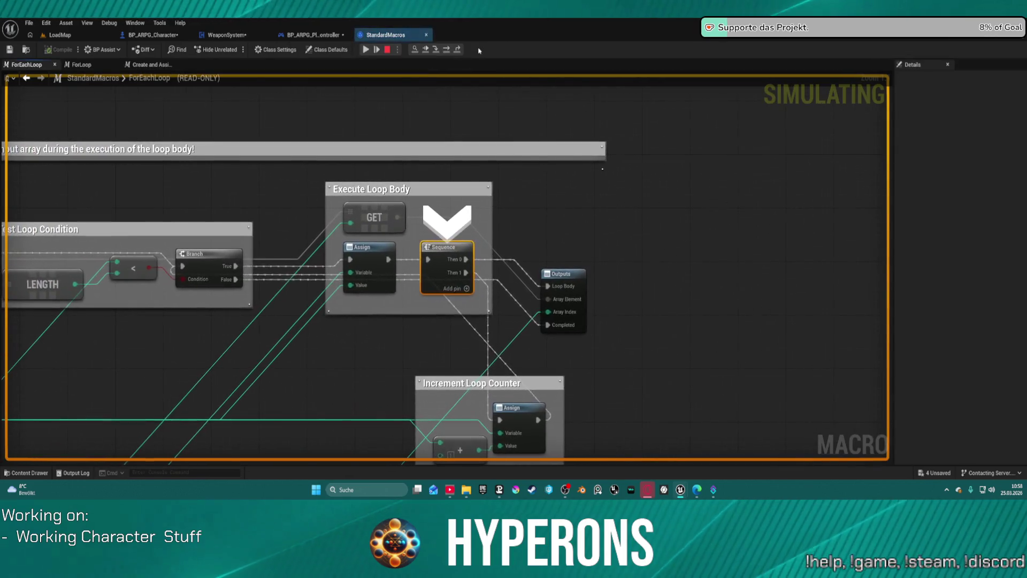
left_click(434, 50)
left_click(434, 50)
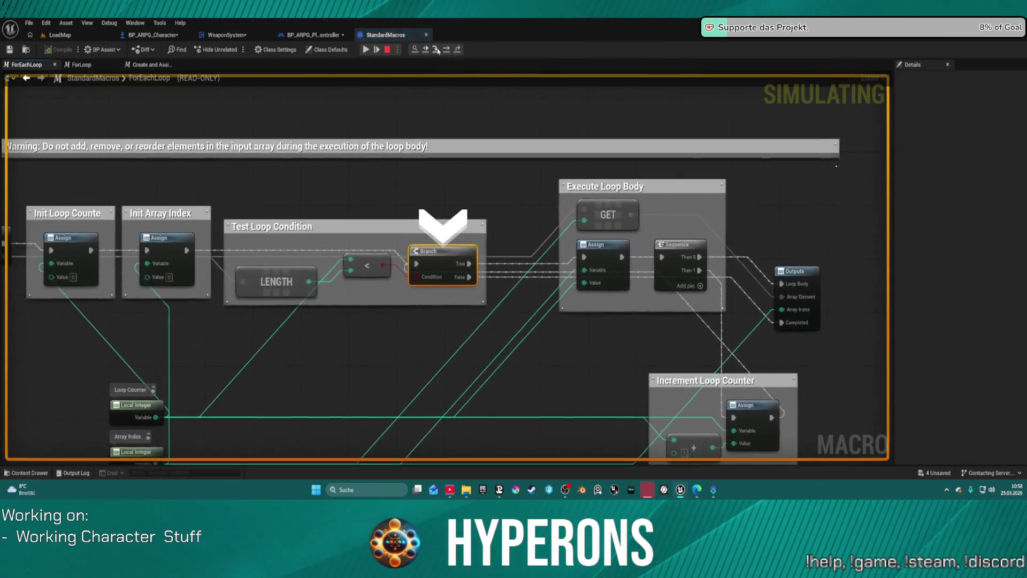
left_click(434, 50)
left_click(434, 50)
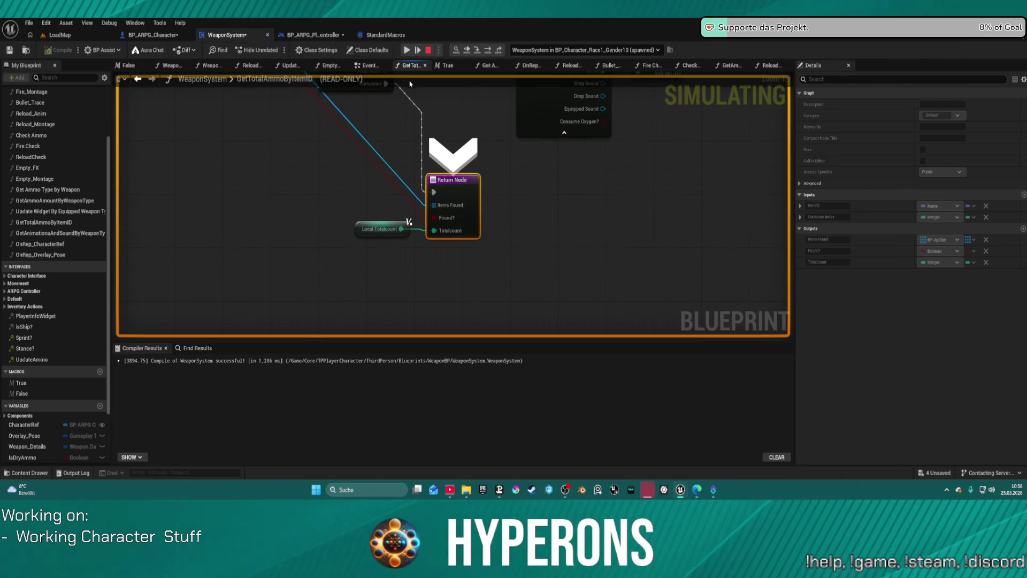
left_click(480, 52)
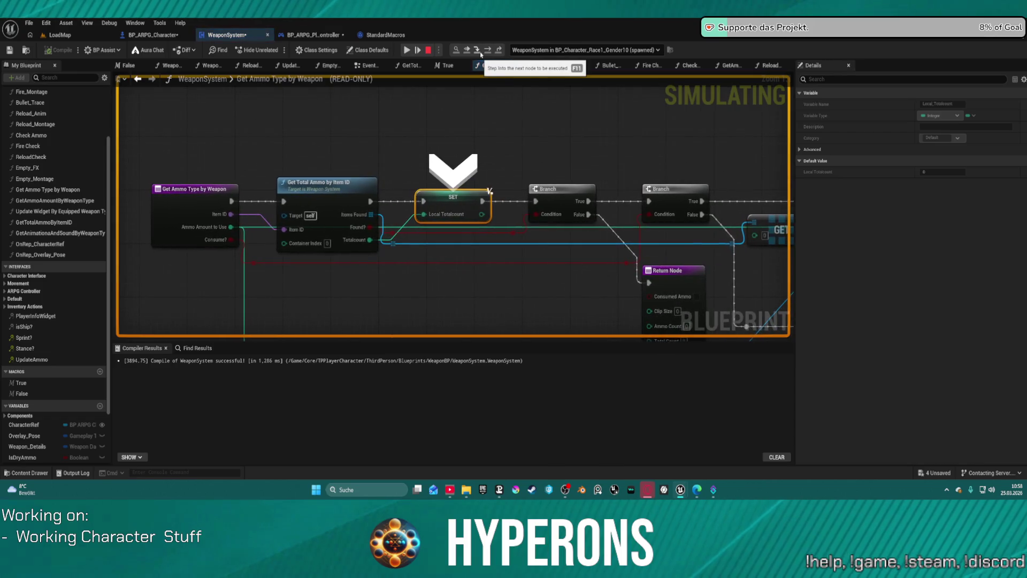
- Step past the Branch through SET Local Ammo Count (50) to SET Local Clip Size
left_click(480, 52)
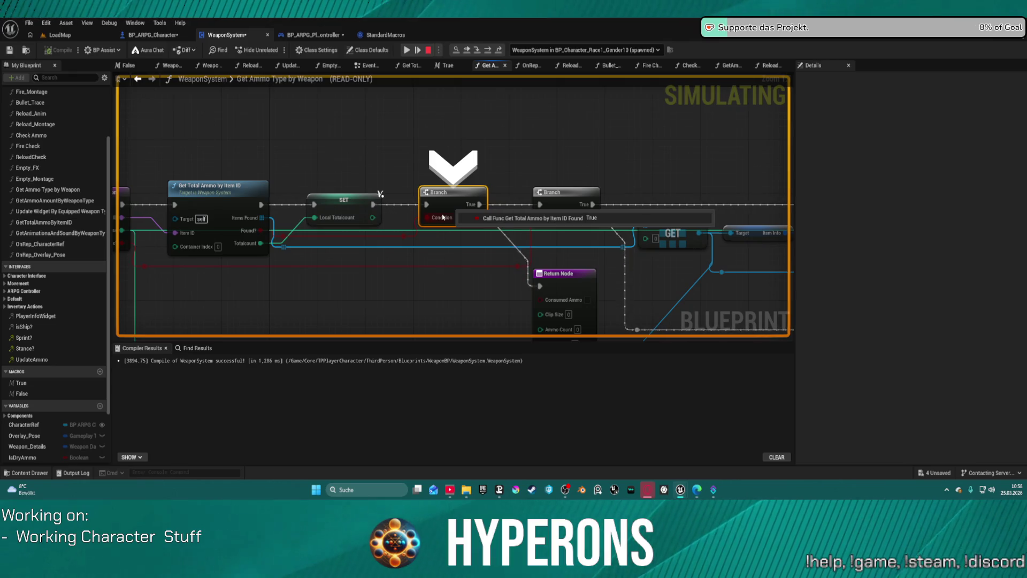
mouse_move(450, 222)
mouse_move(439, 219)
left_mouse_down()
mouse_move(707, 196)
mouse_move(501, 168)
left_mouse_up()
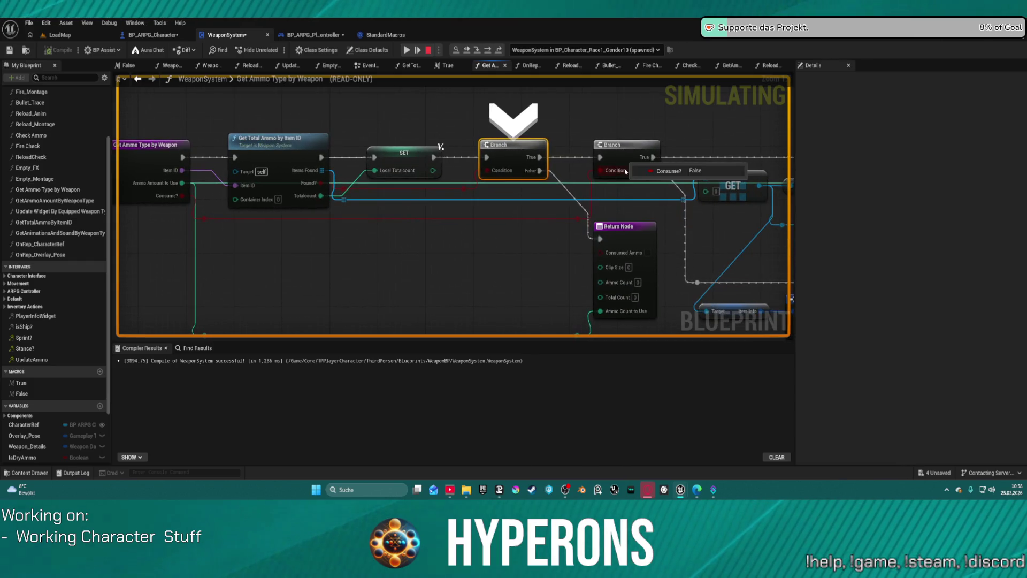
left_click(488, 52)
left_click(489, 52)
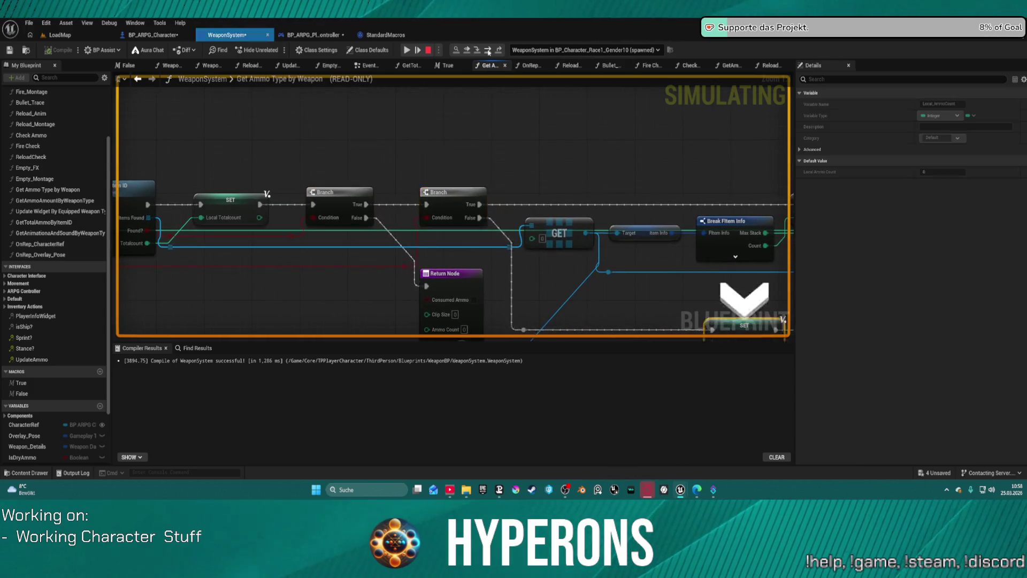
key("F10")
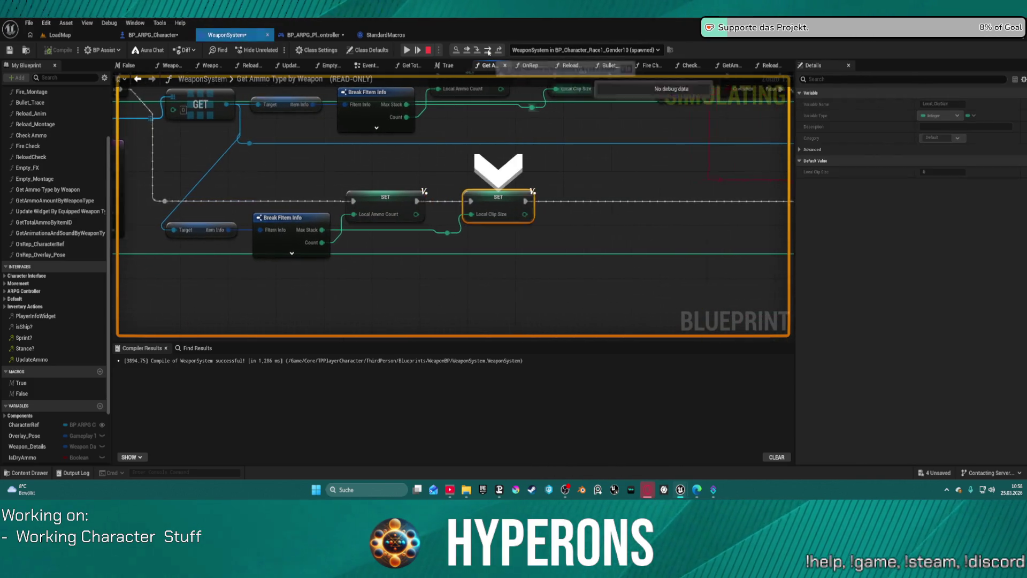
- Advance to the Return Node, check its ammo values, and step out into GetAmmoAmountByWeaponType
left_click_drag(327, 222, 469, 217)
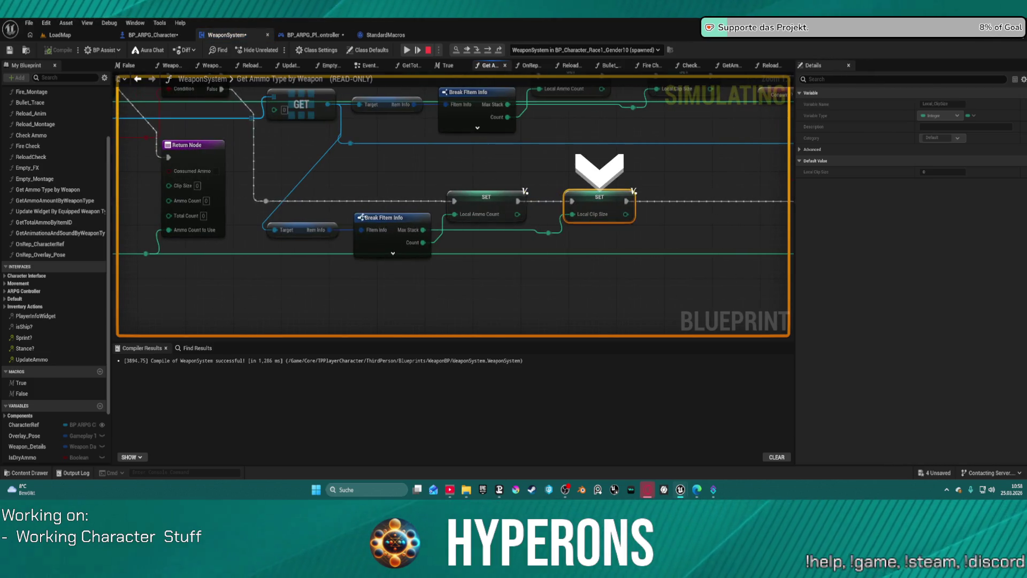
mouse_move(470, 216)
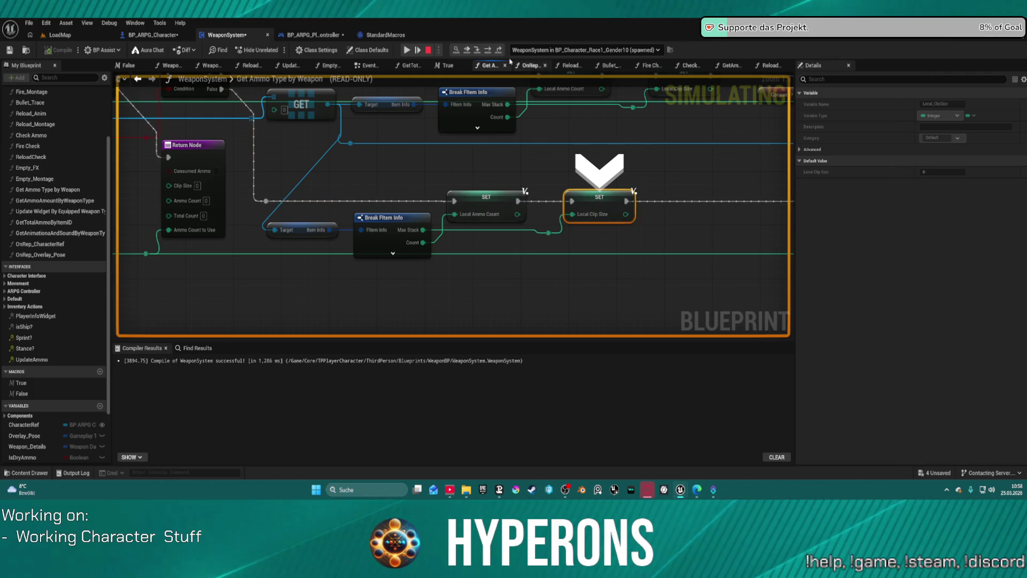
left_click(488, 51)
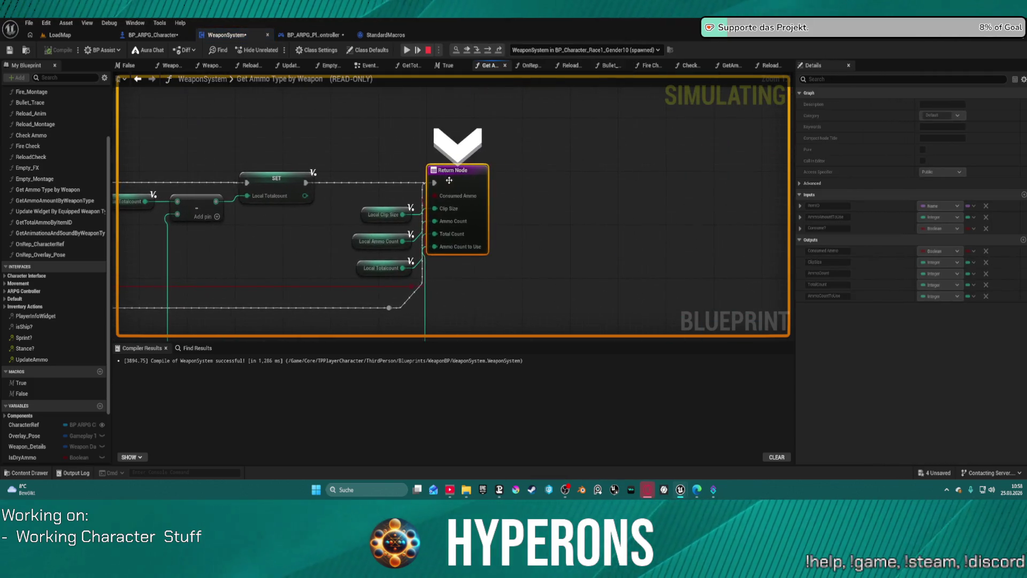
mouse_move(379, 220)
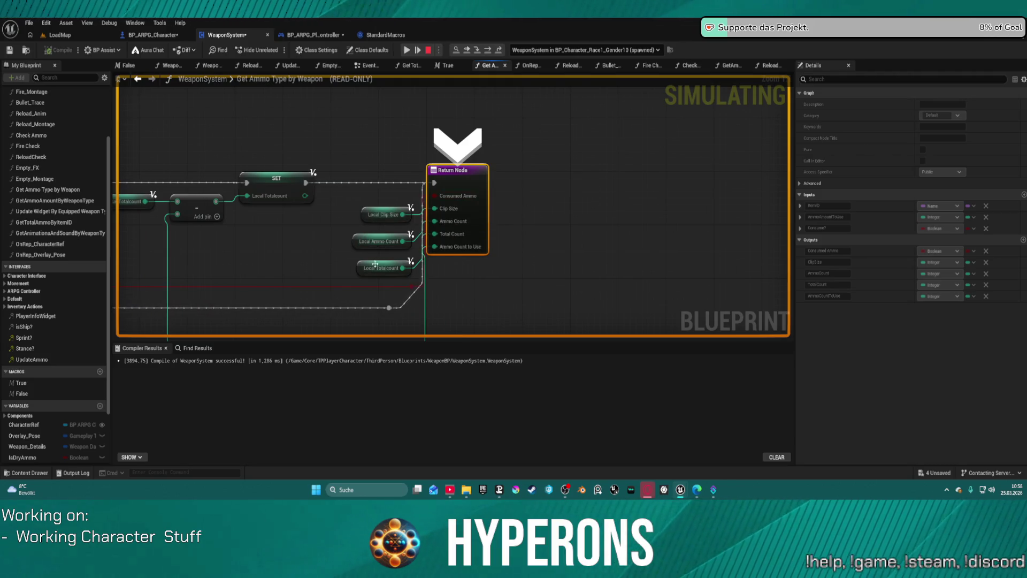
mouse_move(377, 246)
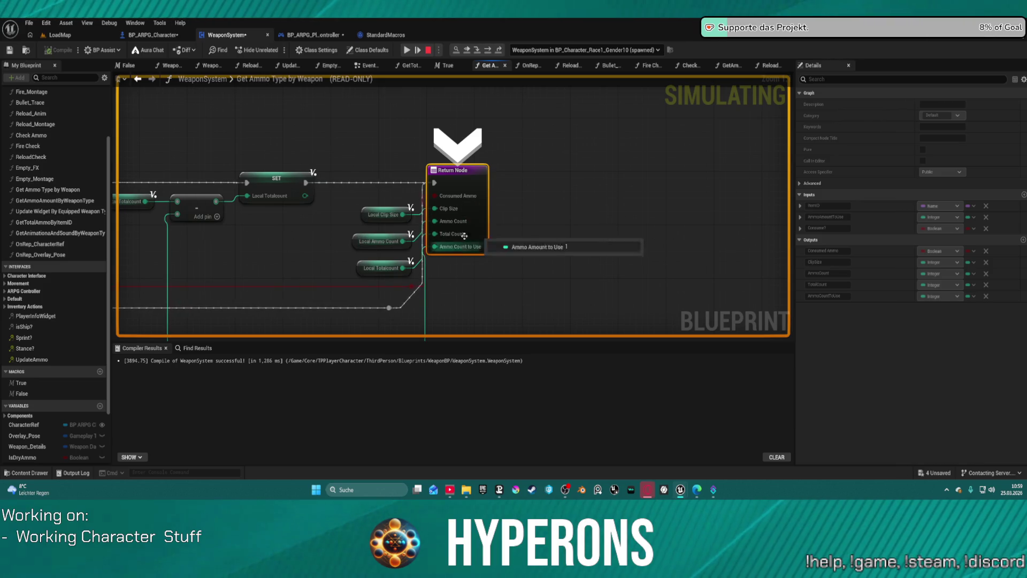
left_click(492, 53)
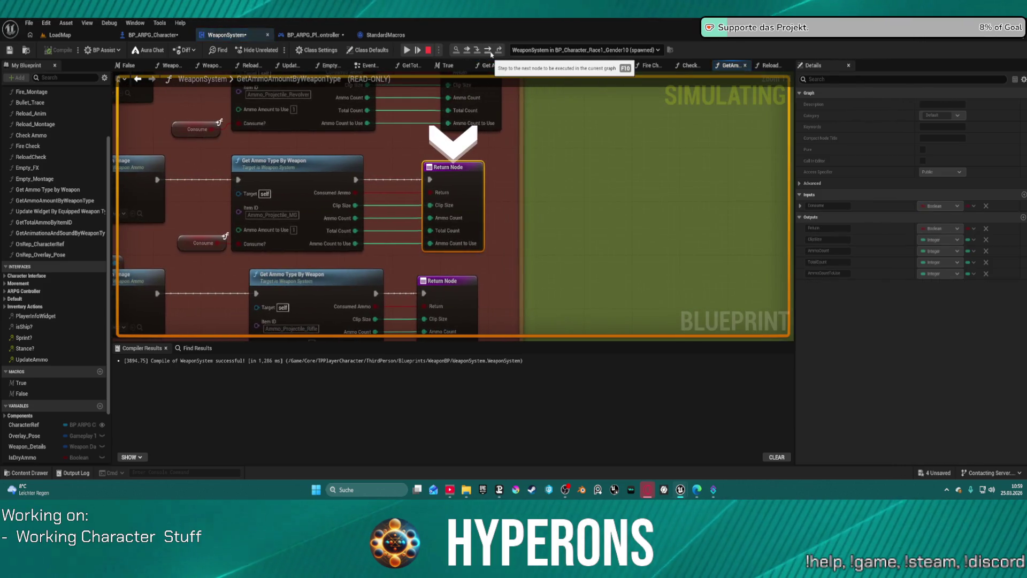
- Step out into Check Ammo and advance past its Branch and Set members in Weapon Data to Print String
left_click(478, 51)
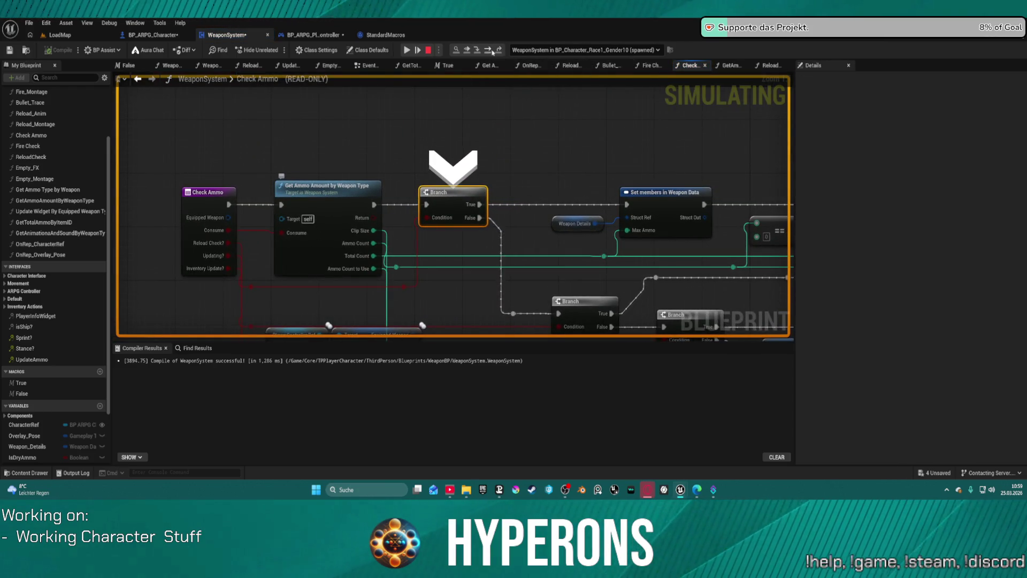
left_click(488, 52)
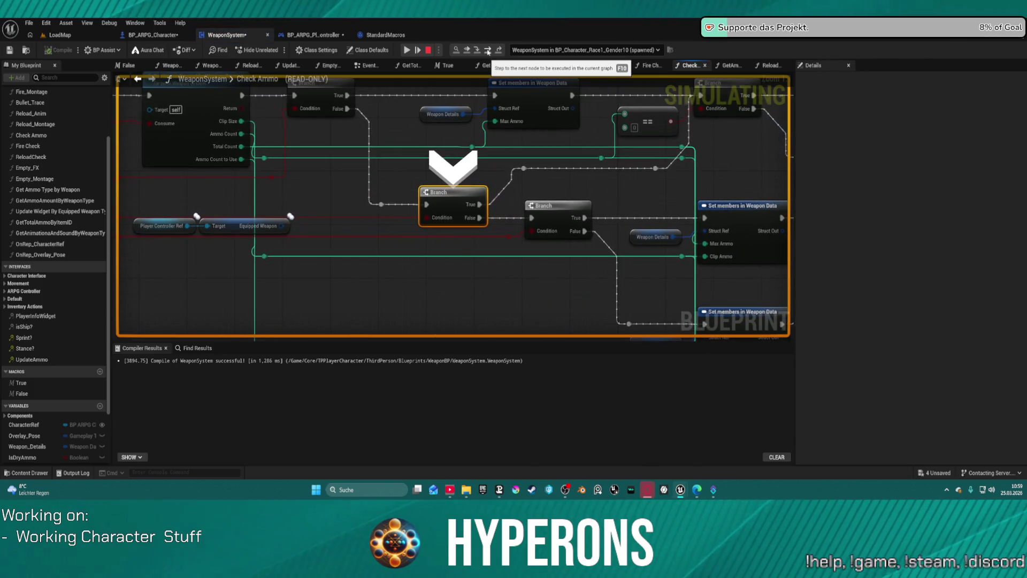
left_click(488, 51)
left_click(488, 52)
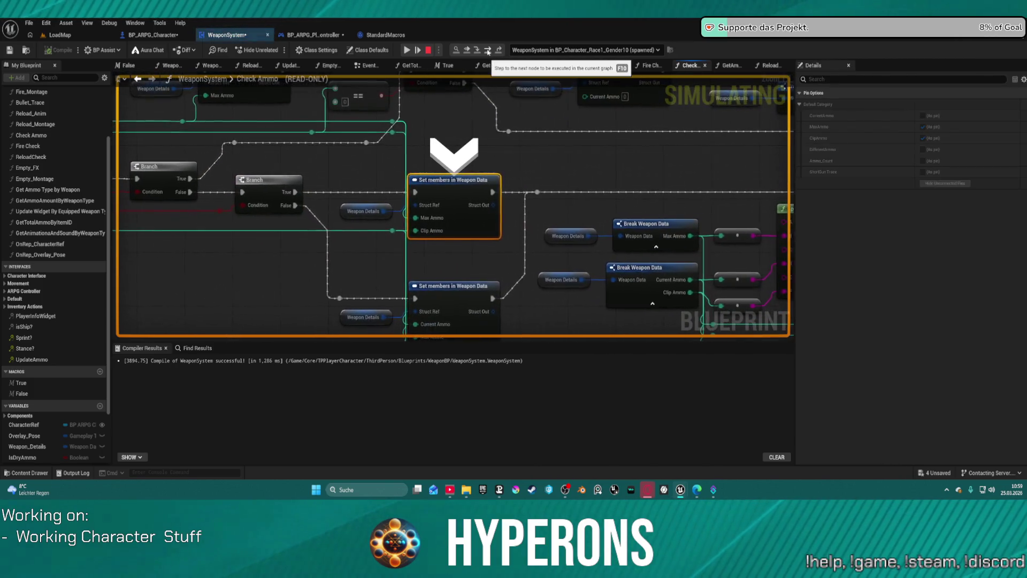
left_click(488, 51)
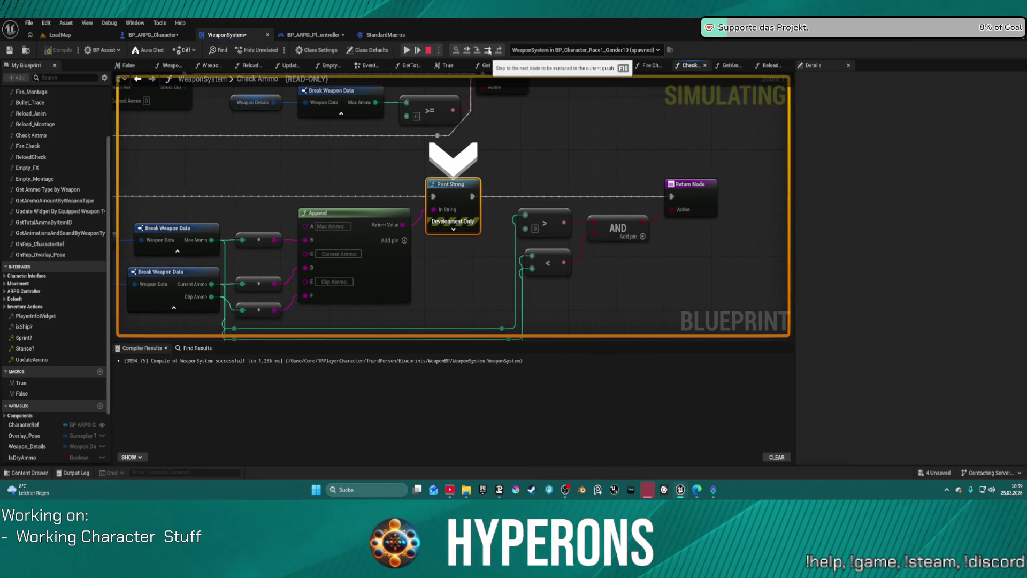
- Inspect the Check Ammo graph to confirm Total Count 200, then resume to the gameplay-tag breakpoint
scroll(697, 199, "down", 5)
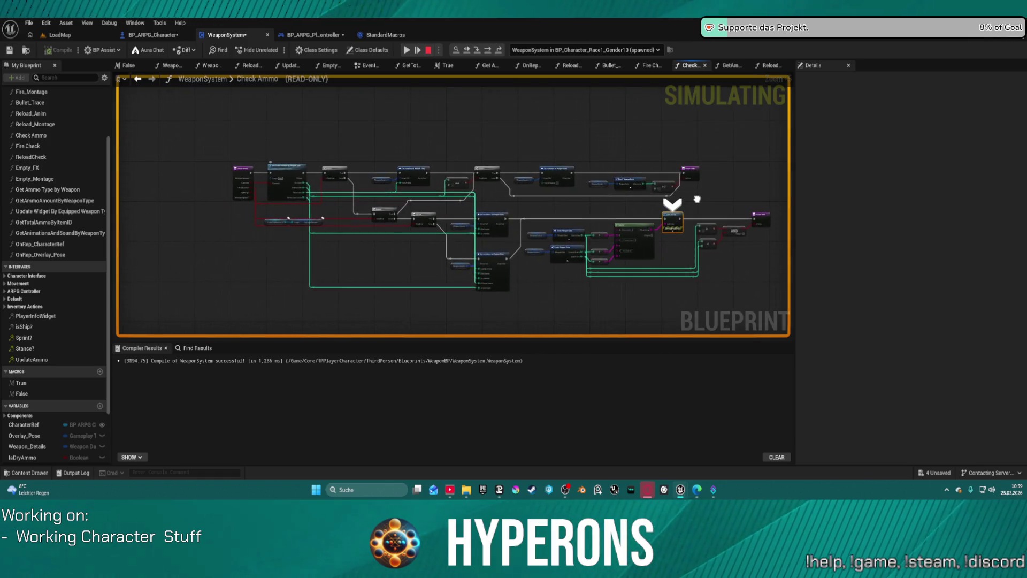
left_click_drag(697, 199, 580, 191)
scroll(569, 213, "up", 5)
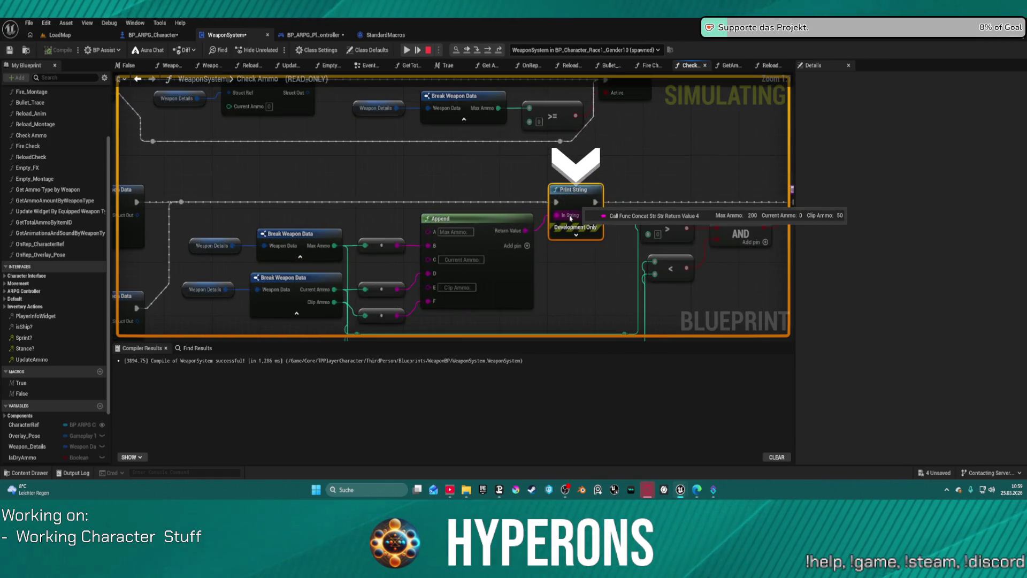
mouse_move(311, 198)
left_mouse_down()
mouse_move(646, 186)
mouse_move(513, 229)
mouse_move(518, 257)
mouse_move(522, 248)
mouse_move(490, 238)
mouse_move(347, 241)
mouse_move(396, 243)
mouse_move(456, 218)
mouse_move(471, 133)
mouse_move(462, 125)
mouse_move(776, 155)
mouse_move(786, 203)
left_mouse_up()
left_click_drag(540, 126, 602, 114)
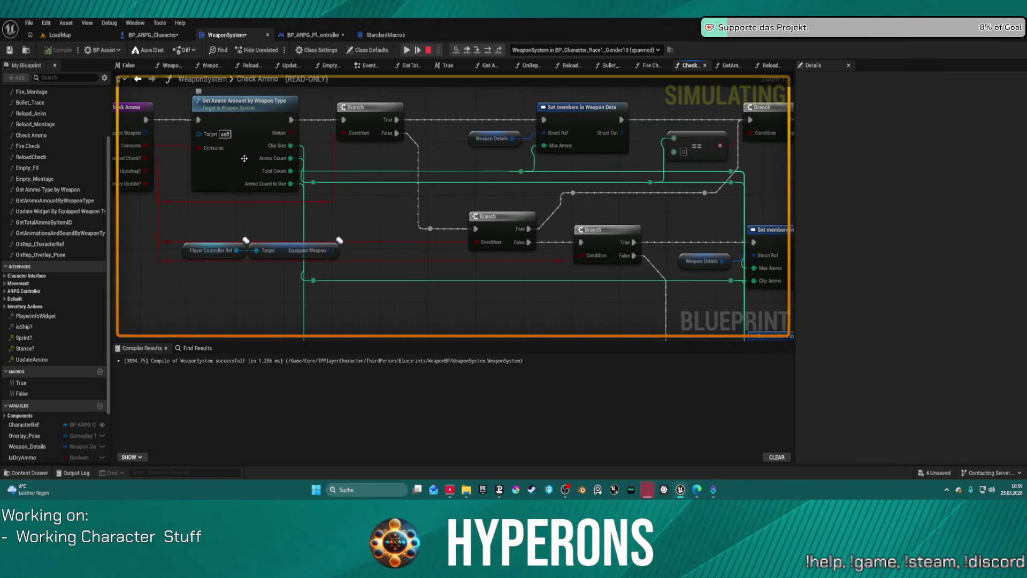
mouse_move(303, 174)
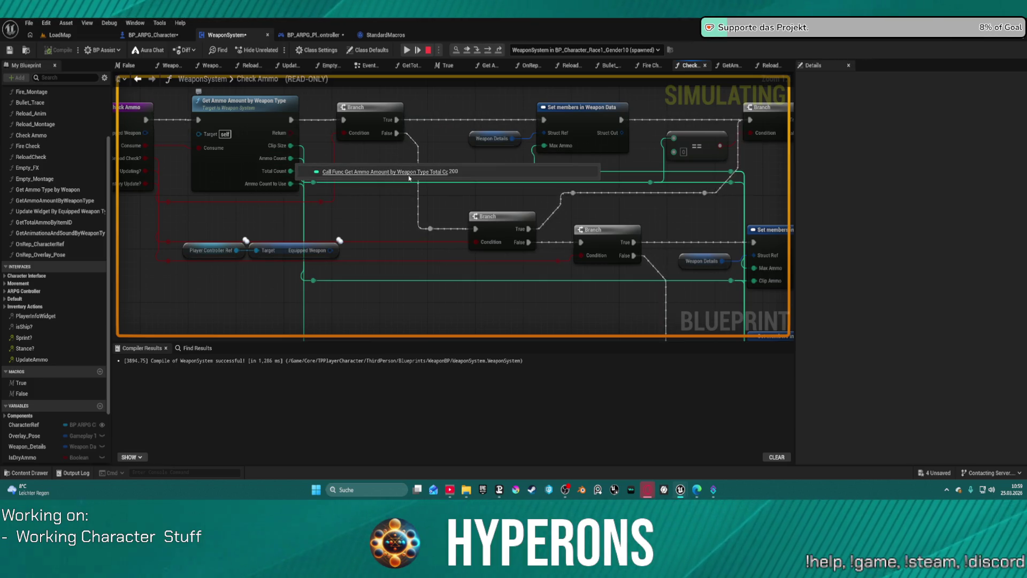
mouse_move(400, 178)
left_mouse_down()
mouse_move(262, 133)
mouse_move(11, 136)
left_mouse_up()
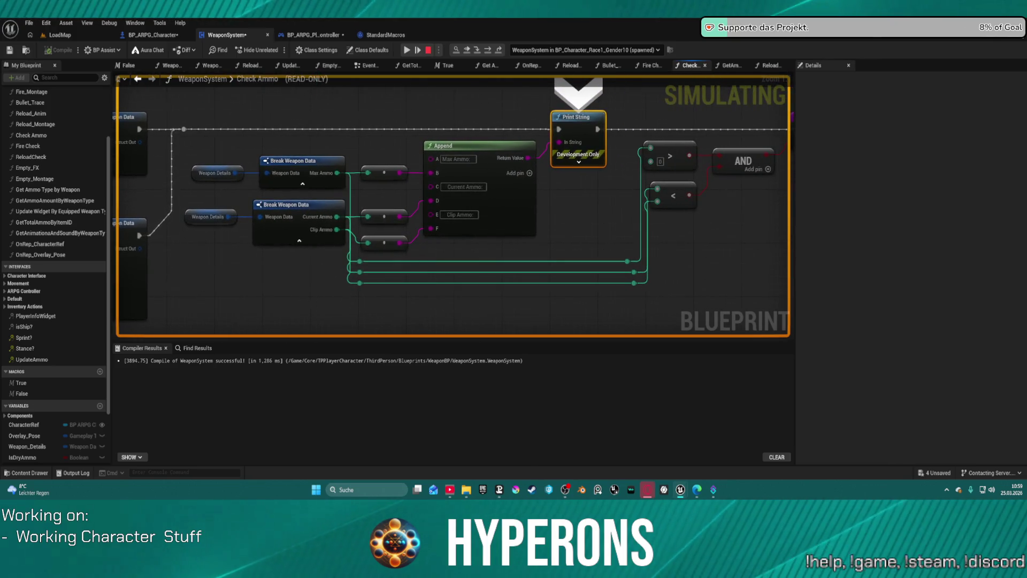
left_click(417, 48)
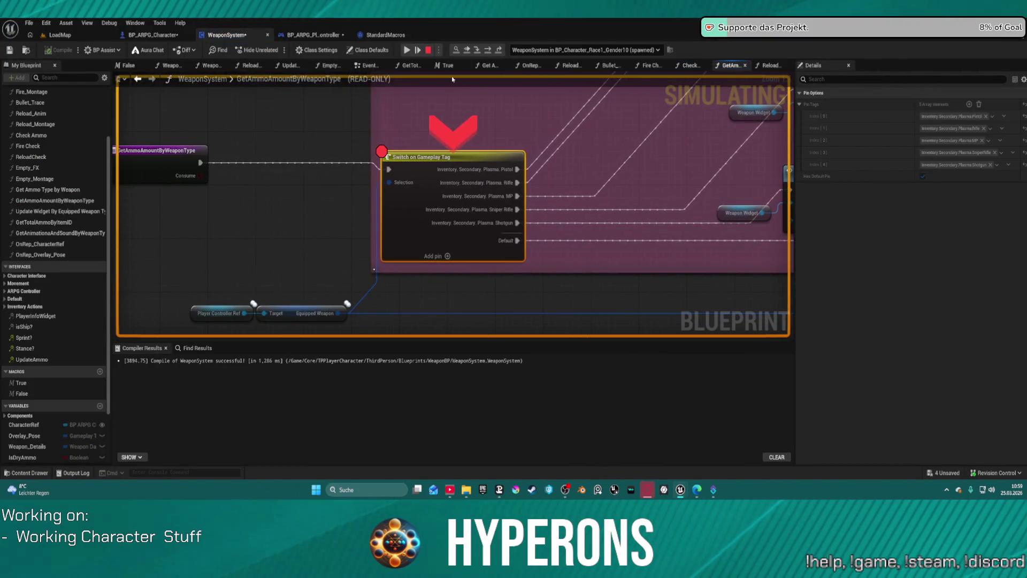
- Step past Switch on Gameplay Tag through Set Weapon Image and IsValid to the function's Return Node
left_click(476, 51)
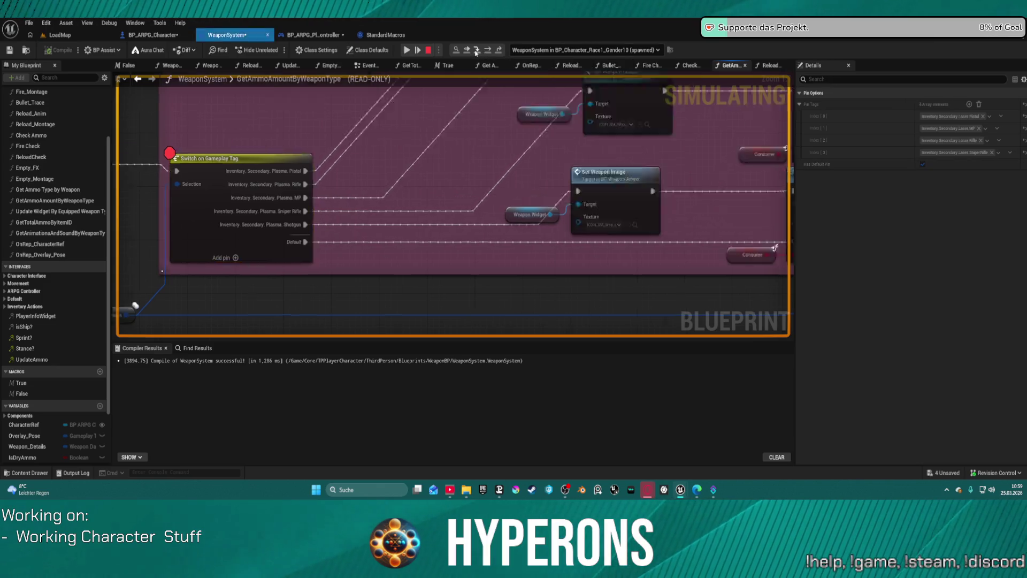
left_click(476, 51)
left_click(477, 51)
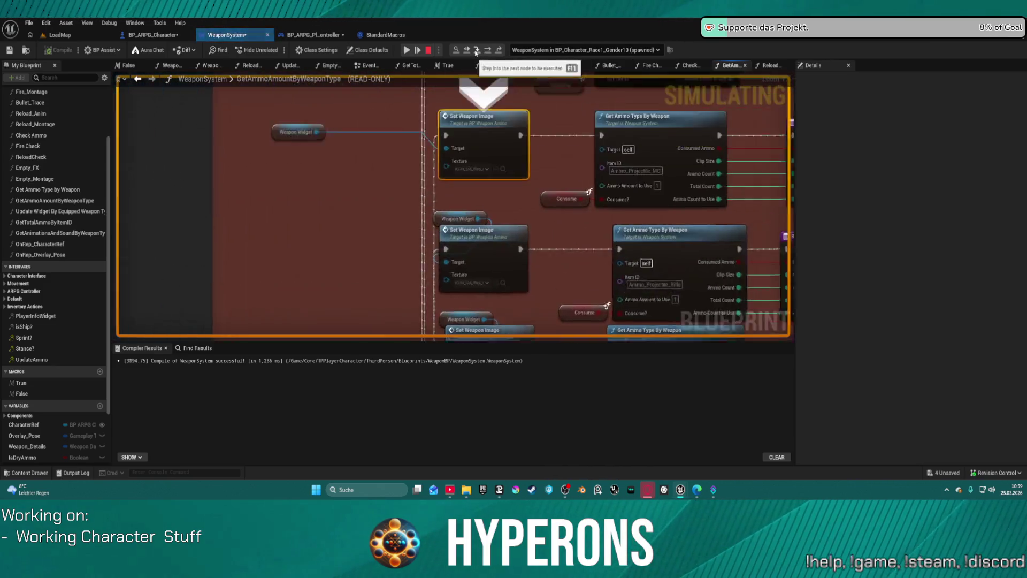
left_click(476, 51)
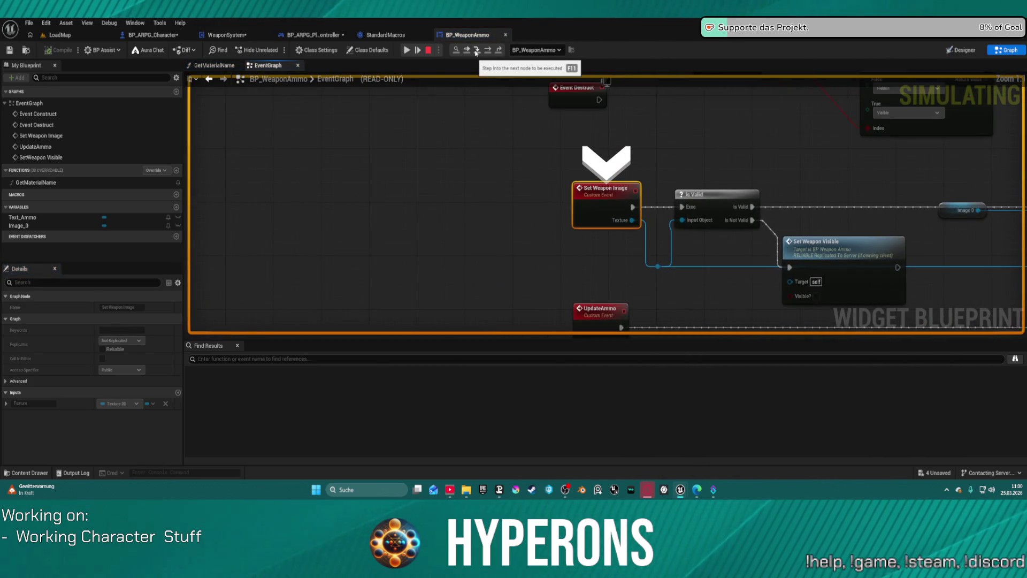
left_click(477, 51)
left_click(477, 50)
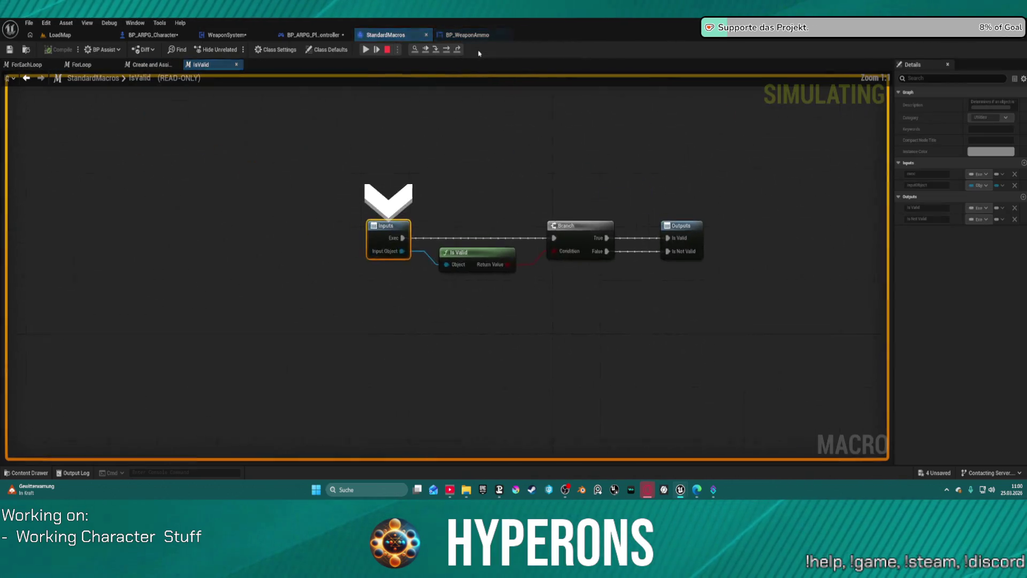
left_click(436, 50)
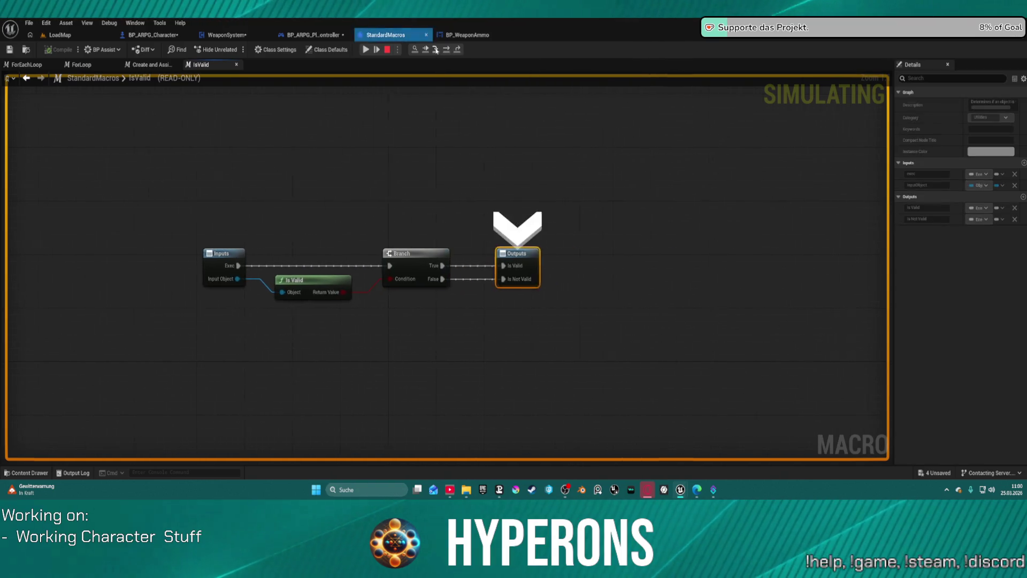
left_click(437, 50)
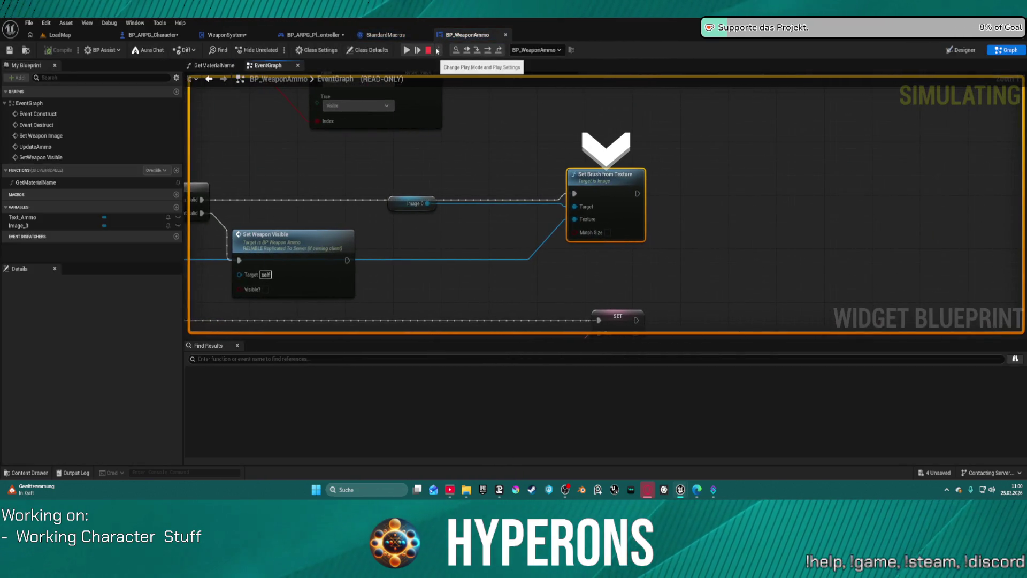
left_click(477, 51)
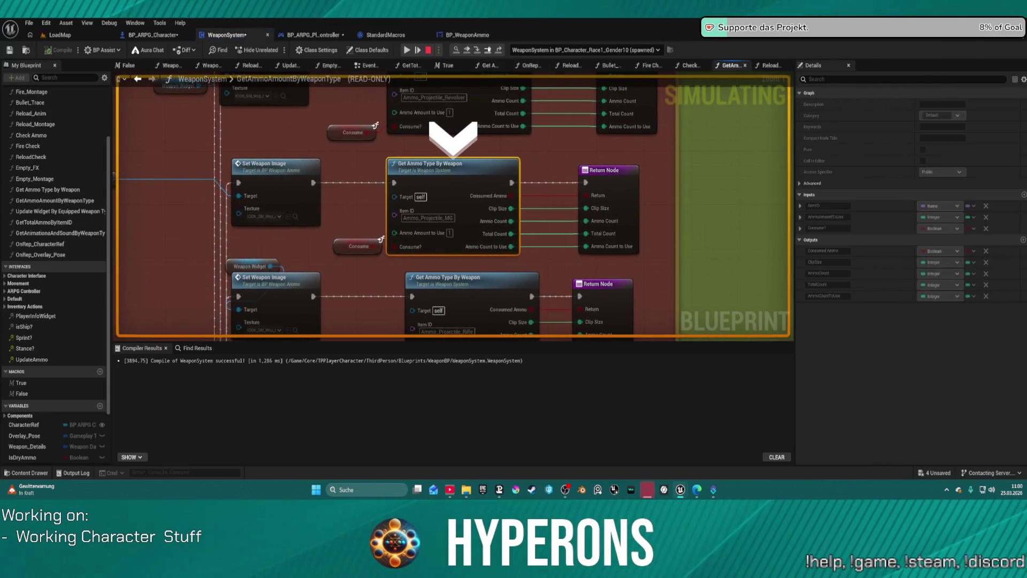
left_click(477, 51)
- Step through Check Ammo's Branches and Set members to Print String, reading Max 200, Current 0, Clip 50
mouse_move(447, 224)
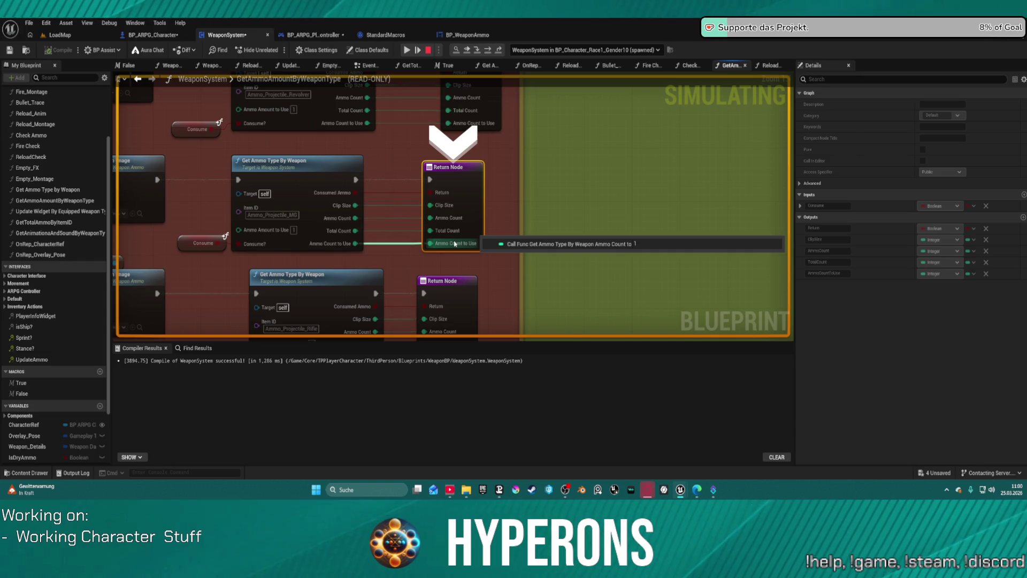
left_click(487, 50)
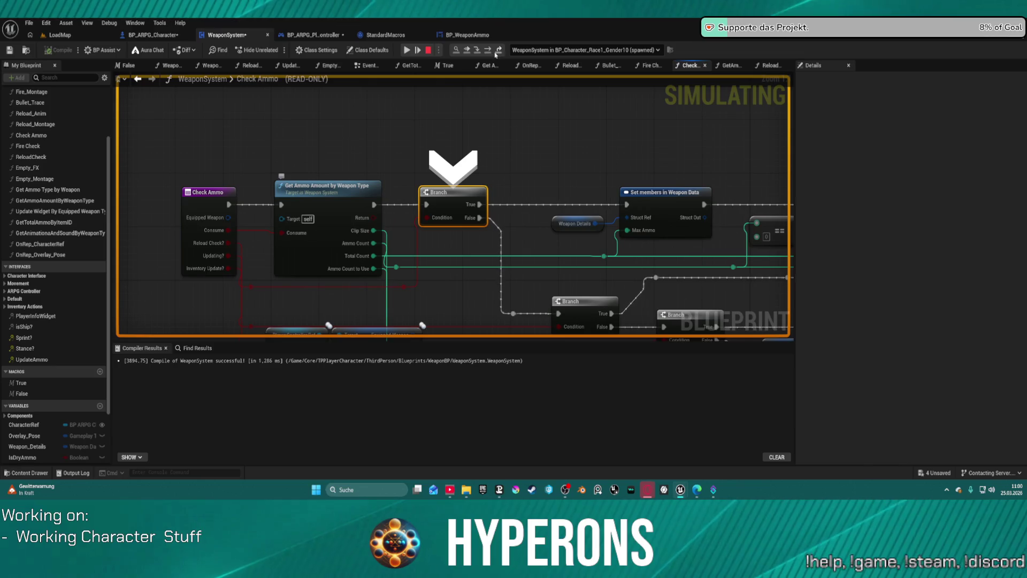
left_click(492, 52)
left_click(492, 51)
left_click(492, 51)
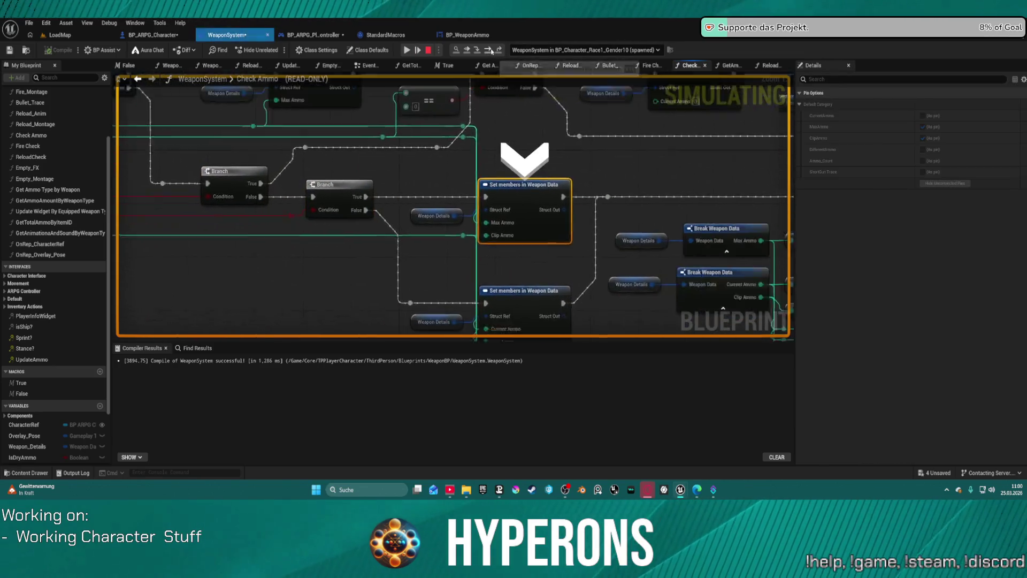
mouse_move(435, 234)
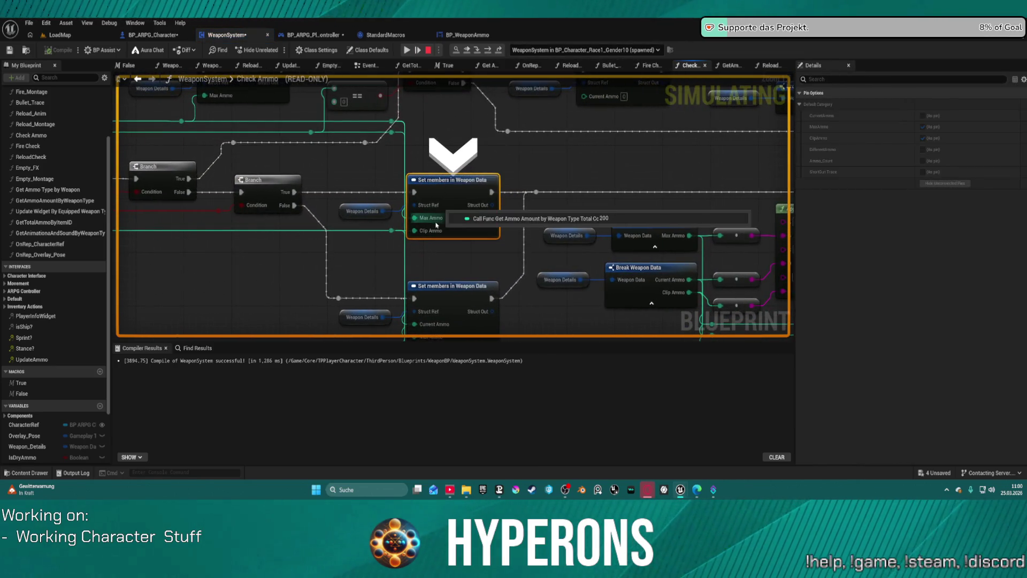
mouse_move(433, 328)
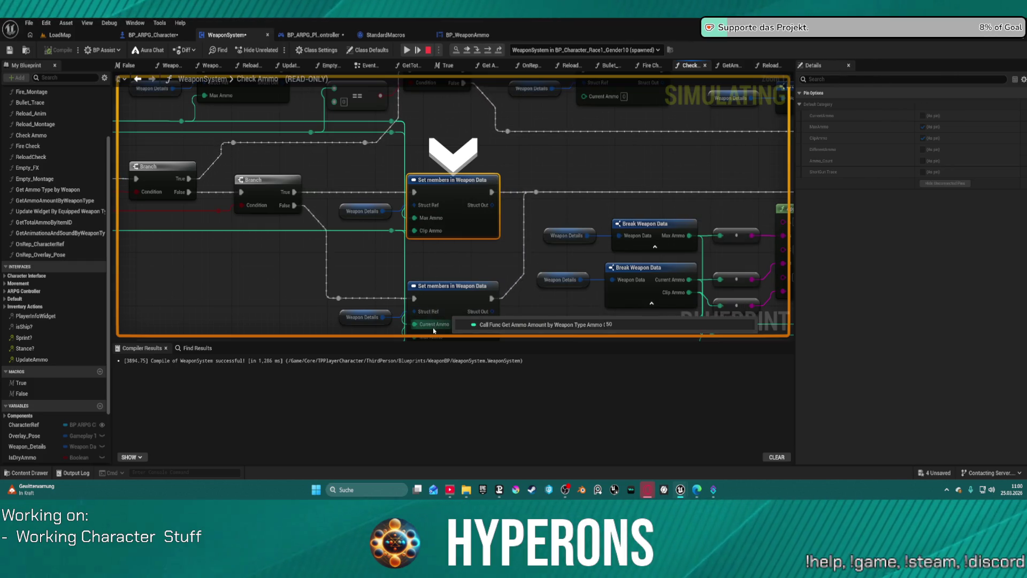
key("F10")
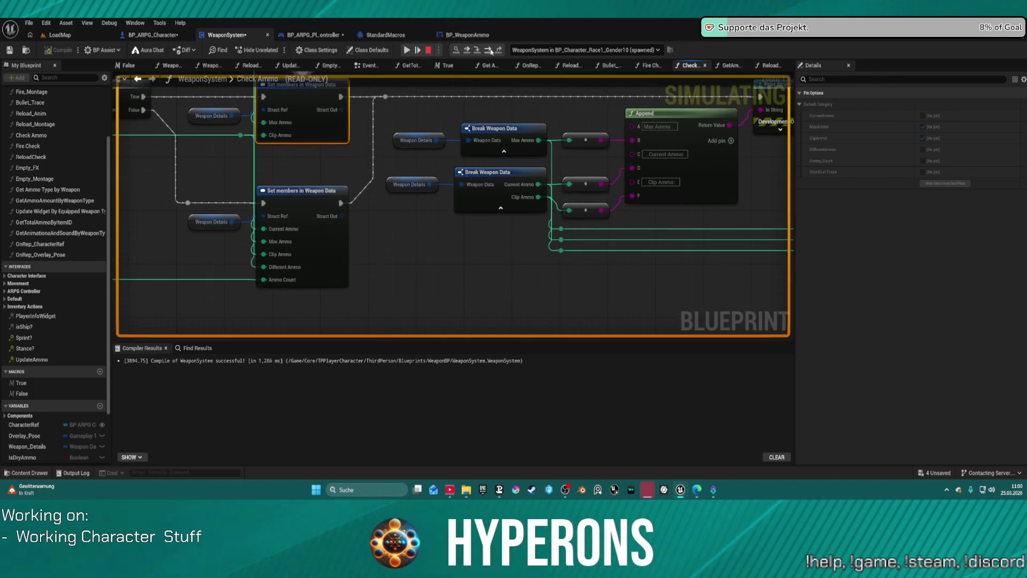
left_click(490, 51)
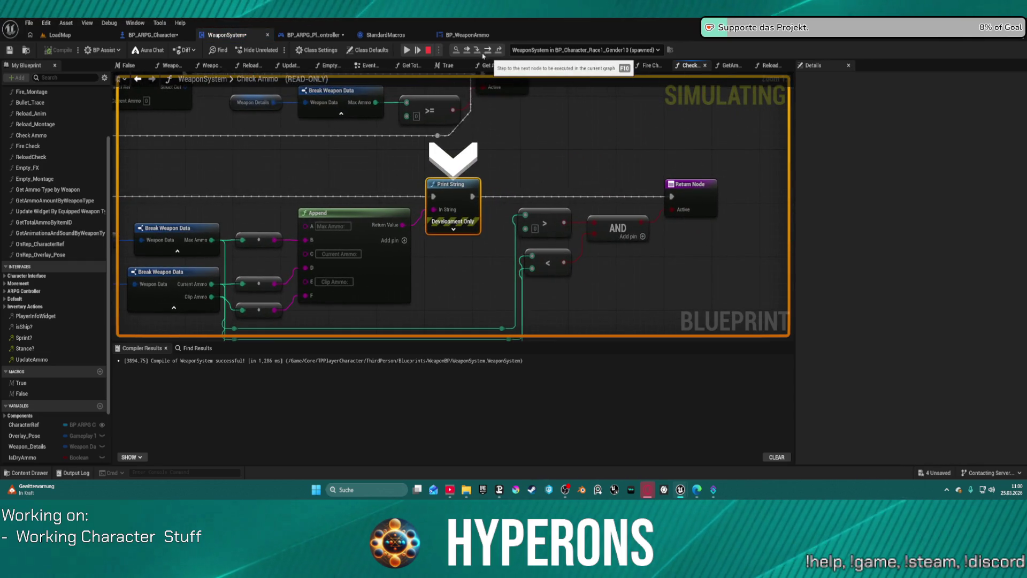
left_click(491, 51)
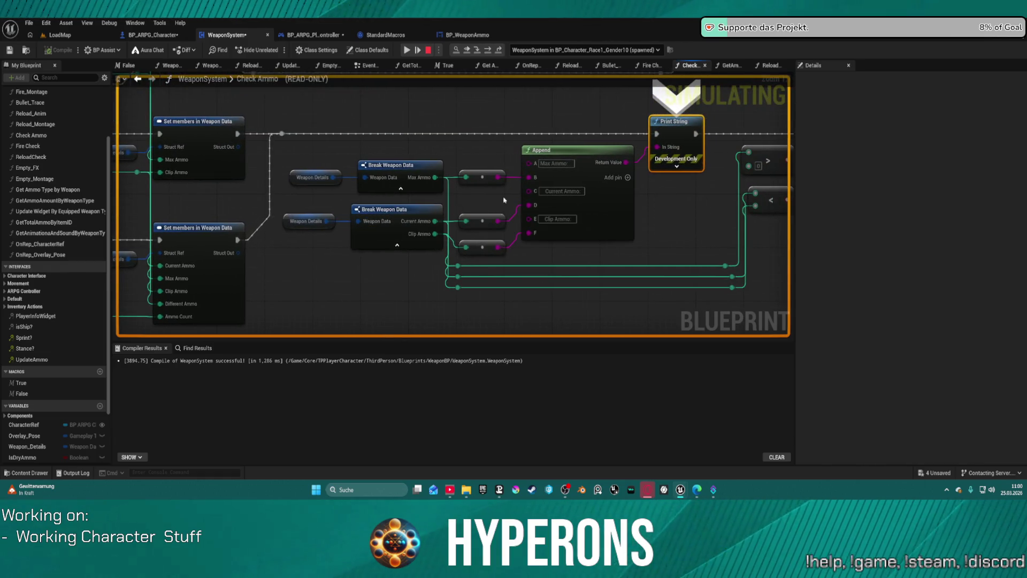
- Review the earlier Branch conditions in Check Ammo, then stop the debugging simulation
mouse_move(673, 151)
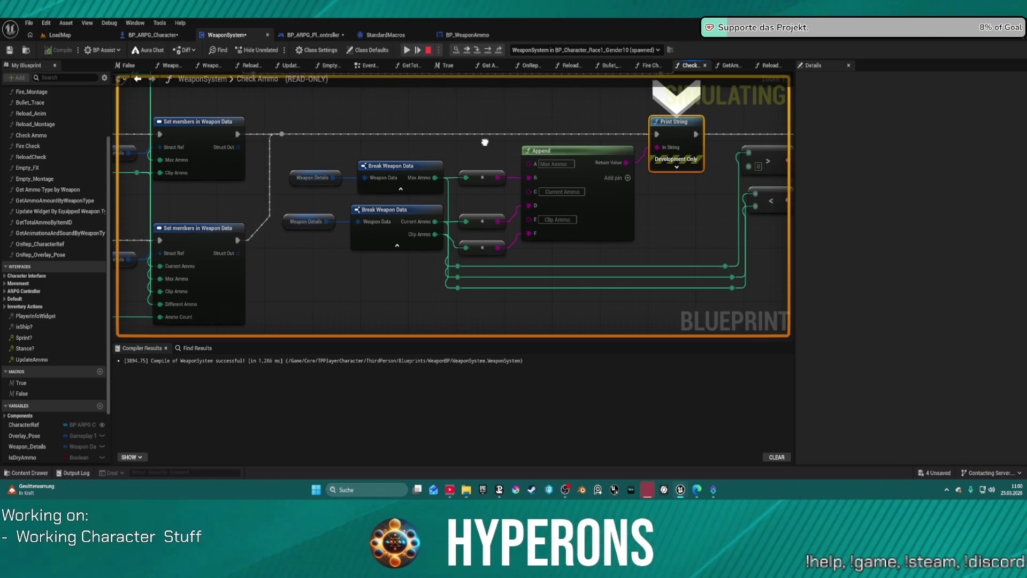
mouse_move(485, 143)
left_mouse_down()
mouse_move(645, 144)
mouse_move(732, 181)
mouse_move(763, 220)
mouse_move(832, 203)
left_mouse_up()
left_click_drag(586, 280, 611, 222)
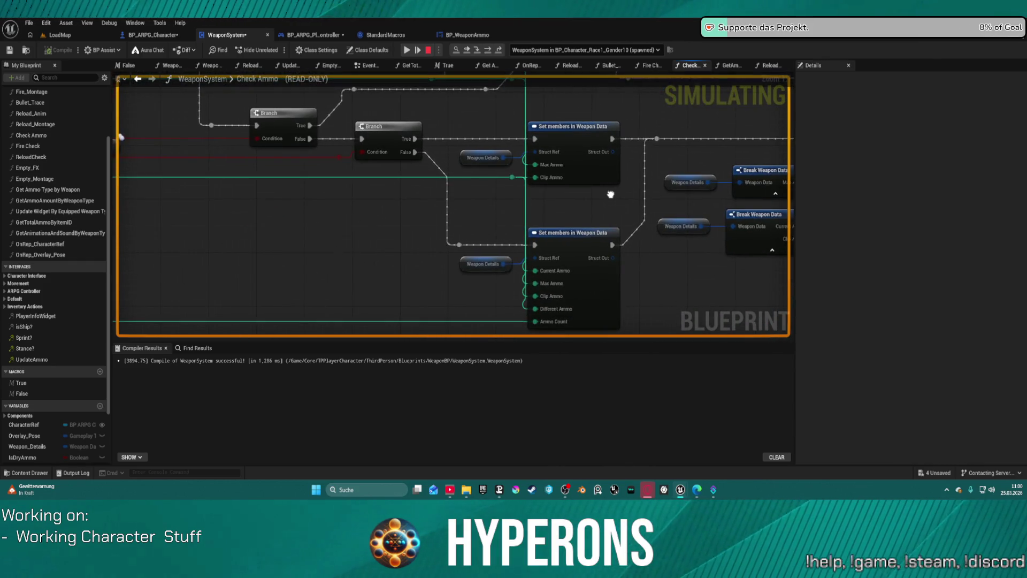
mouse_move(368, 151)
mouse_move(368, 153)
left_mouse_down()
mouse_move(676, 162)
mouse_move(454, 183)
left_mouse_up()
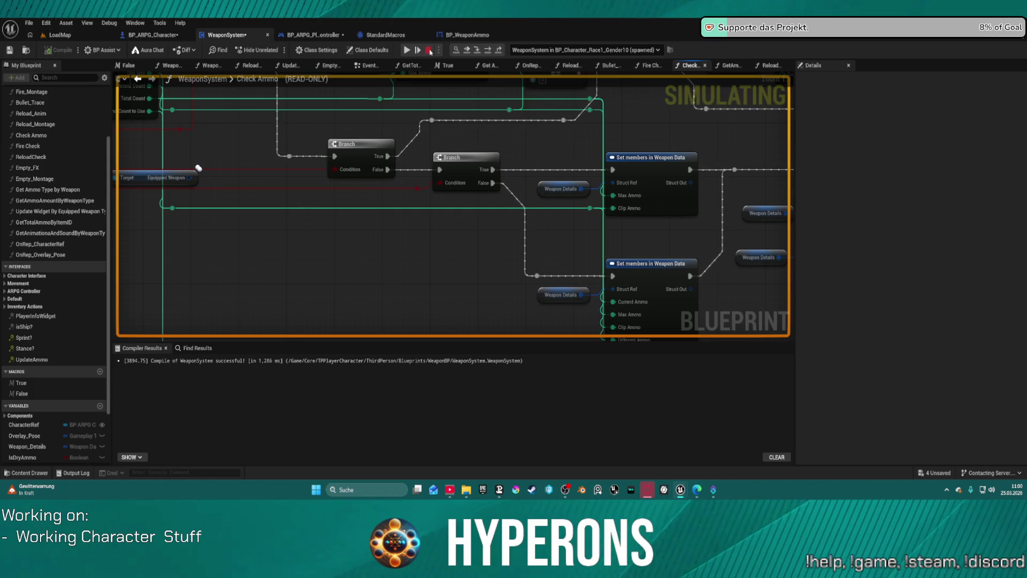
left_click(429, 49)
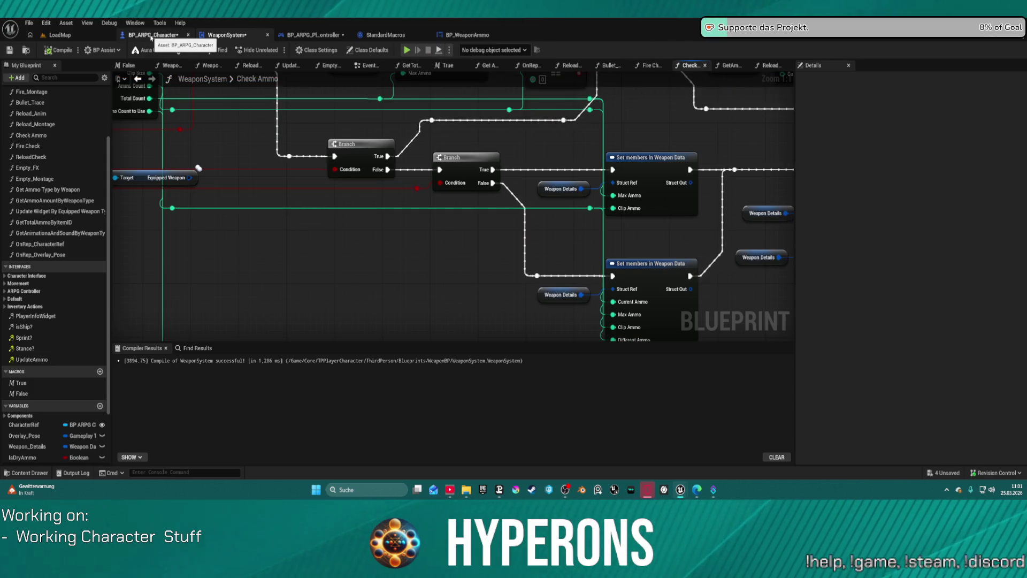
- Review the BP_WeaponAmmo widget graph, then close the BP_WeaponAmmo blueprint tab
left_click(468, 35)
left_click_drag(473, 217, 570, 216)
scroll(476, 206, "down", 7)
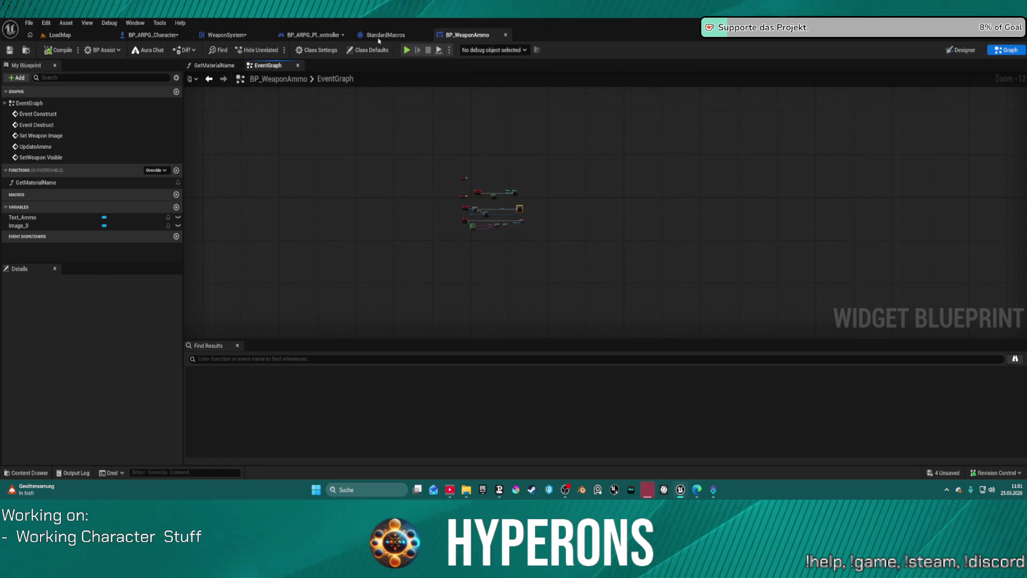
middle_click(488, 35)
- Open the WeaponSystem EventGraph and select the Check Ammo call
left_click(227, 39)
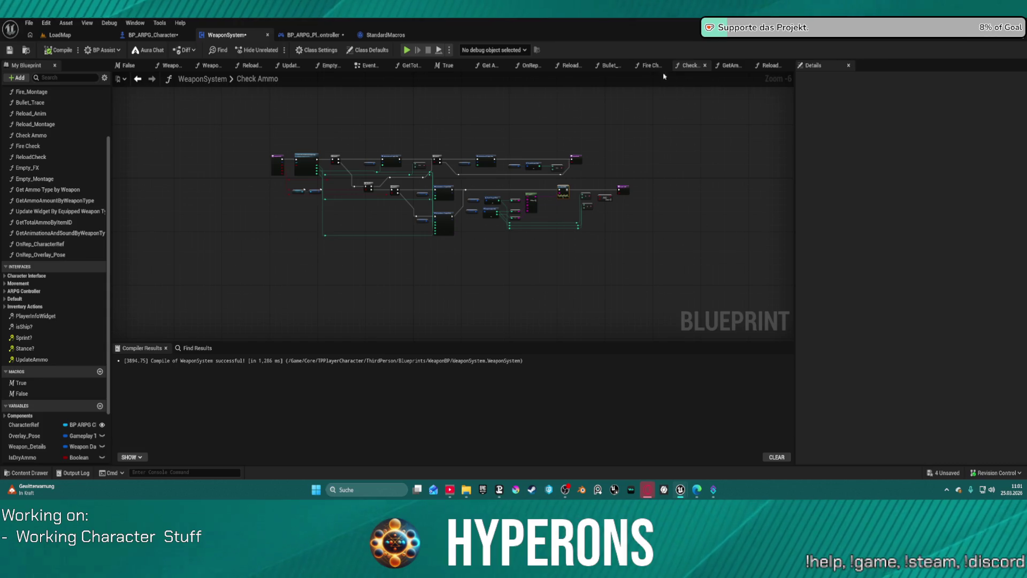
left_click(369, 66)
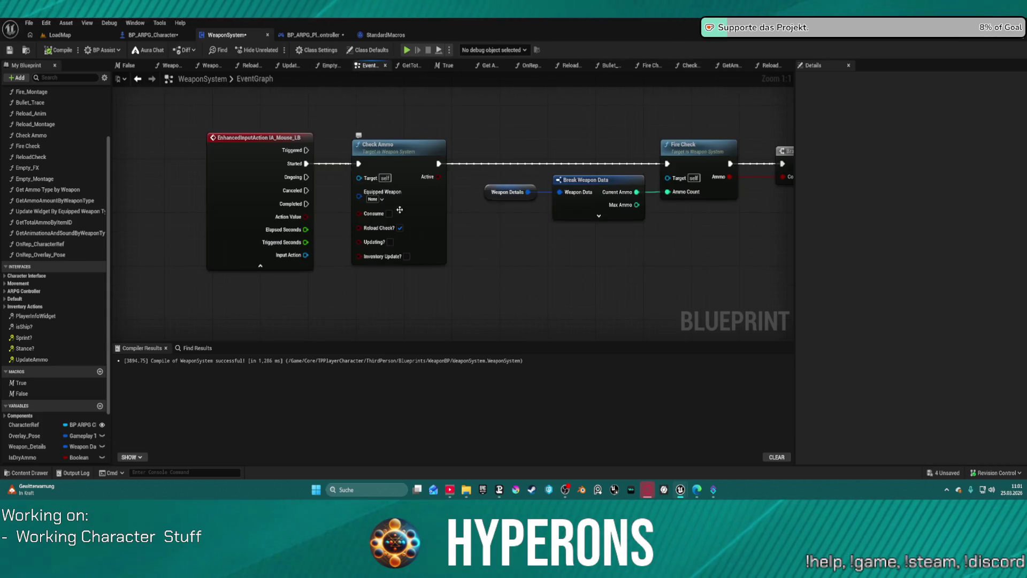
left_click(401, 233)
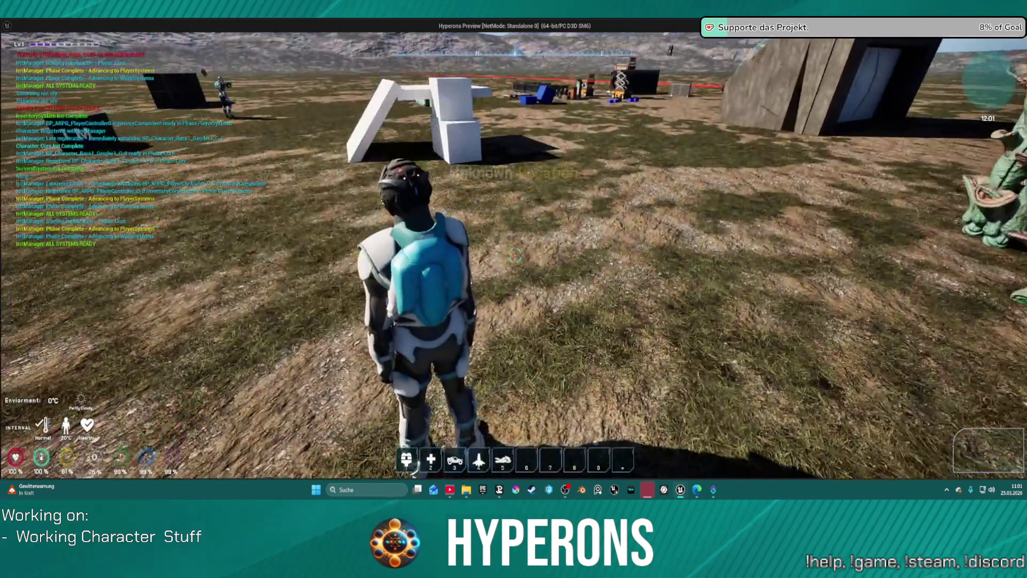
- Fire in the standalone preview, then remove the Switch on Gameplay Tag breakpoint
key("i")
left_click(924, 329)
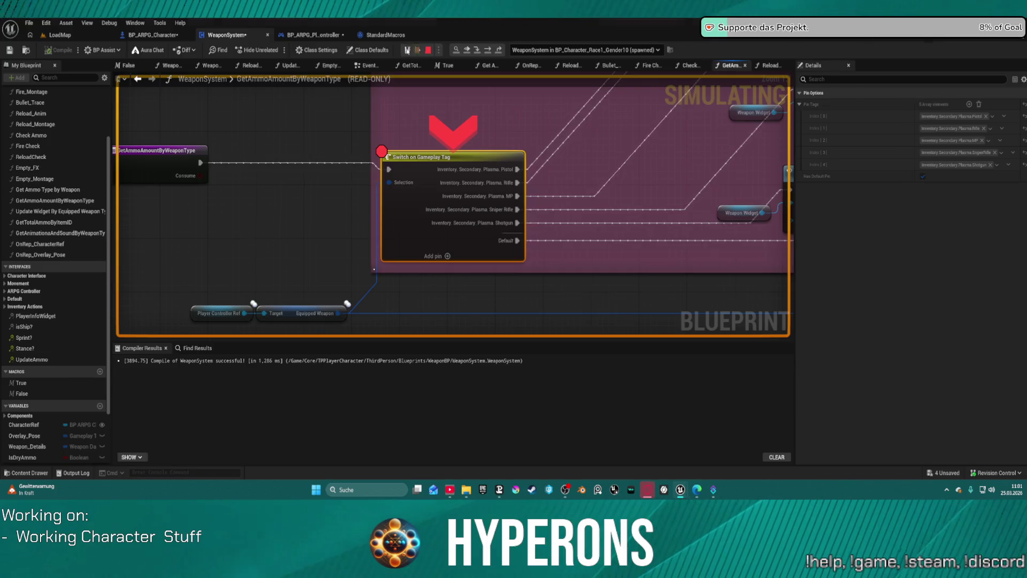
right_click(435, 188)
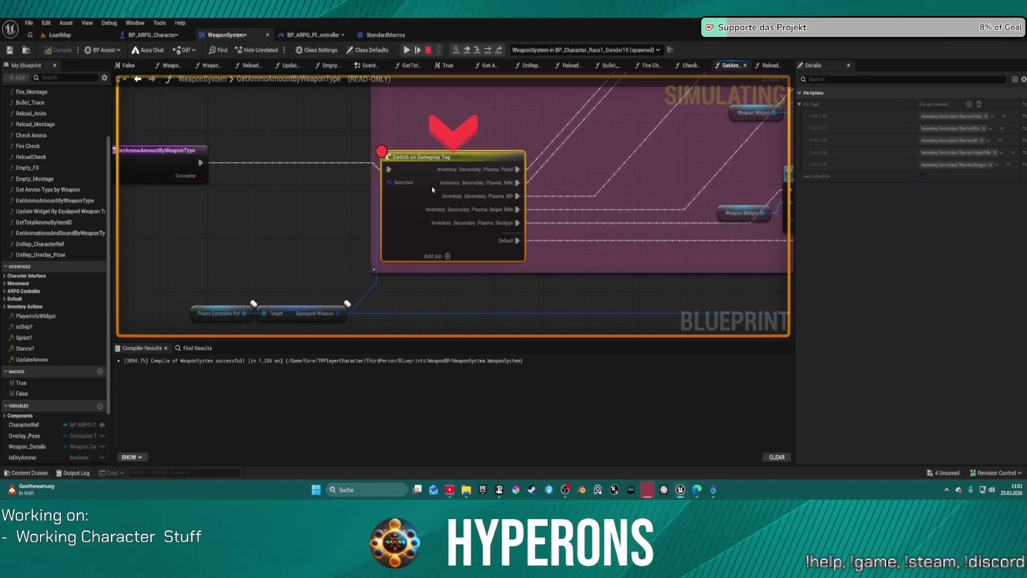
left_click(465, 280)
- Resume the game, reload to 50/150 and check printed ammo, then exit with Esc
left_click(407, 49)
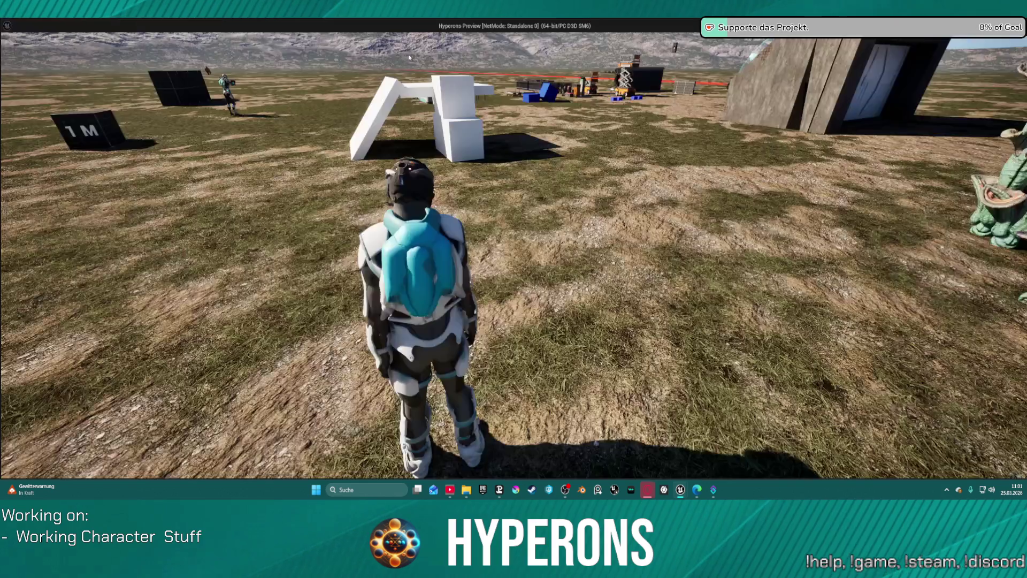
left_click_drag(433, 94, 432, 94)
key("r")
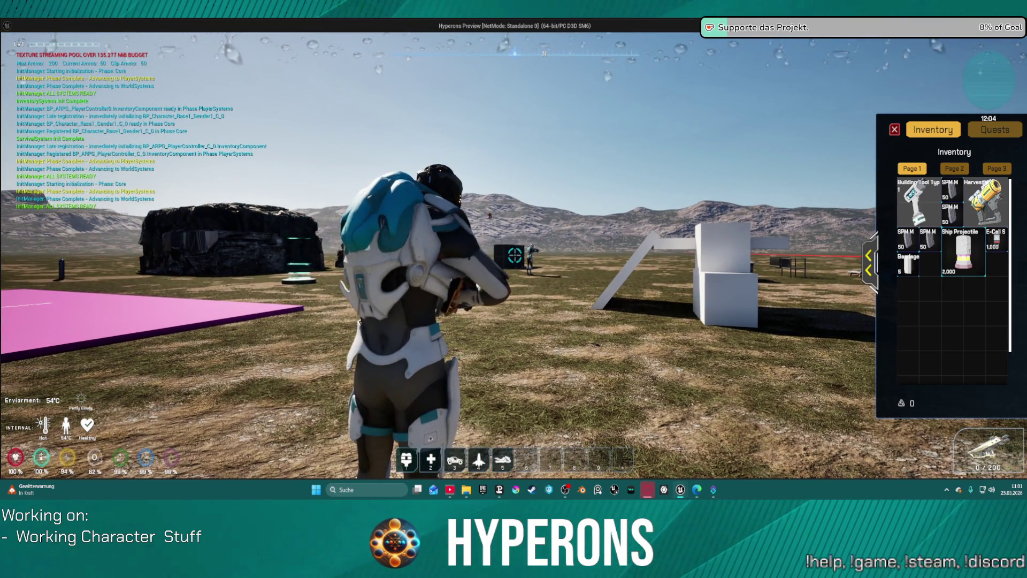
key("r")
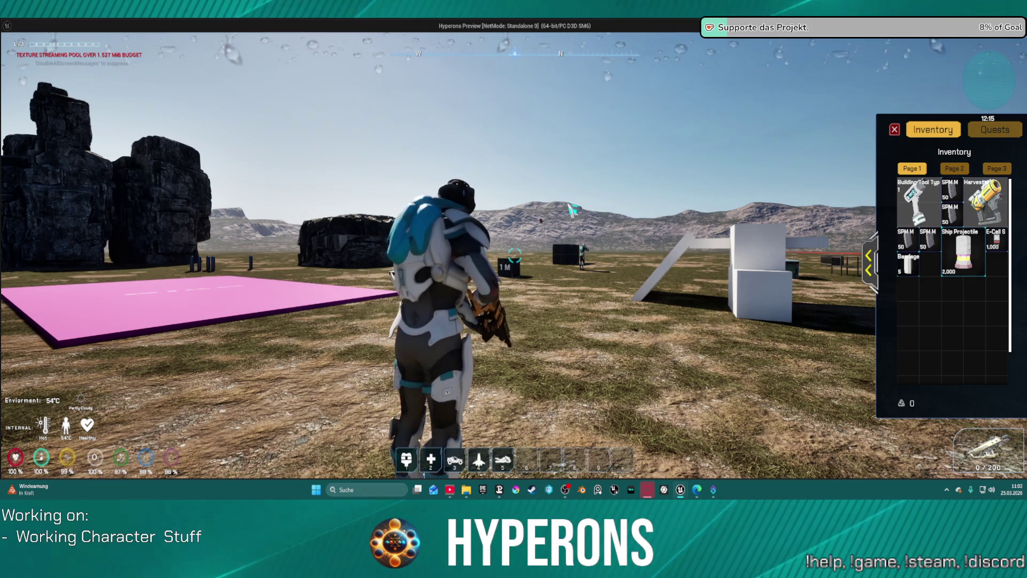
key("Escape")
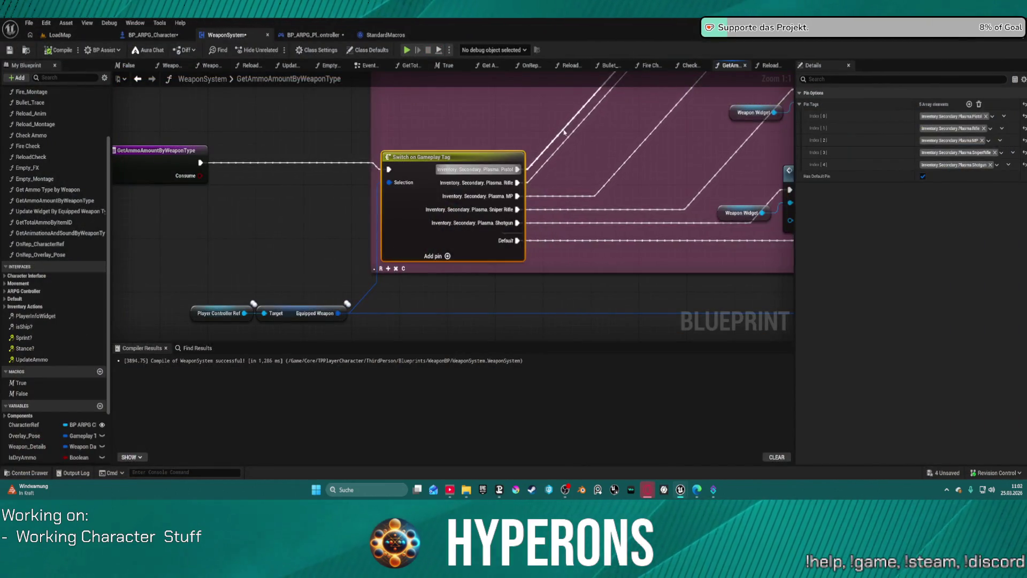
- Return to the WeaponSystem event graph with Fire Check and Branch in view
scroll(469, 196, "down", 2)
left_click_drag(672, 208, 442, 207)
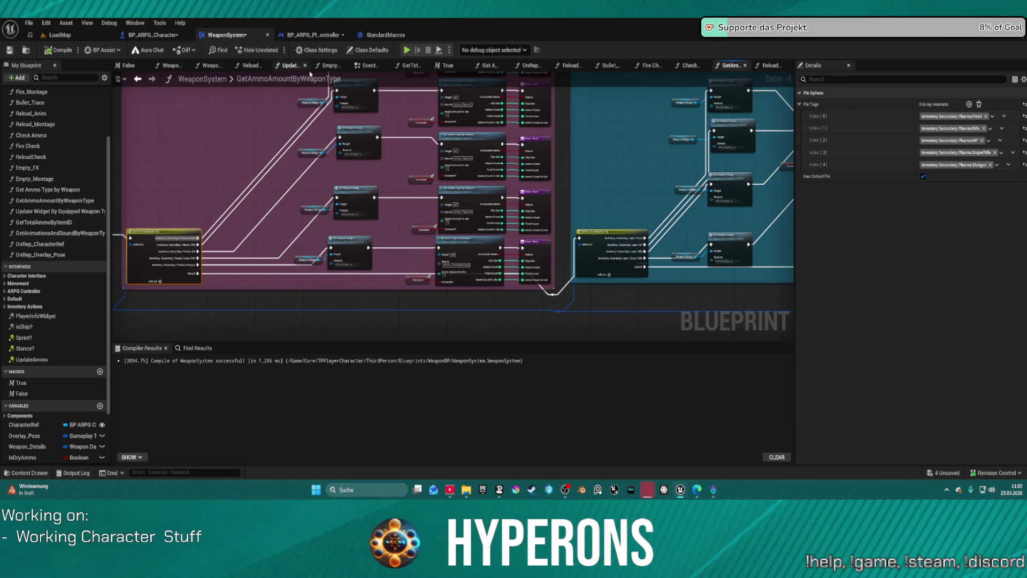
left_click(368, 65)
mouse_move(339, 149)
left_mouse_down()
mouse_move(394, 148)
mouse_move(383, 148)
left_mouse_up()
- Put a breakpoint on the Branch node after Fire Check
right_click(435, 170)
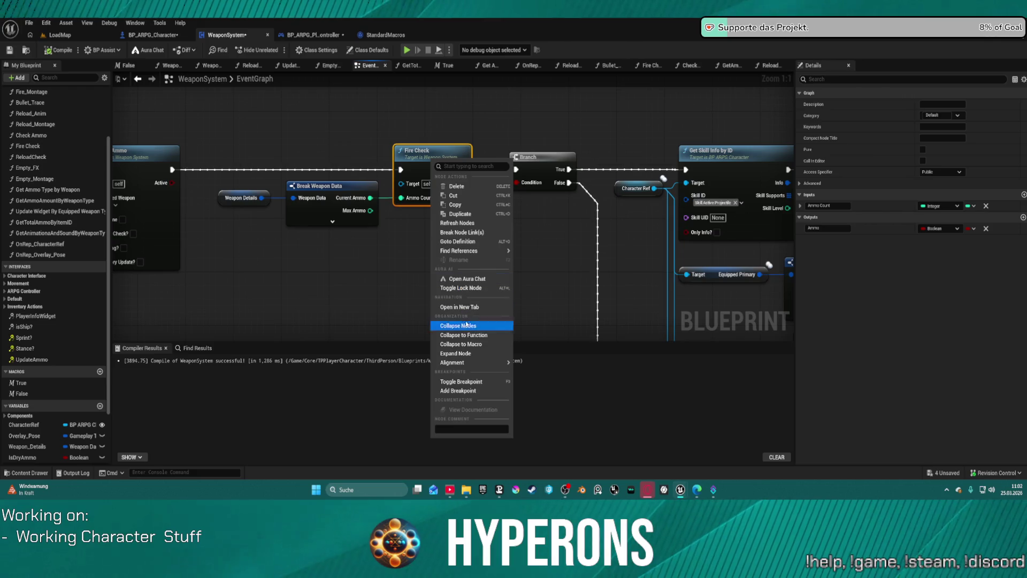
right_click(542, 158)
right_click(542, 159)
left_click(556, 379)
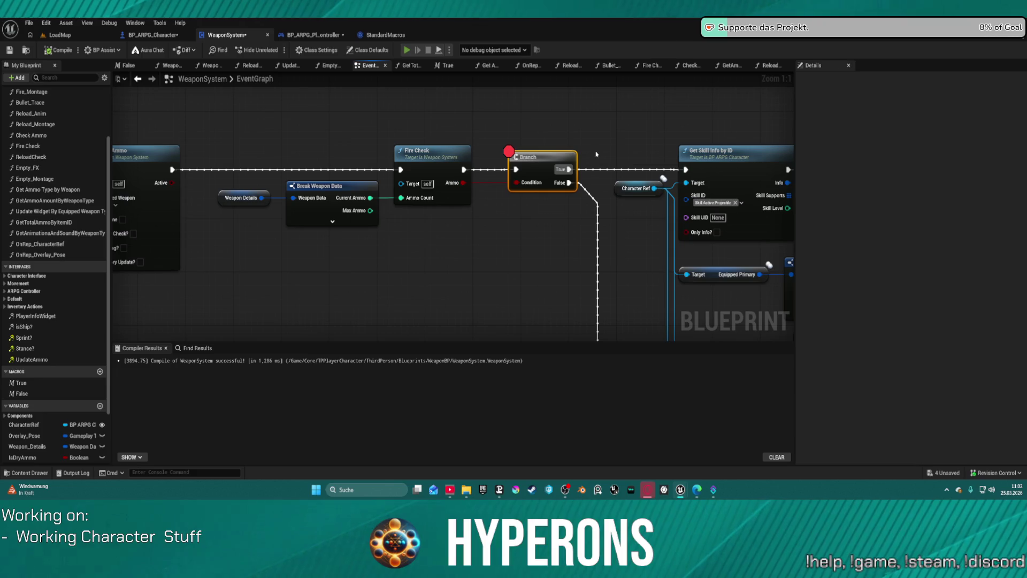
- Start the play-test, draw the MG 01 from the inventory and reload it
key("alt+p")
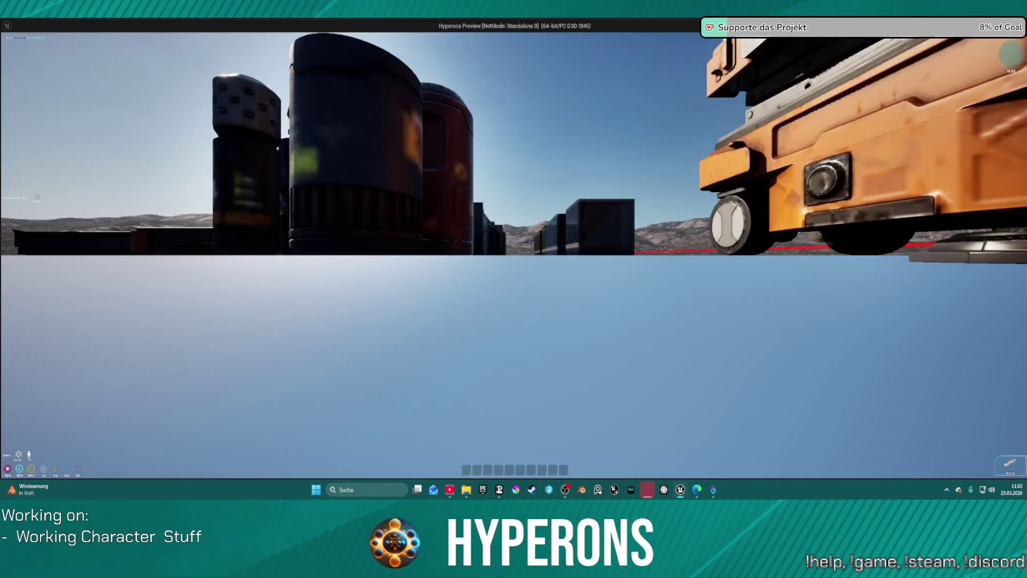
key("i")
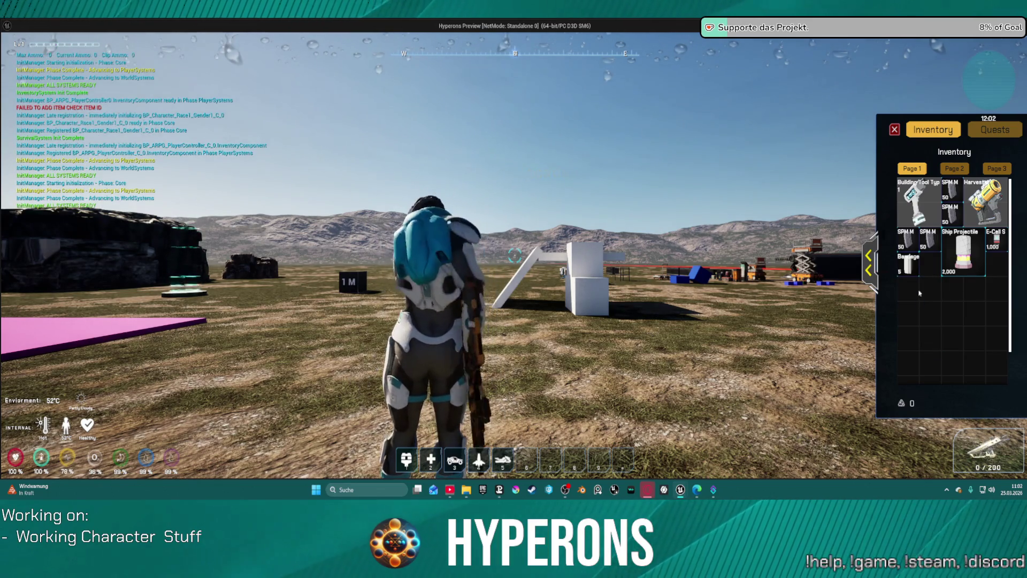
key("i")
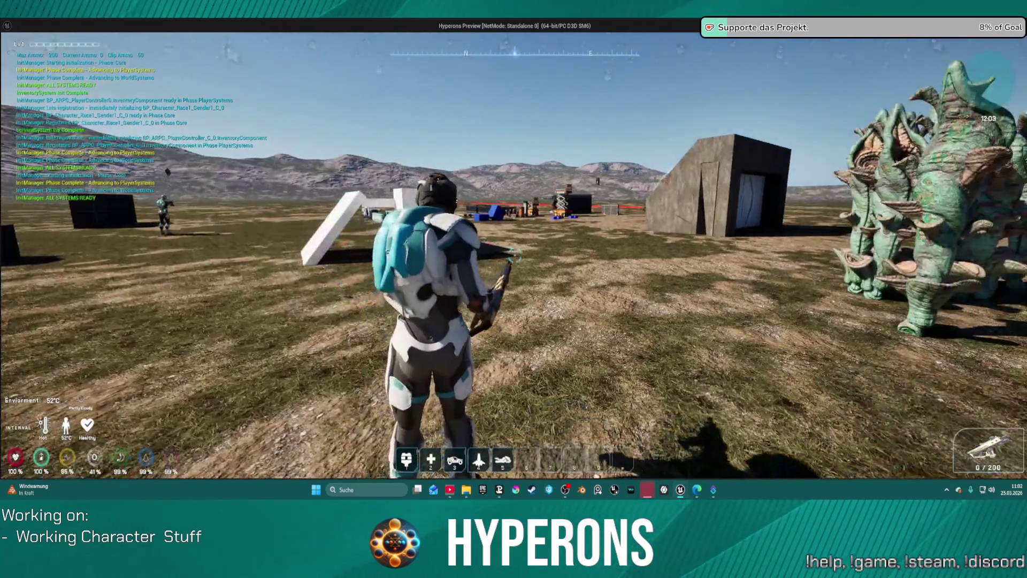
key("r")
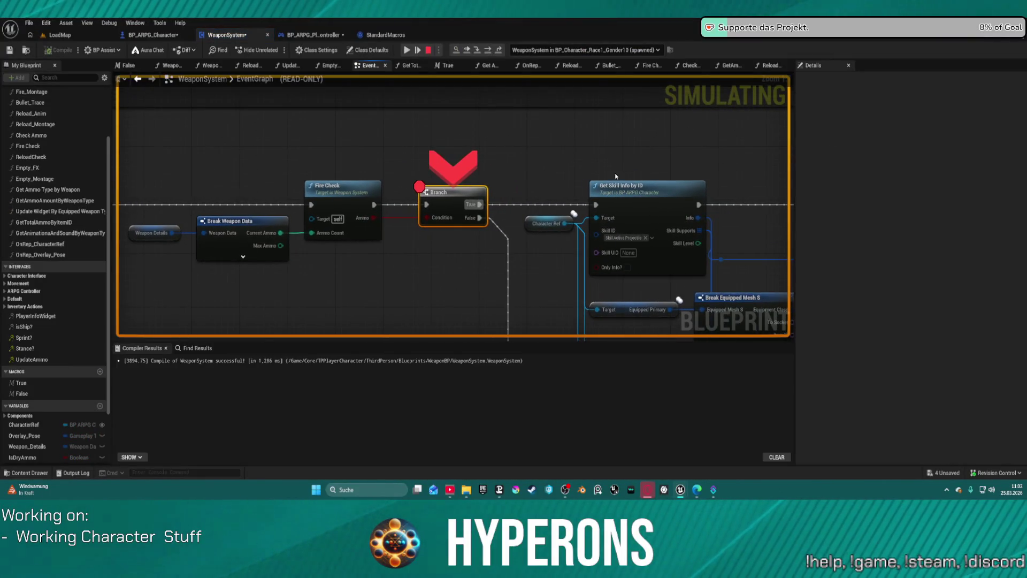
- Open the Fire Check function graph and bring its entry node into view
mouse_move(372, 219)
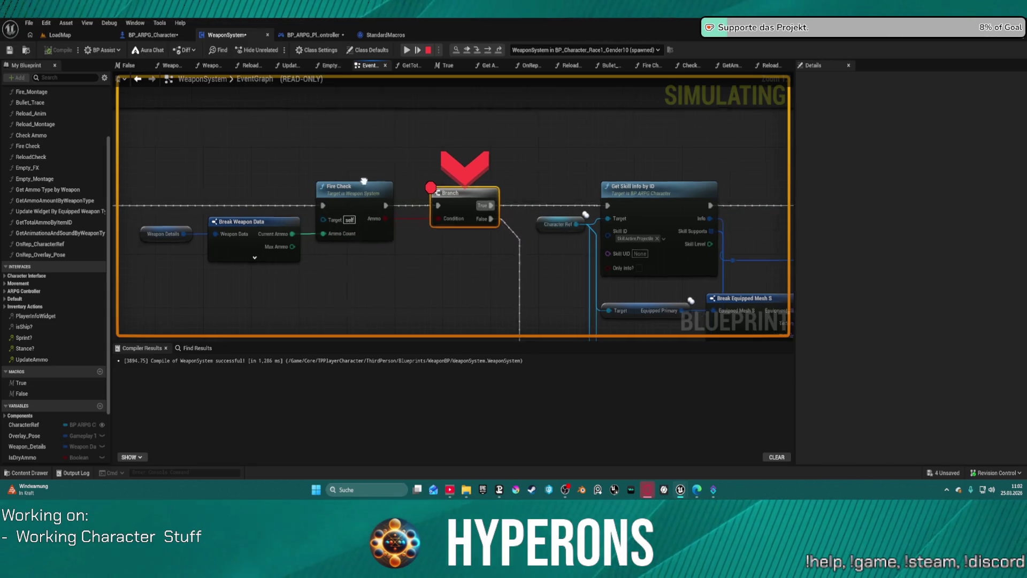
left_click_drag(272, 226, 513, 215)
double_click(588, 178)
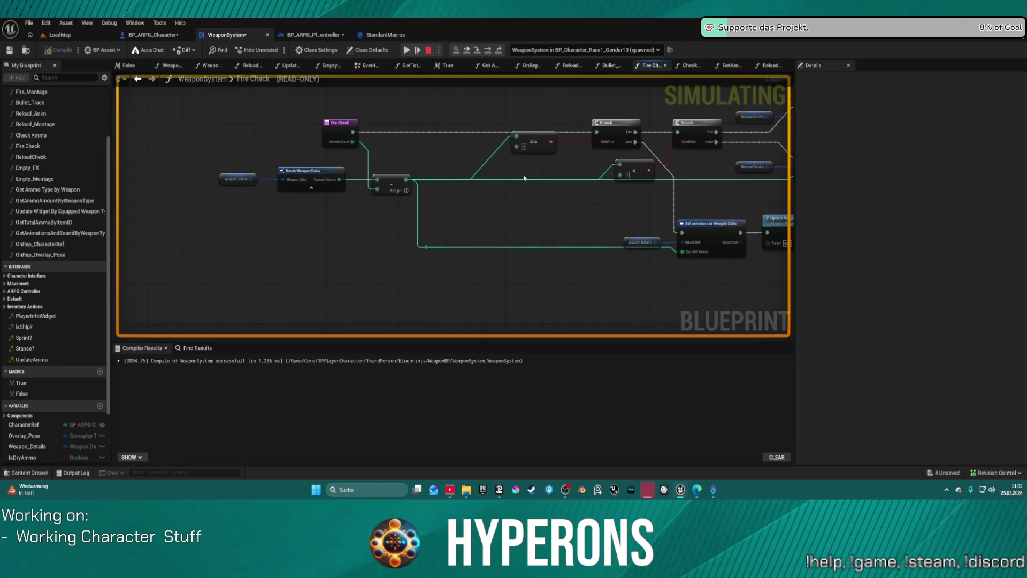
left_click_drag(525, 178, 252, 181)
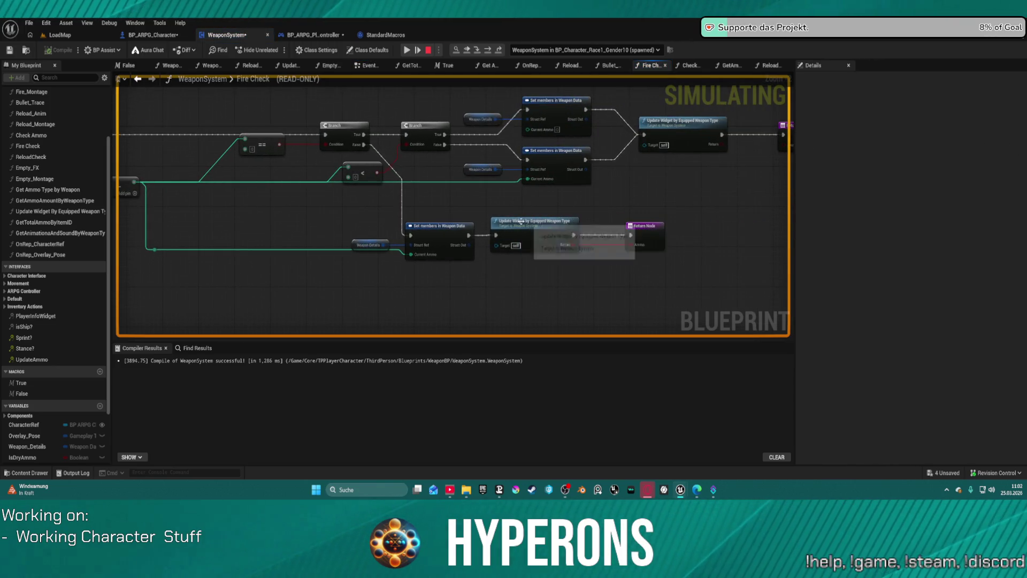
left_click_drag(743, 195, 723, 167)
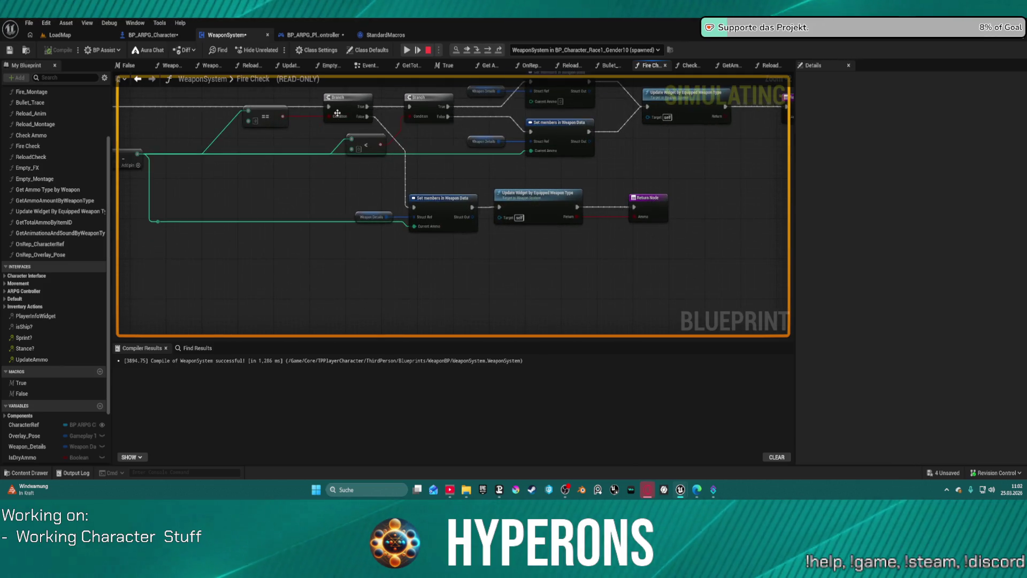
mouse_move(332, 122)
left_click_drag(190, 125, 465, 116)
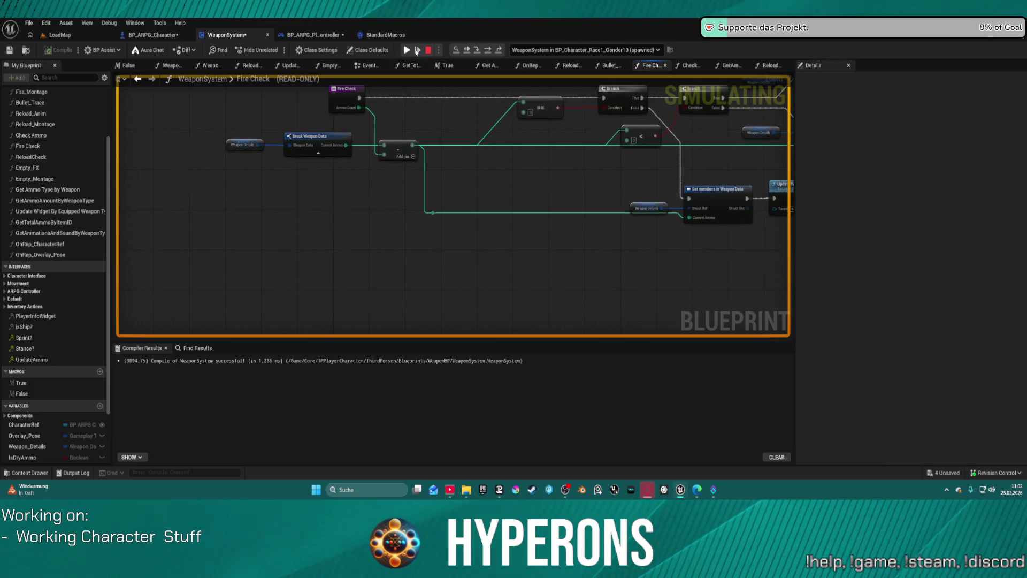
- Add a breakpoint on the Fire Check entry node and switch back to the game
right_click(337, 93)
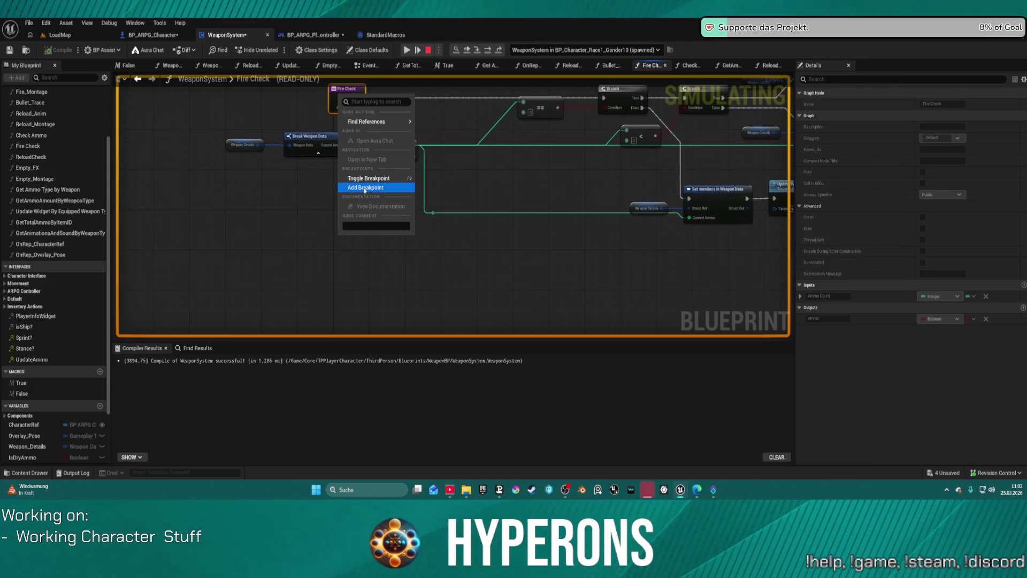
left_click(393, 119)
key("alt+Tab")
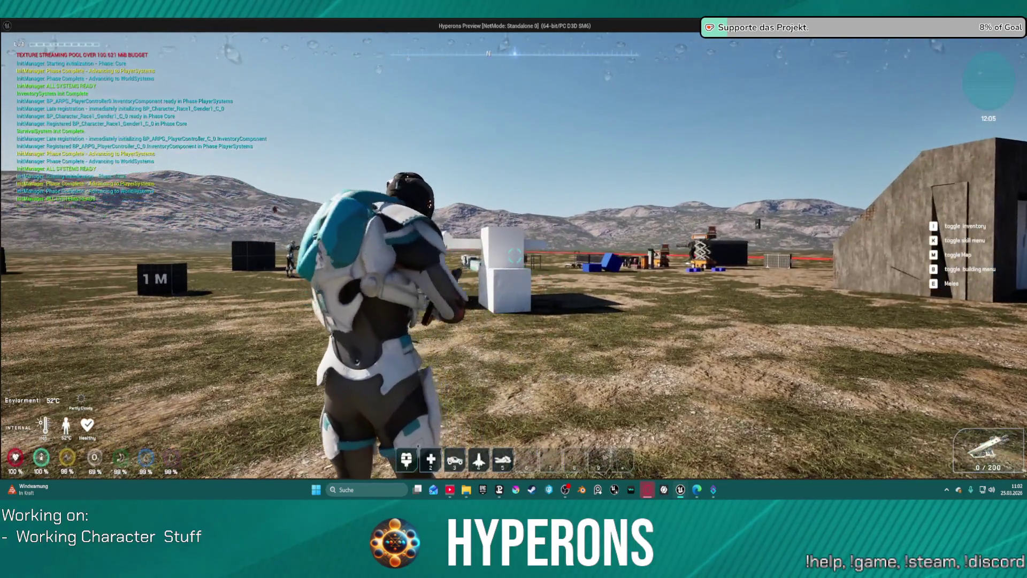
- Switch between game and editor until execution halts at the Fire Check breakpoint
key("alt+Tab")
scroll(439, 199, "up", 2)
right_click(502, 206)
key("alt+Tab")
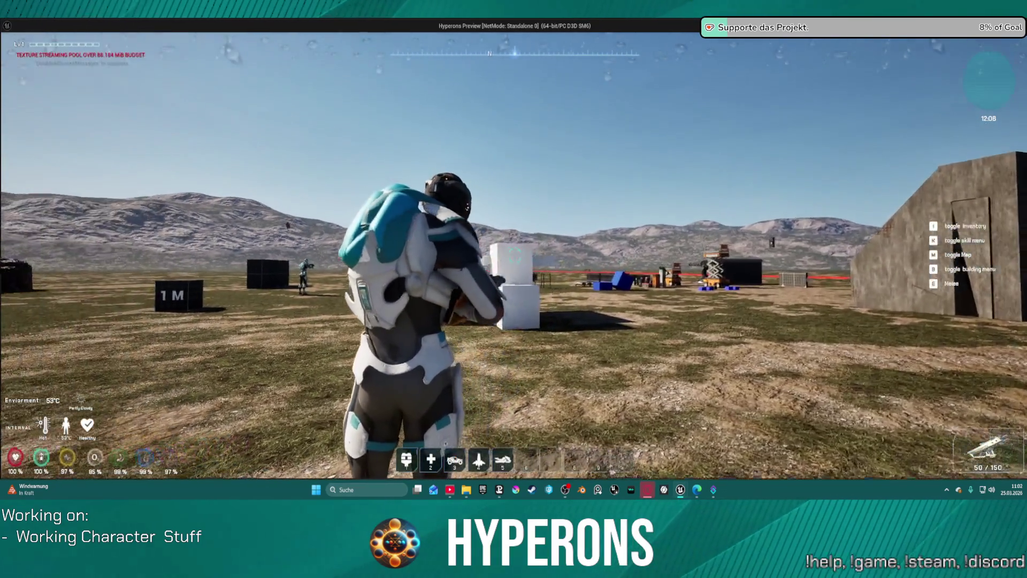
key("alt+Tab")
right_click(474, 212)
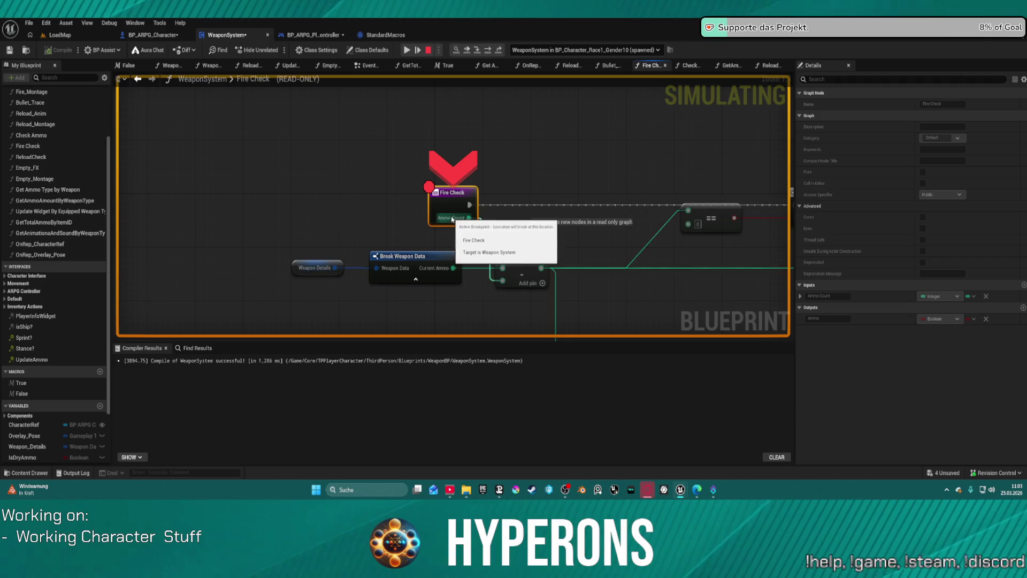
left_click(474, 209)
- Step over to the first Branch and expand Weapon Details, confirming Ammo Count is 50
left_click(488, 50)
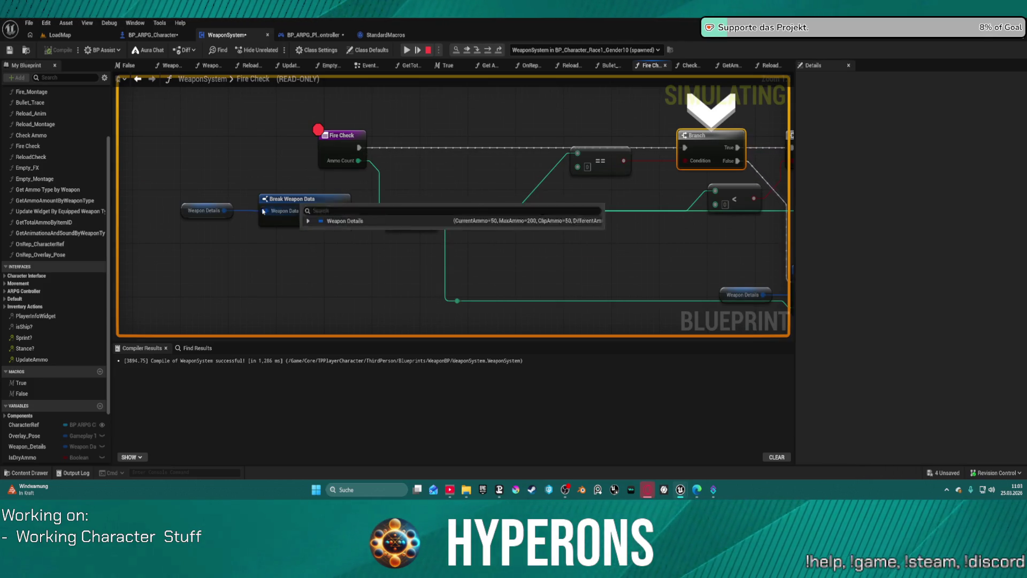
mouse_move(225, 210)
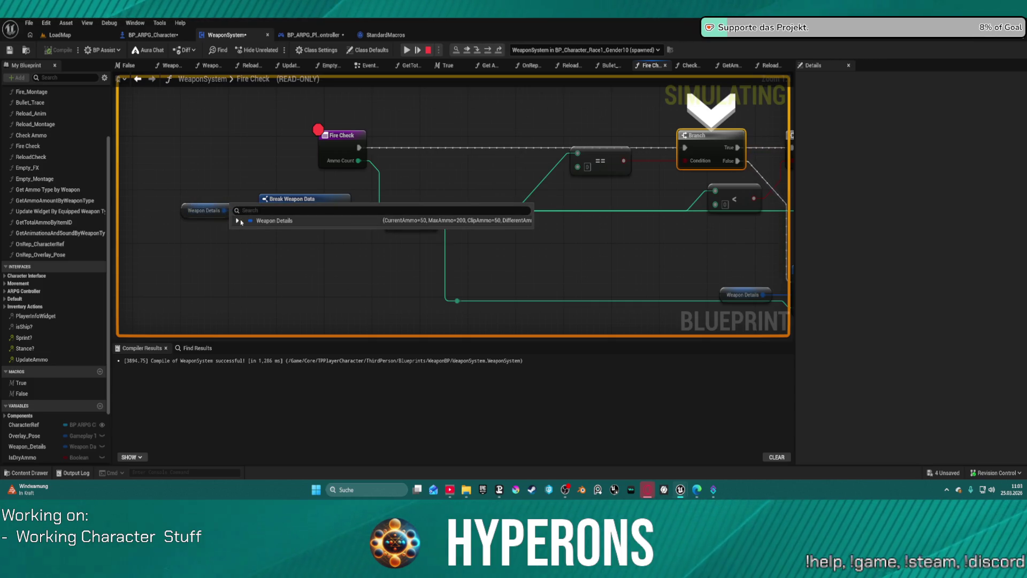
left_click(238, 220)
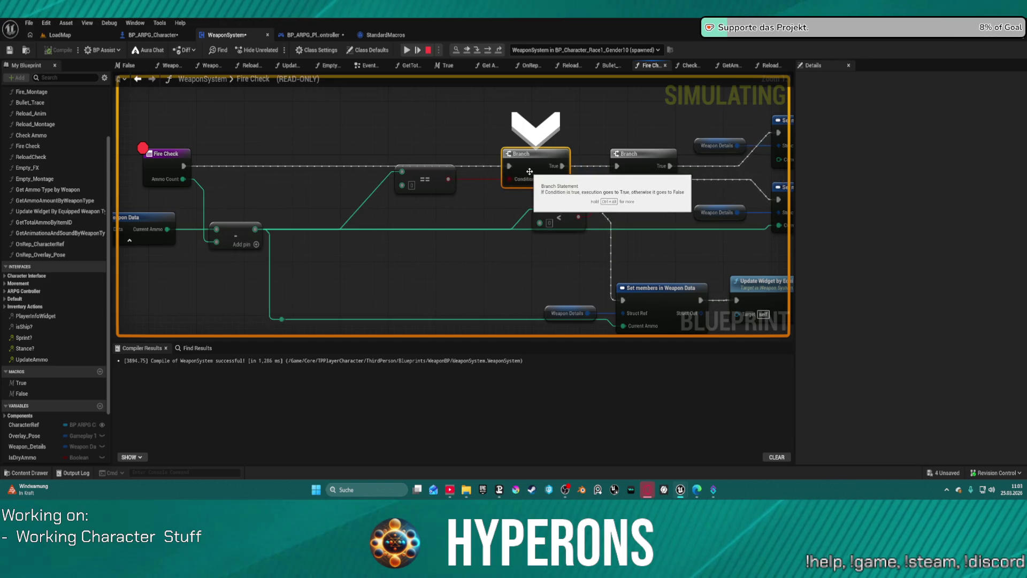
mouse_move(399, 174)
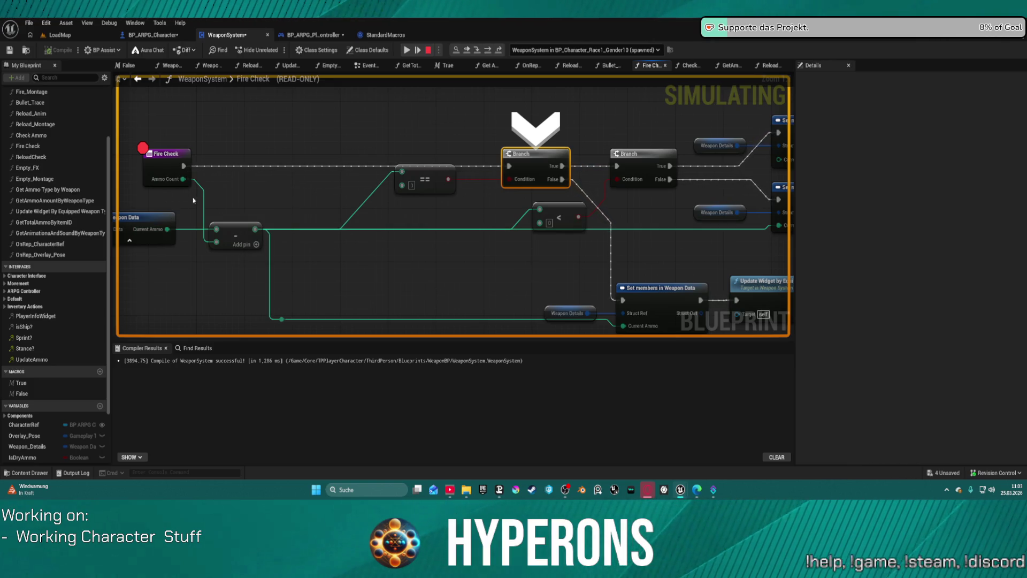
mouse_move(173, 230)
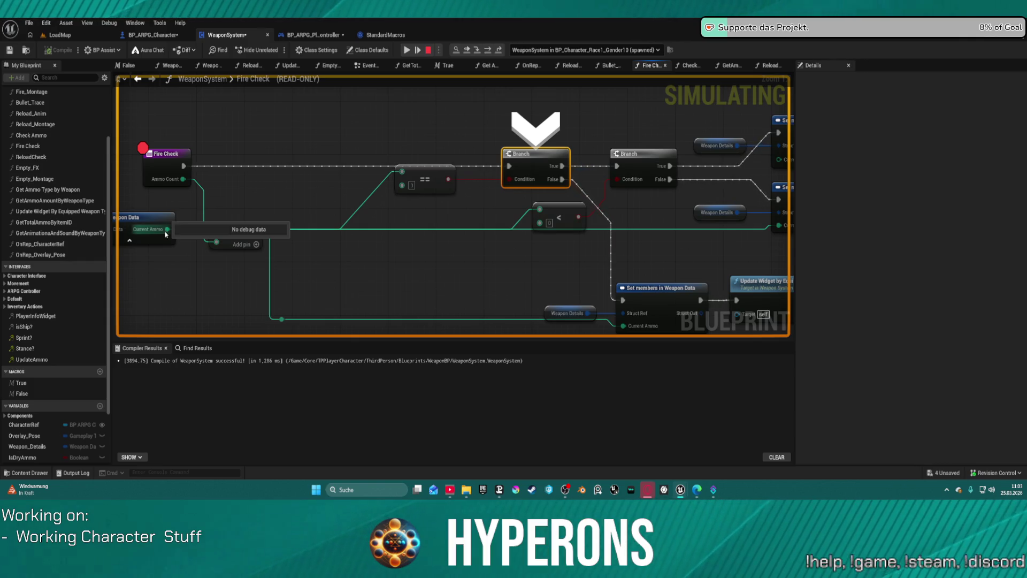
mouse_move(216, 243)
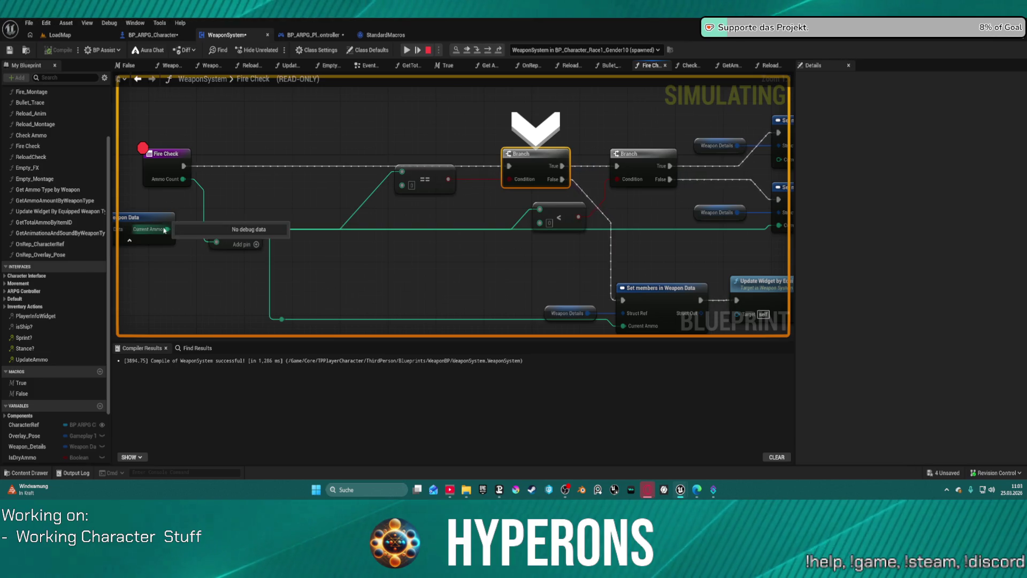
- Step to the next Branch while inspecting Break Weapon Data and the ammo-update nodes
left_click_drag(164, 230, 264, 219)
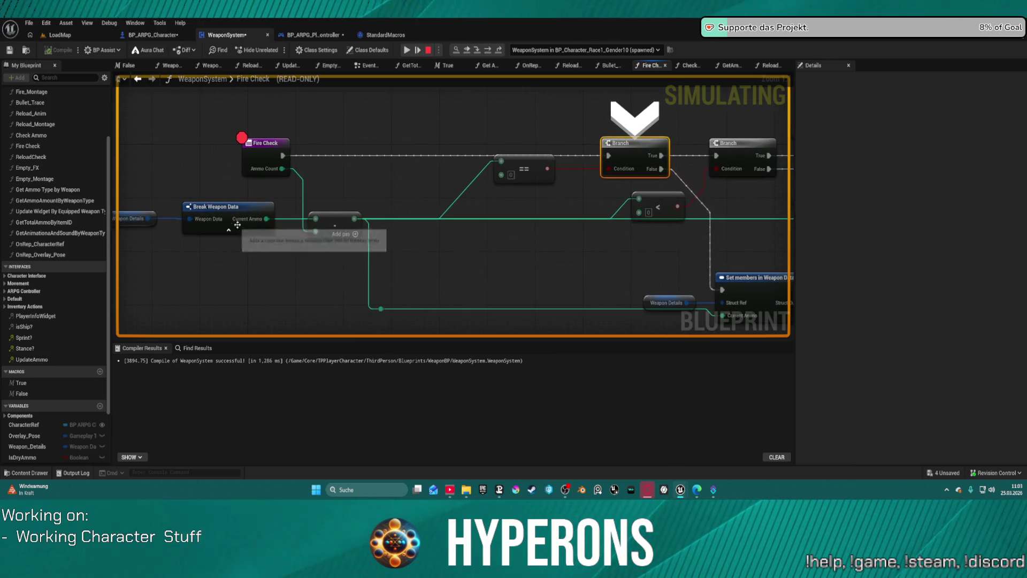
left_click(487, 52)
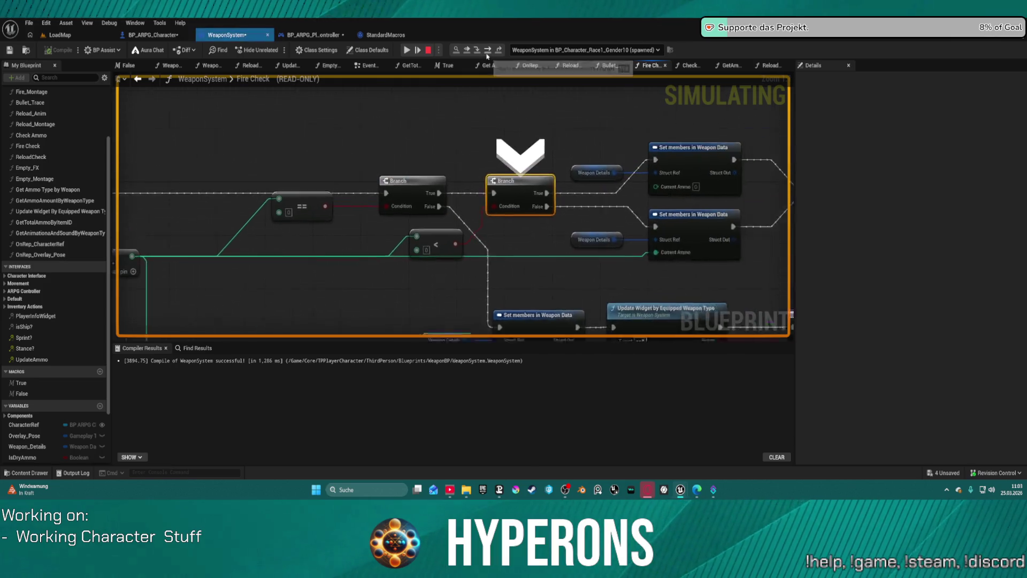
mouse_move(444, 221)
mouse_move(332, 219)
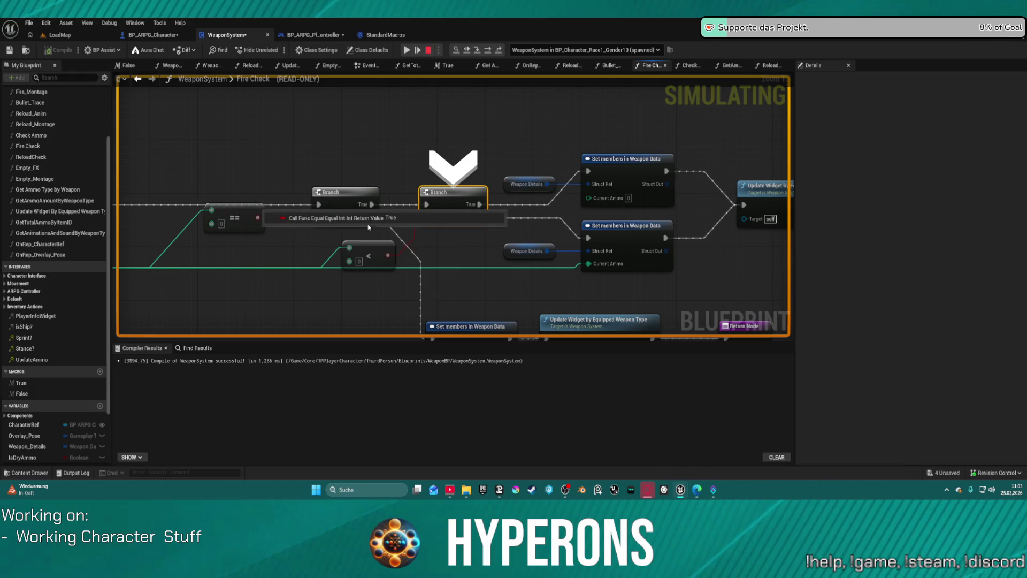
left_click_drag(470, 252, 367, 241)
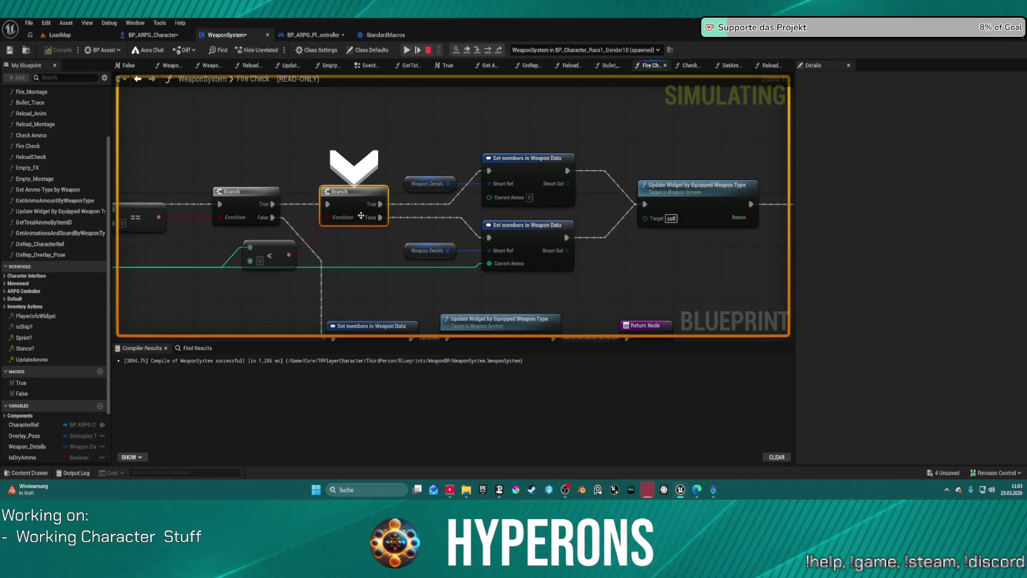
mouse_move(336, 216)
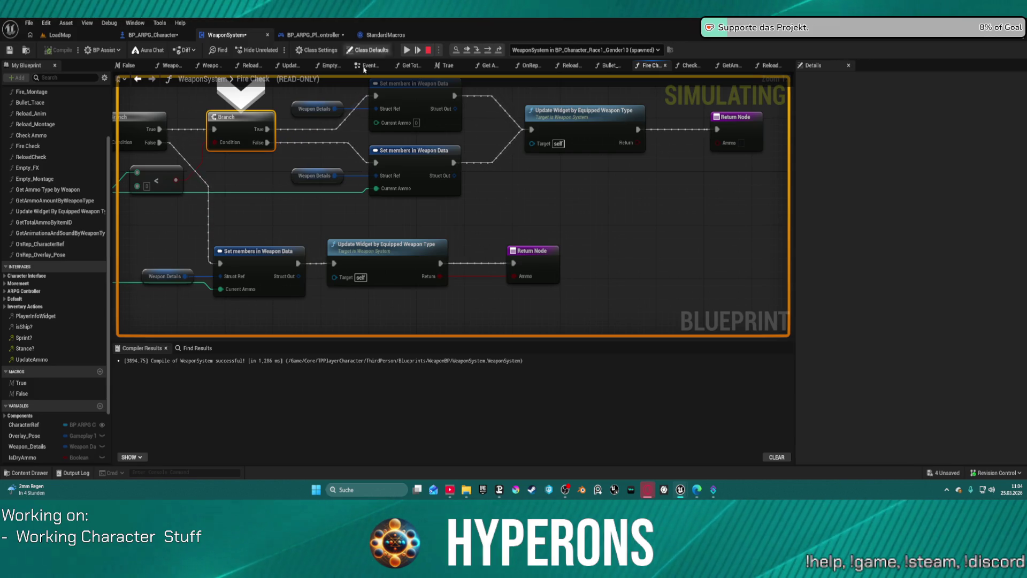
mouse_move(493, 222)
left_mouse_down()
mouse_move(776, 240)
mouse_move(770, 251)
mouse_move(696, 241)
left_mouse_up()
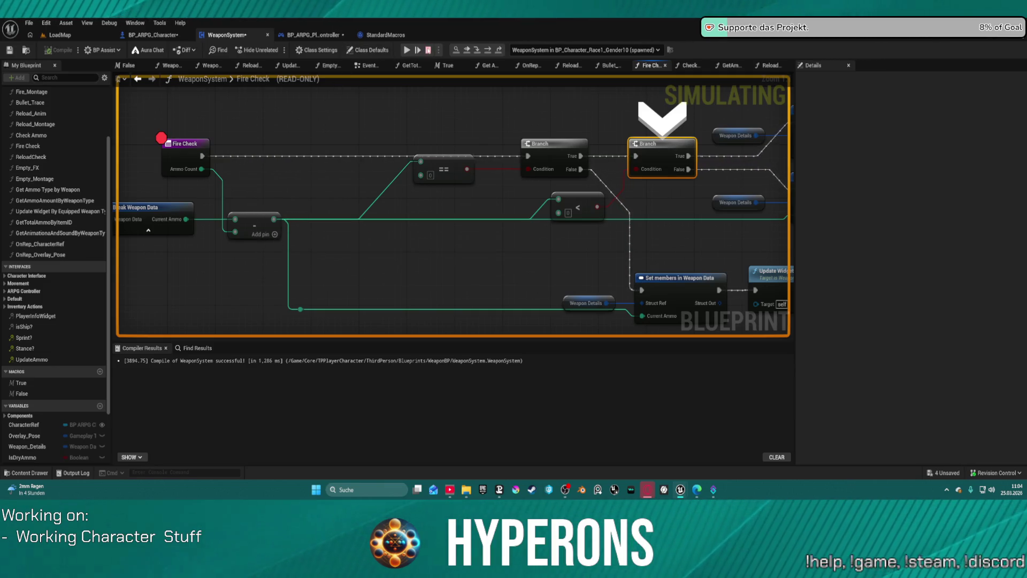
- Move the subtract node down, wire Current Ammo into the == node's top input, and recompile
mouse_move(275, 225)
left_mouse_down()
mouse_move(321, 281)
mouse_move(300, 278)
left_mouse_up()
left_click_drag(420, 161, 185, 219)
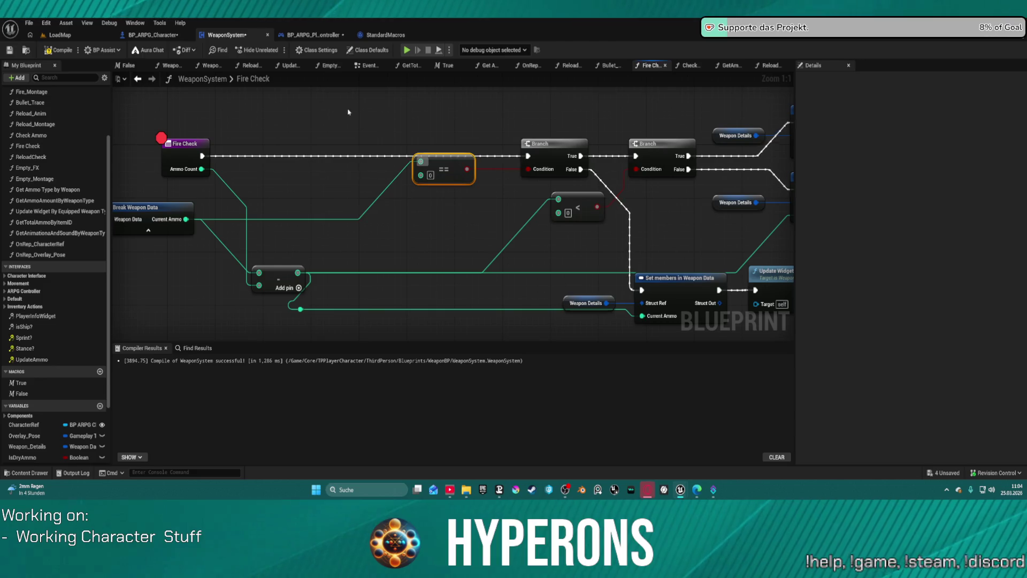
left_click(407, 50)
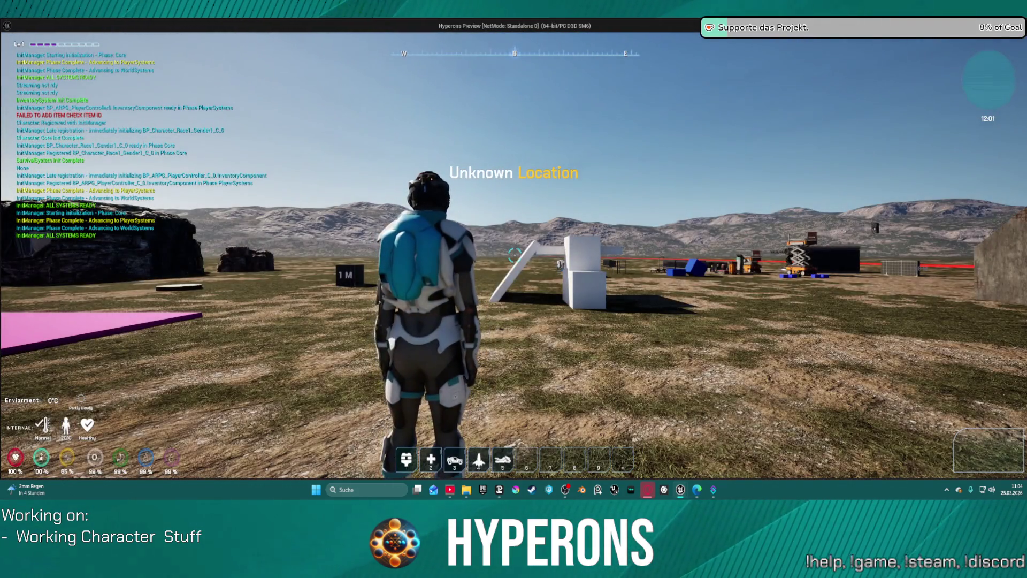
- Equip the MG 01 from the inventory, walk forward and fire to hit the Fire Check breakpoint
key("i")
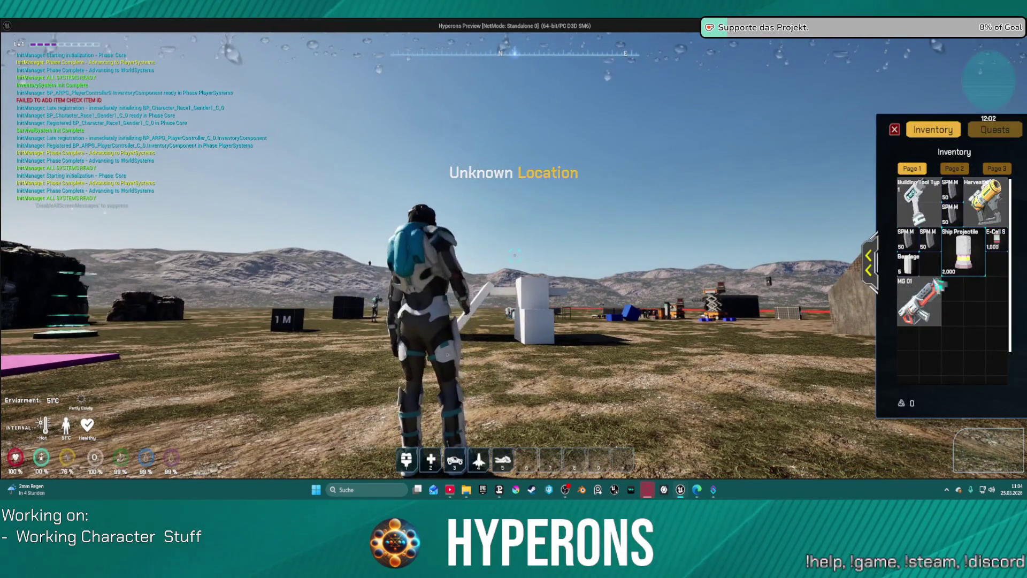
right_click(919, 303)
key("i")
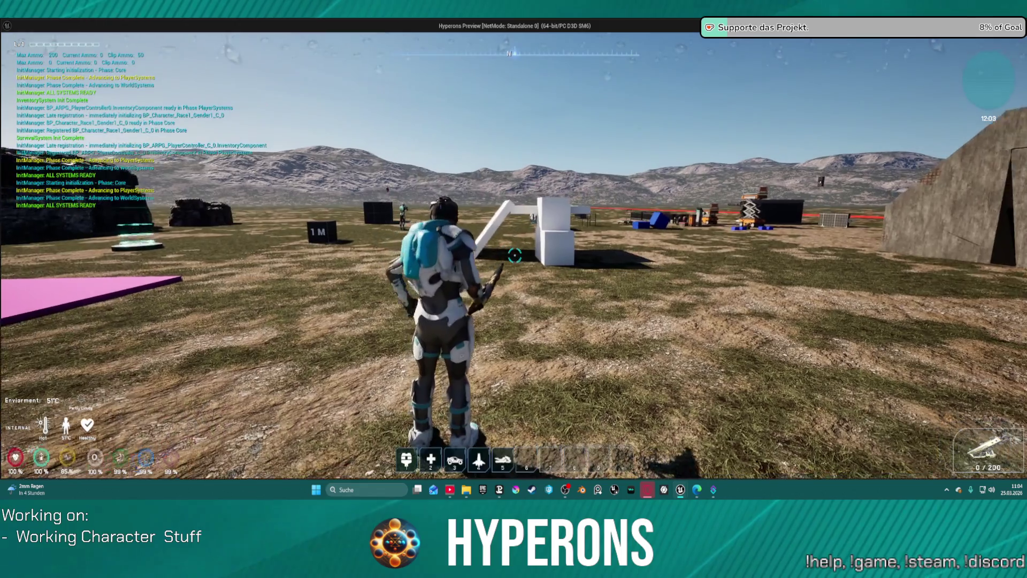
key("w")
left_click(515, 255)
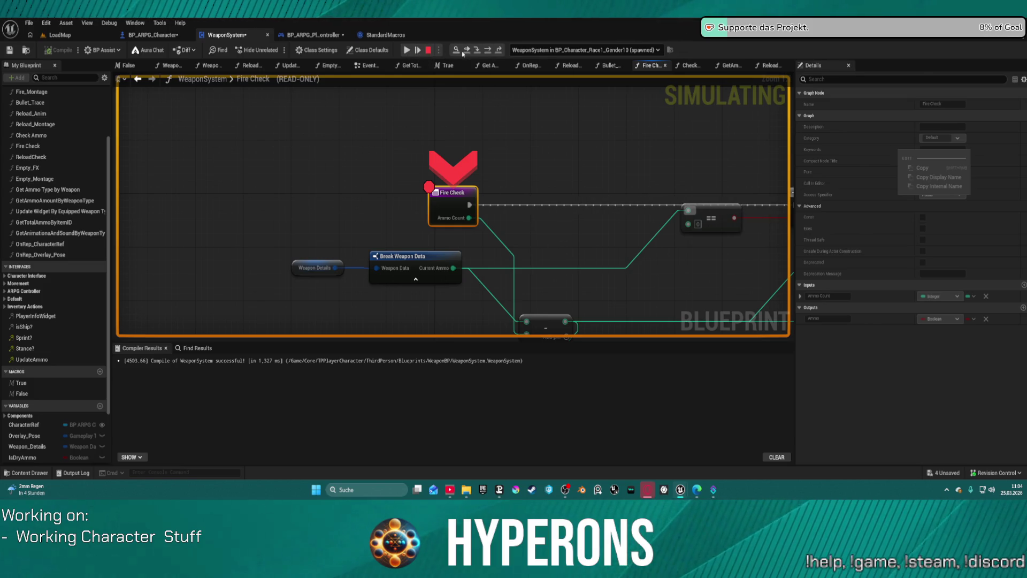
- Step out of Fire Check, resume the game, and fire again to re-hit the breakpoint
left_click(498, 51)
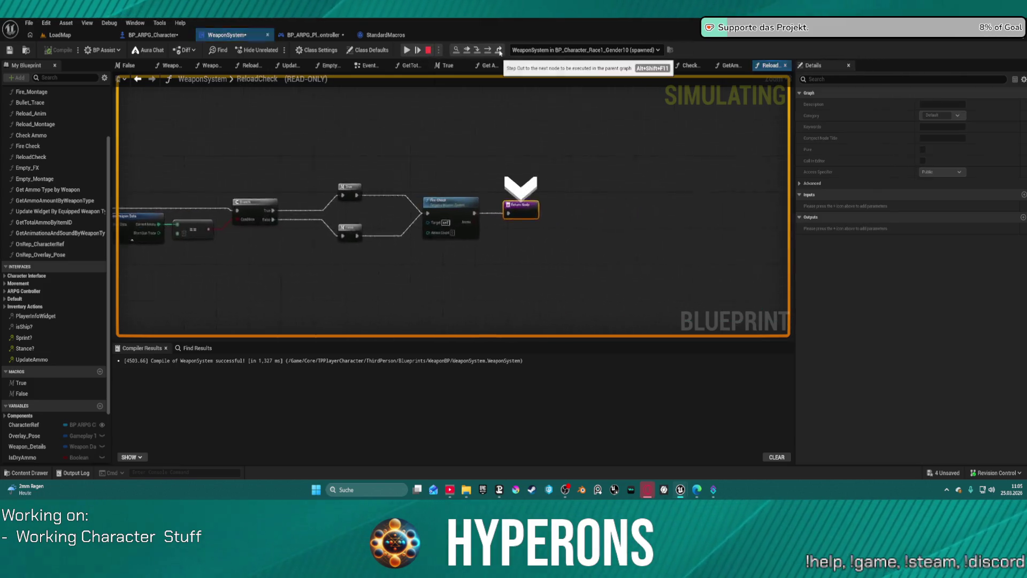
mouse_move(376, 225)
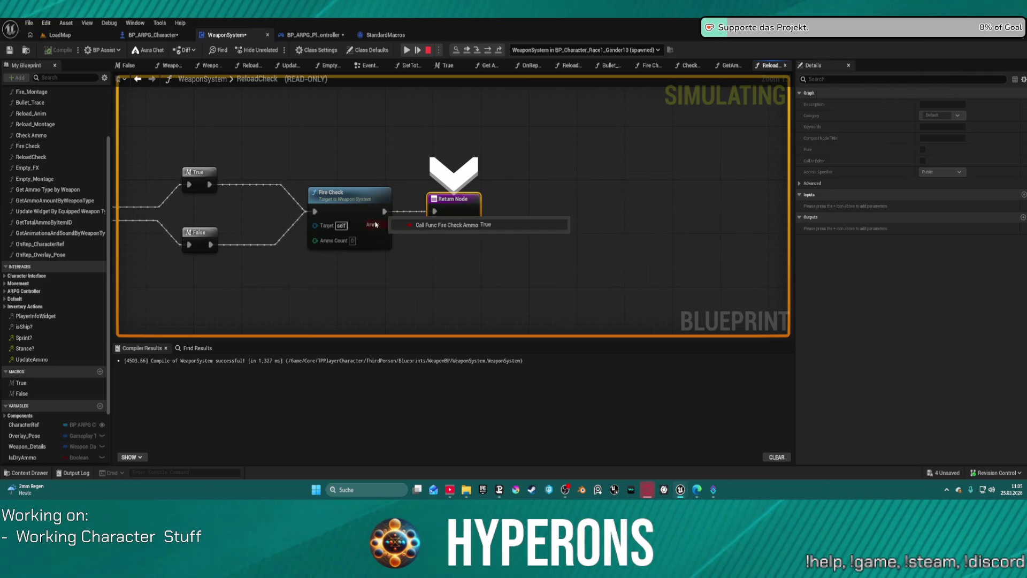
left_click(417, 46)
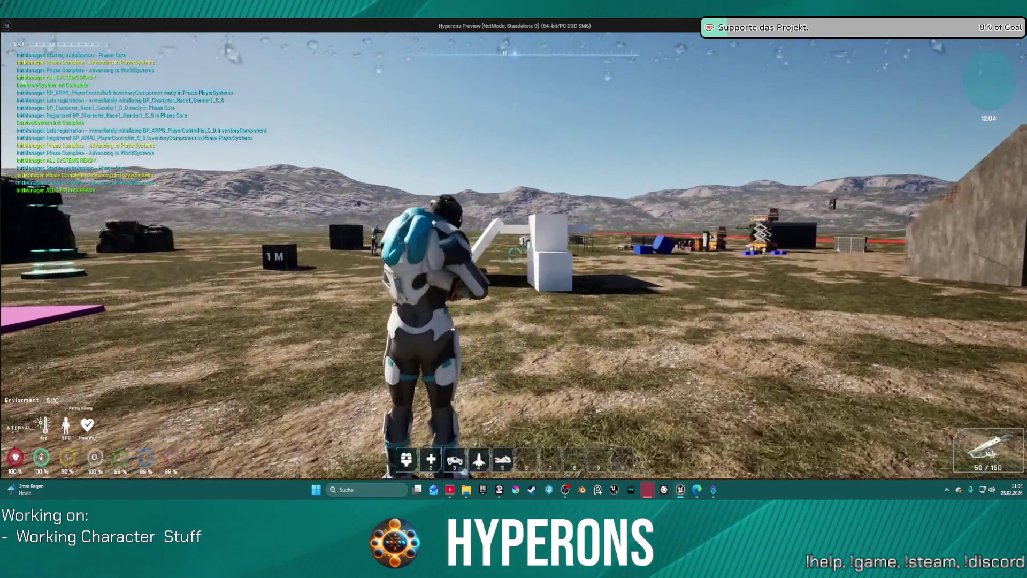
left_click(531, 212)
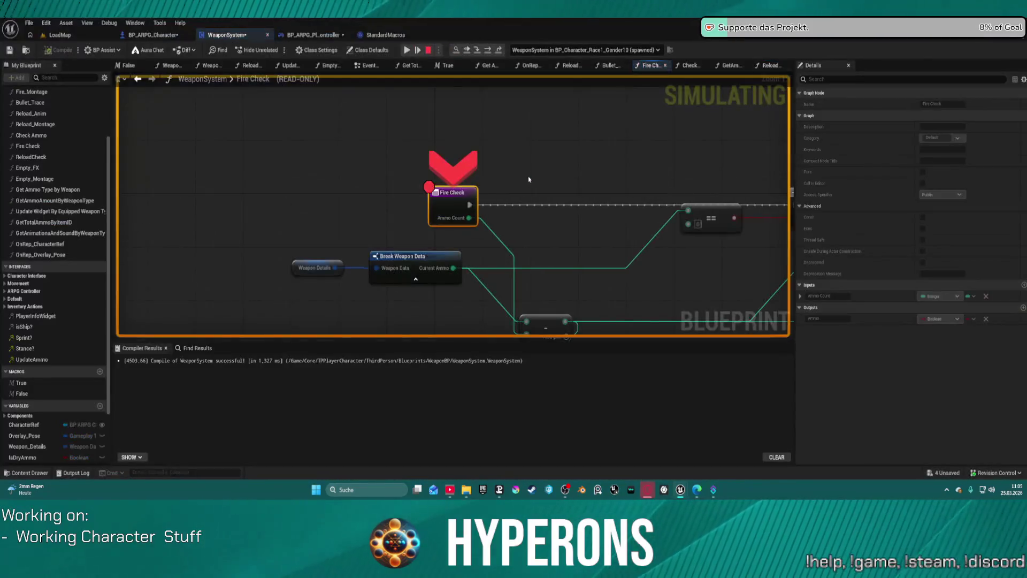
- Remove the Fire Check breakpoint, resume, fire to reach the Branch breakpoint, then continue
right_click(457, 195)
left_click(494, 273)
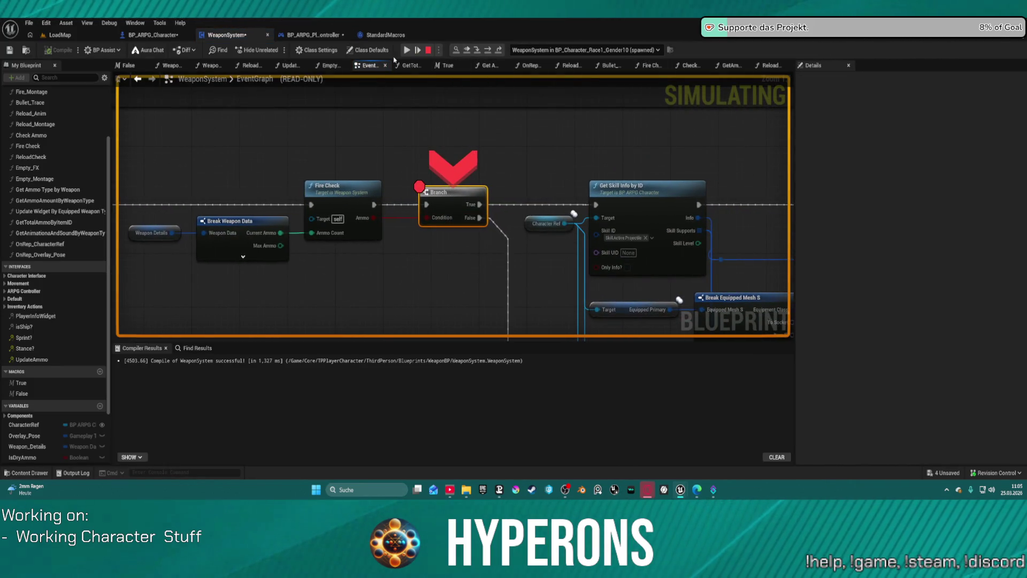
left_click(406, 53)
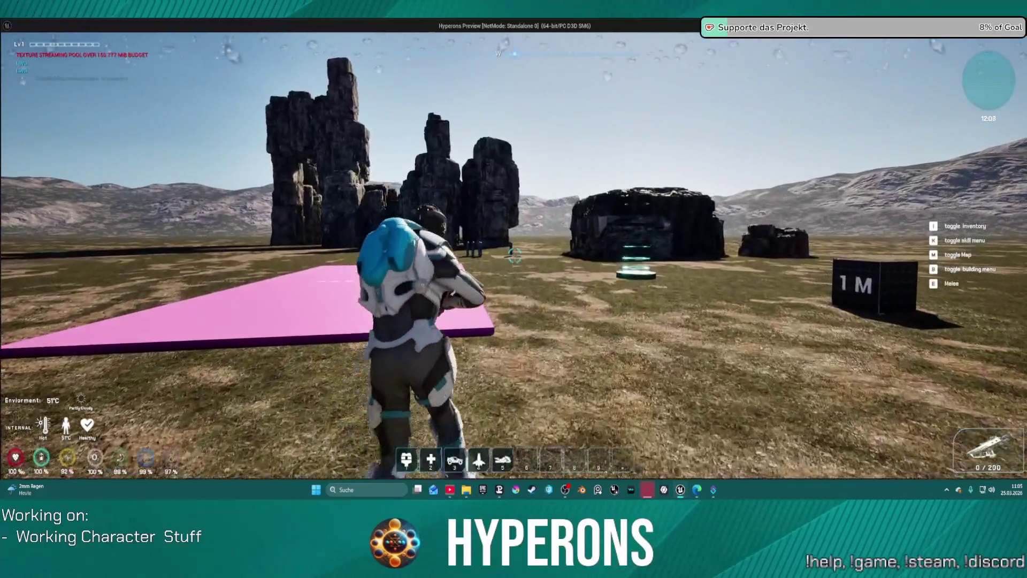
left_click(314, 83)
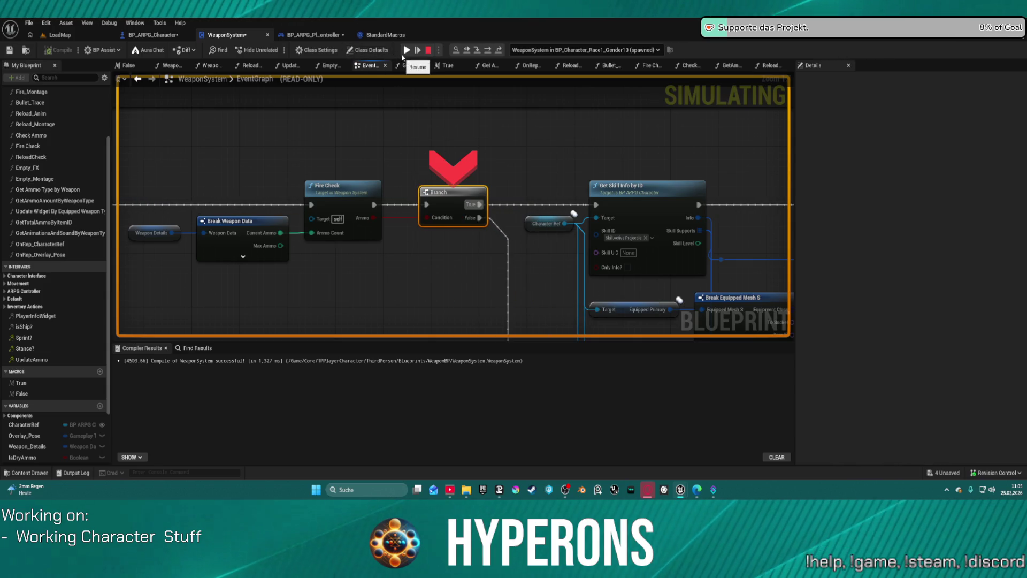
left_click(406, 50)
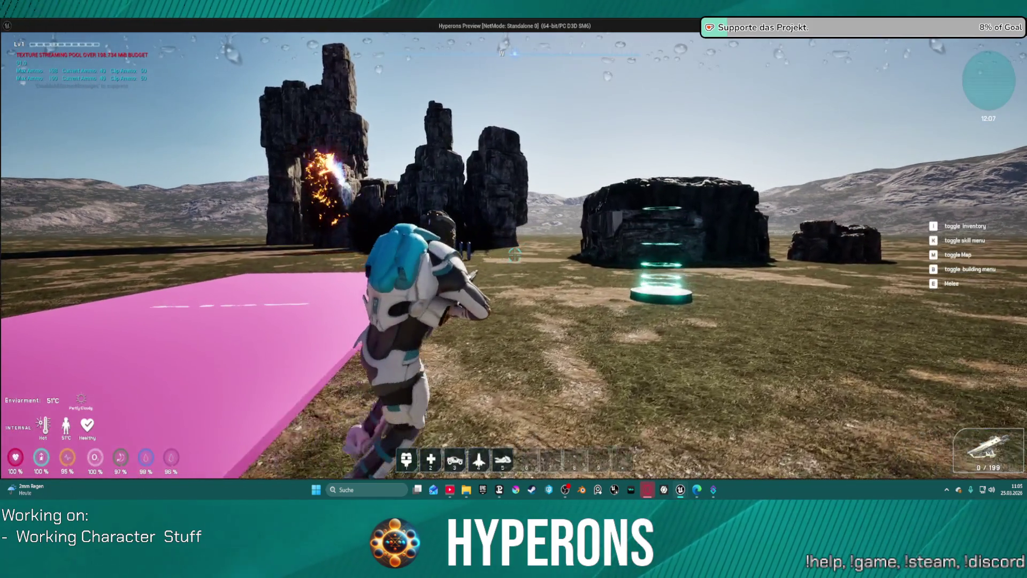
- Fire the weapon repeatedly at rocks, ground, the white wall and creatures to drain ammo
key("w")
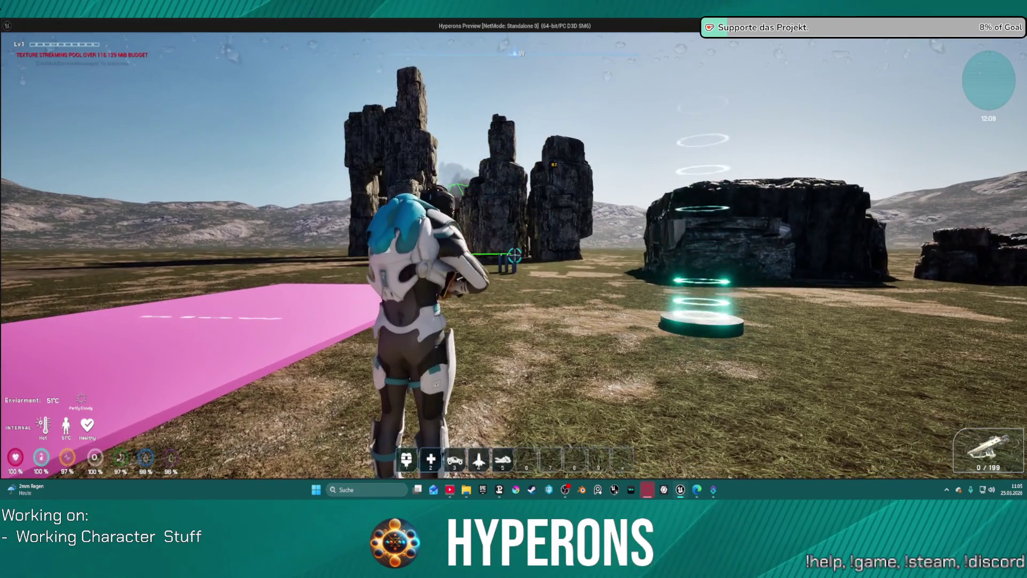
left_click(515, 256)
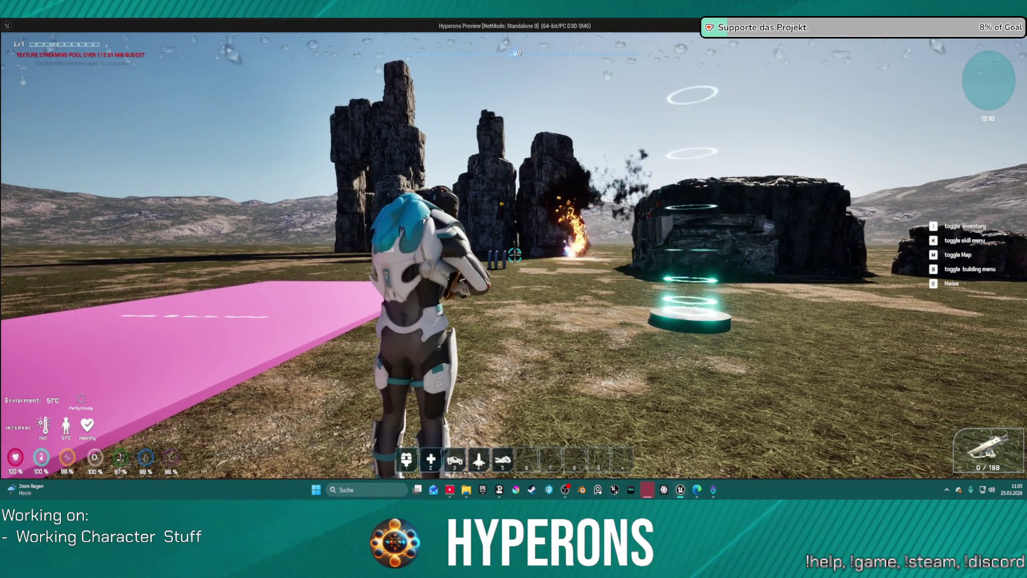
key("w")
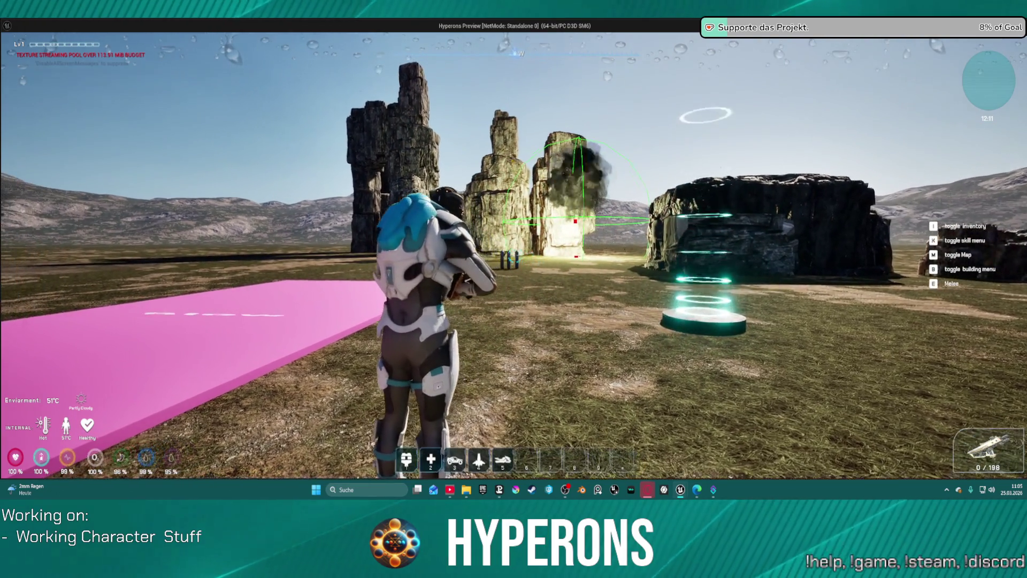
left_click(515, 256)
left_click(515, 255)
left_click(516, 252)
left_click(517, 252)
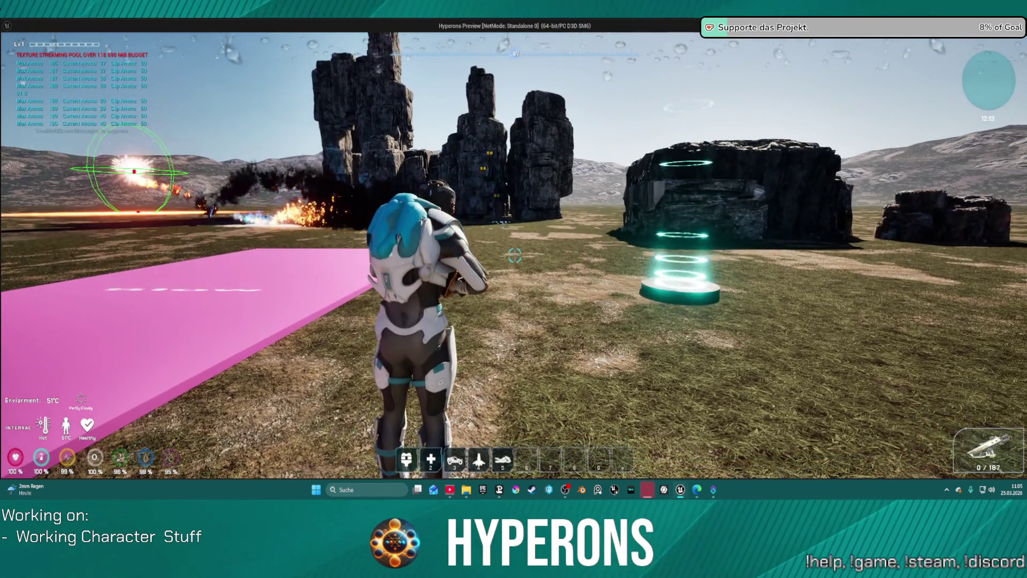
mouse_move(515, 256)
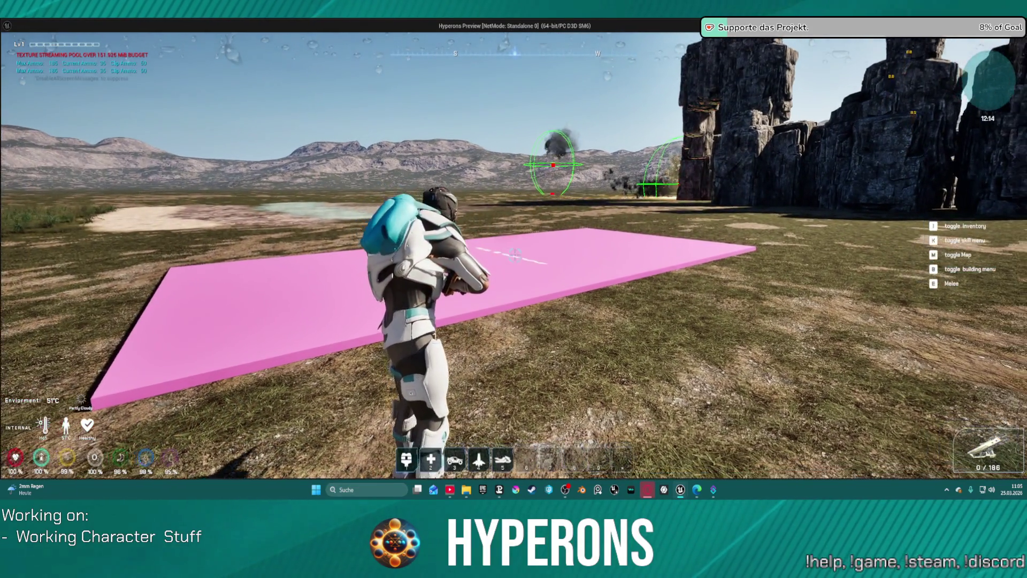
left_click(514, 255)
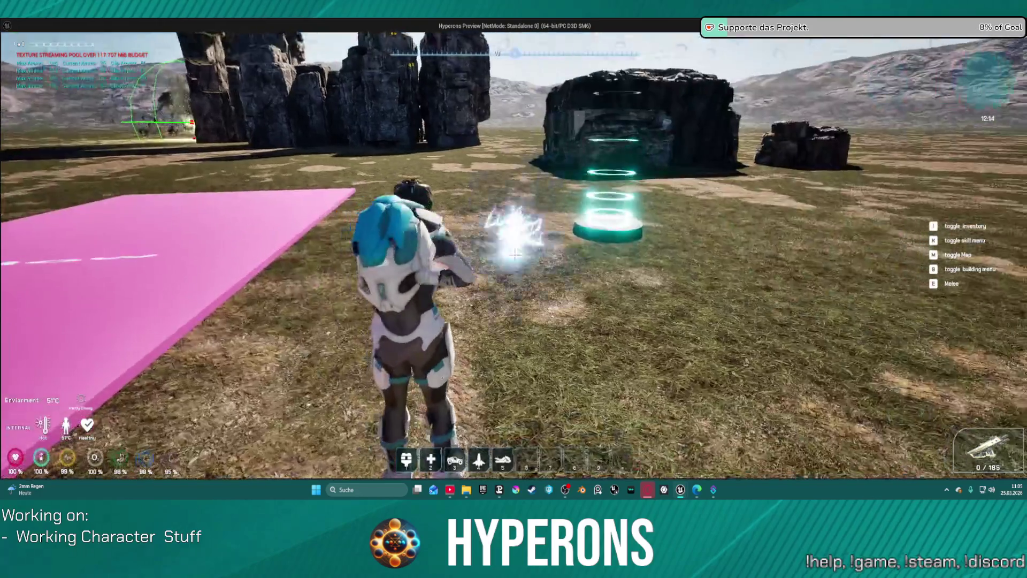
left_click(515, 256)
left_click(515, 256)
left_click(514, 255)
left_click(515, 256)
left_click(515, 256)
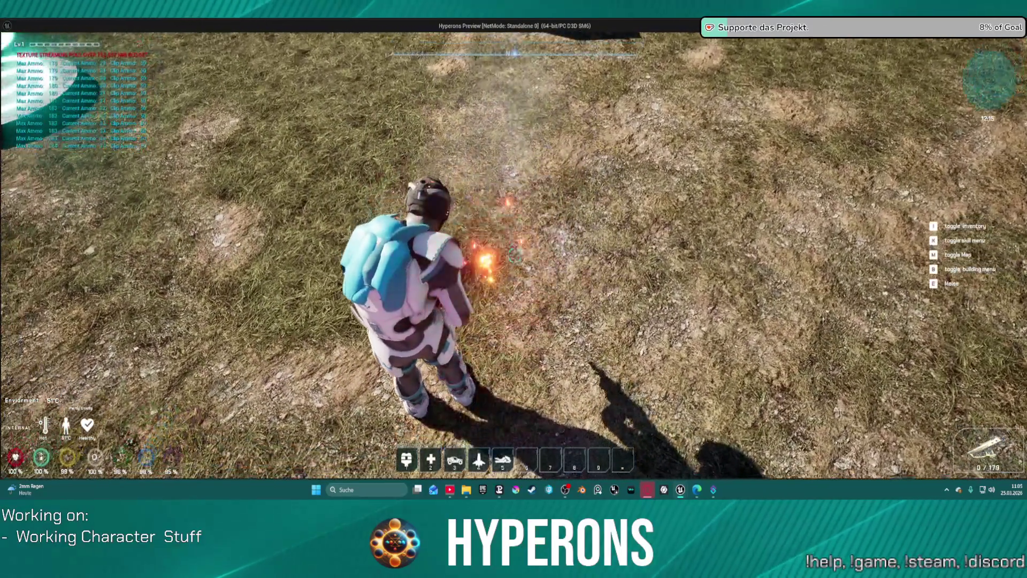
left_click(514, 256)
left_click(515, 256)
left_click(514, 256)
left_click(515, 256)
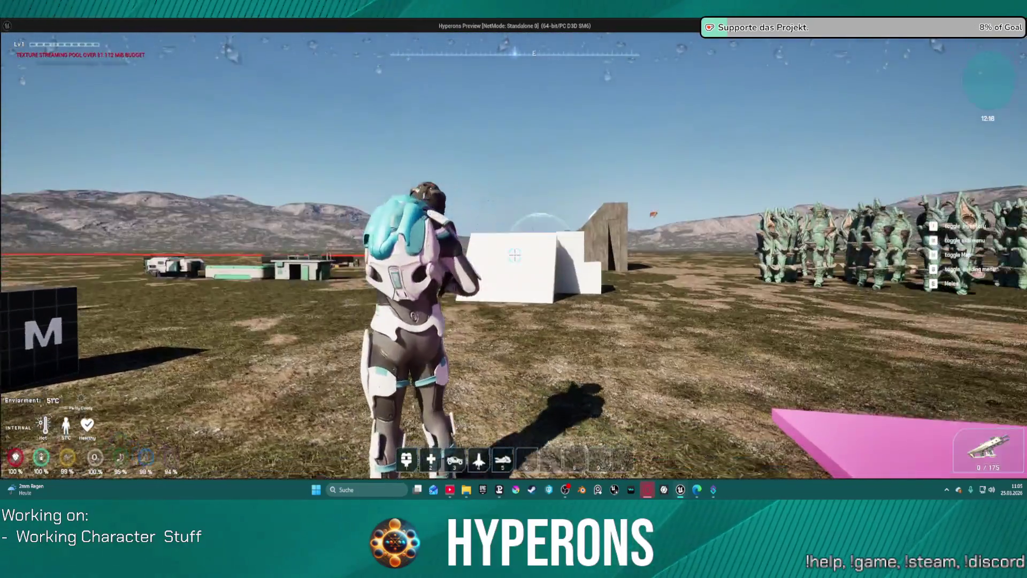
left_click(514, 255)
left_click(514, 256)
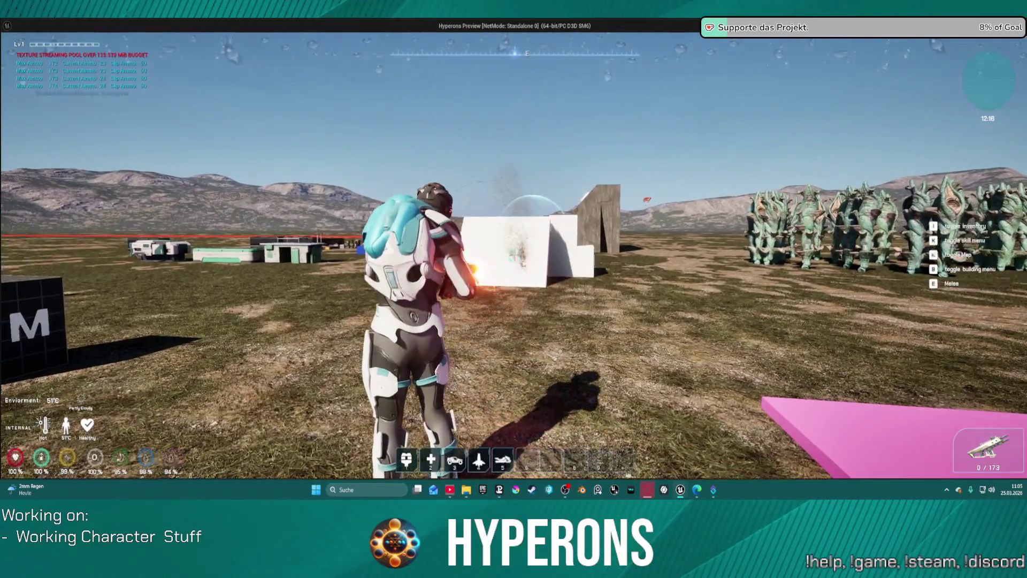
left_click(515, 255)
left_click(514, 256)
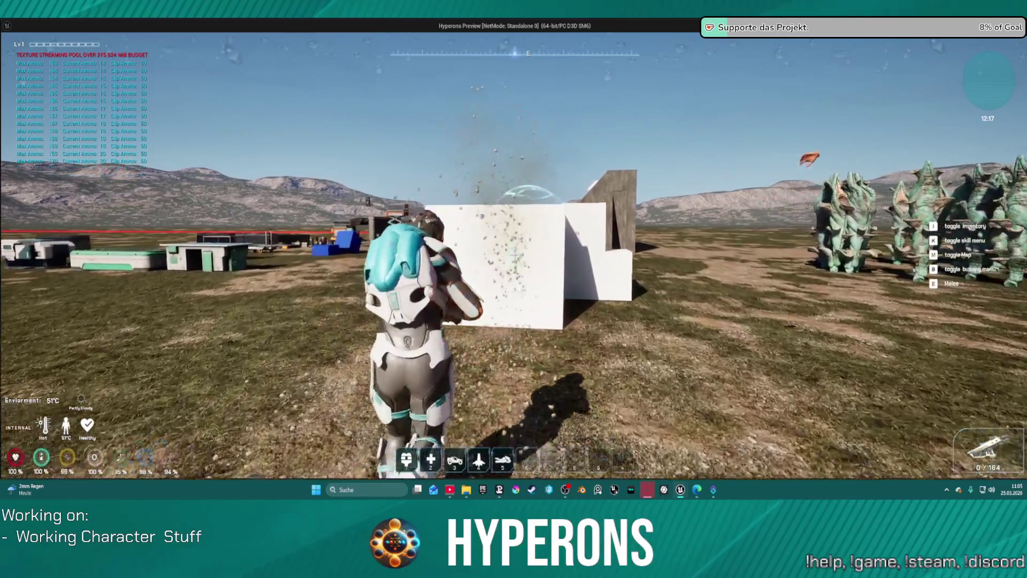
left_click(515, 256)
key("w")
left_click(515, 256)
left_click(515, 255)
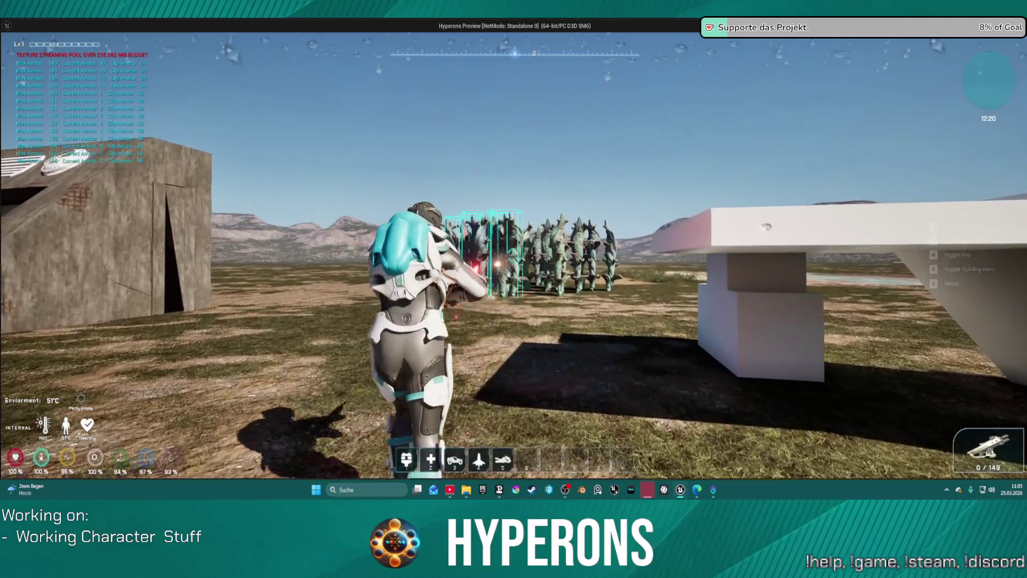
left_click(514, 256)
key("w")
left_click(514, 256)
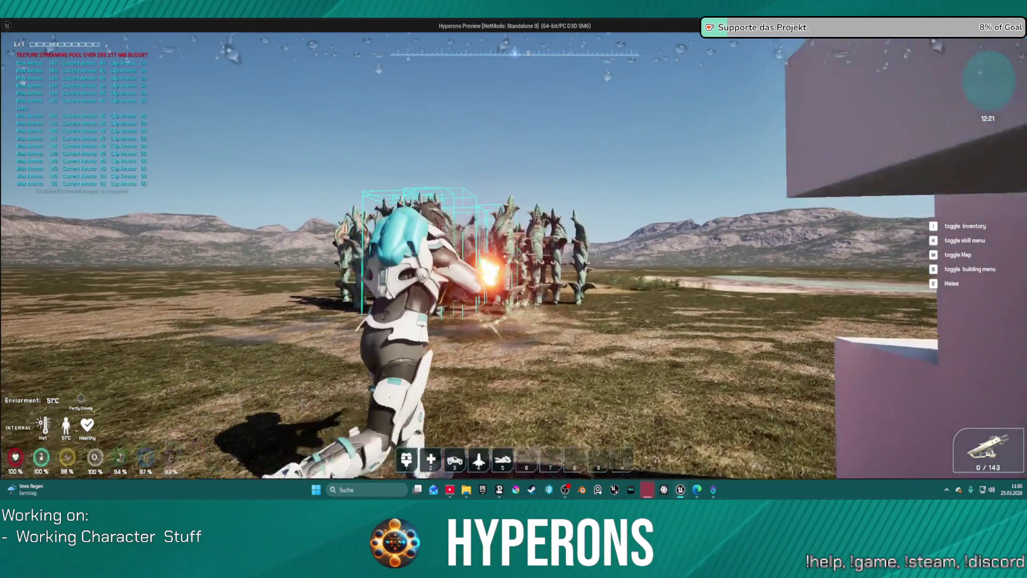
left_click(514, 255)
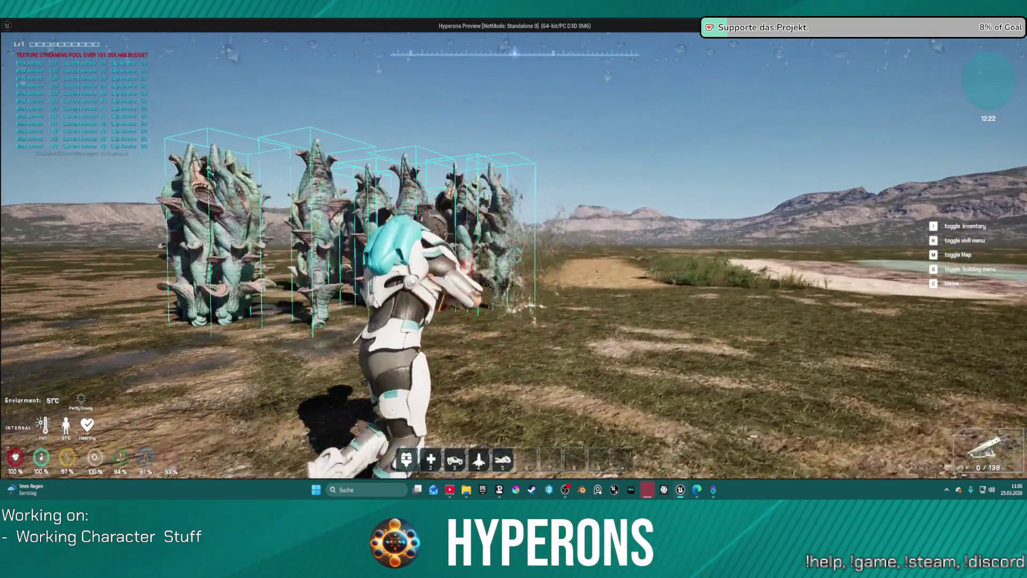
left_click(515, 256)
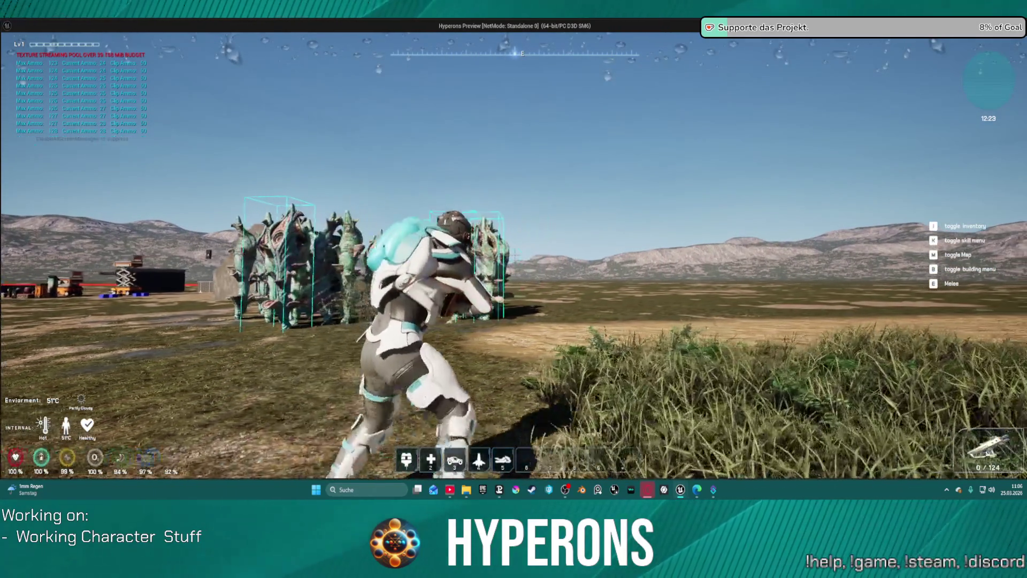
left_click(515, 256)
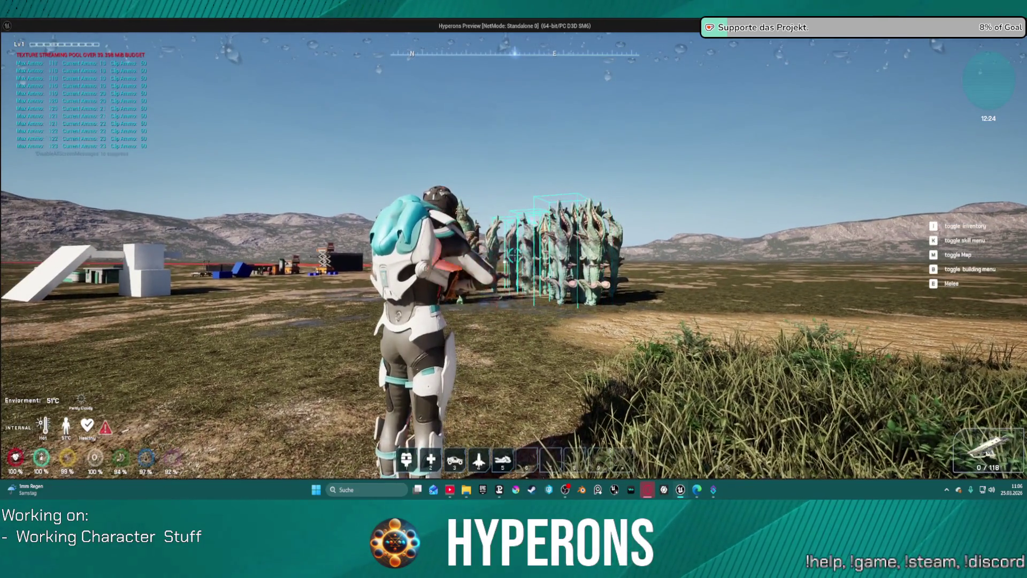
- Sprint and crouch around the rocks, fire once more, then exit play with Esc
key("w")
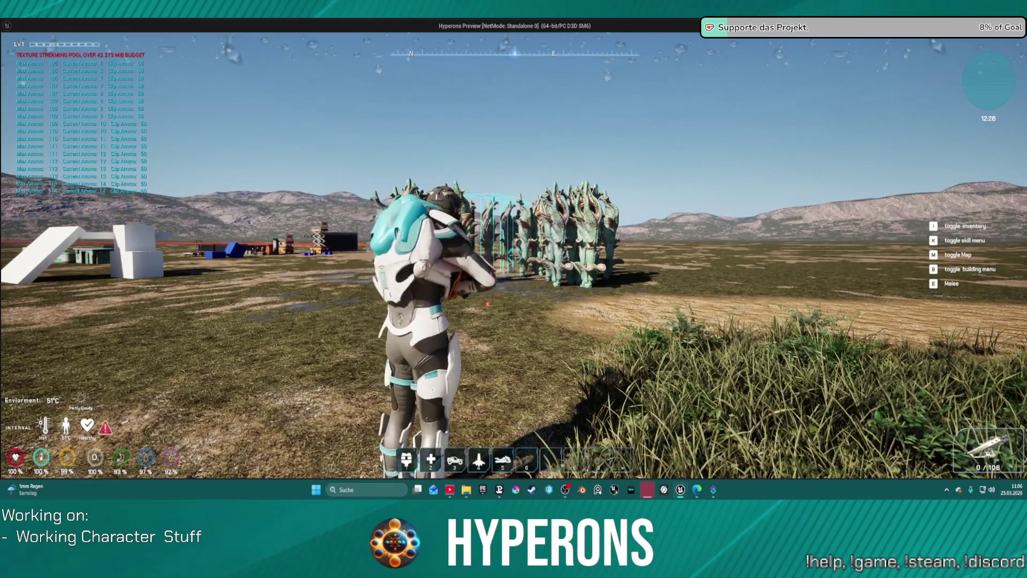
key("shift+w")
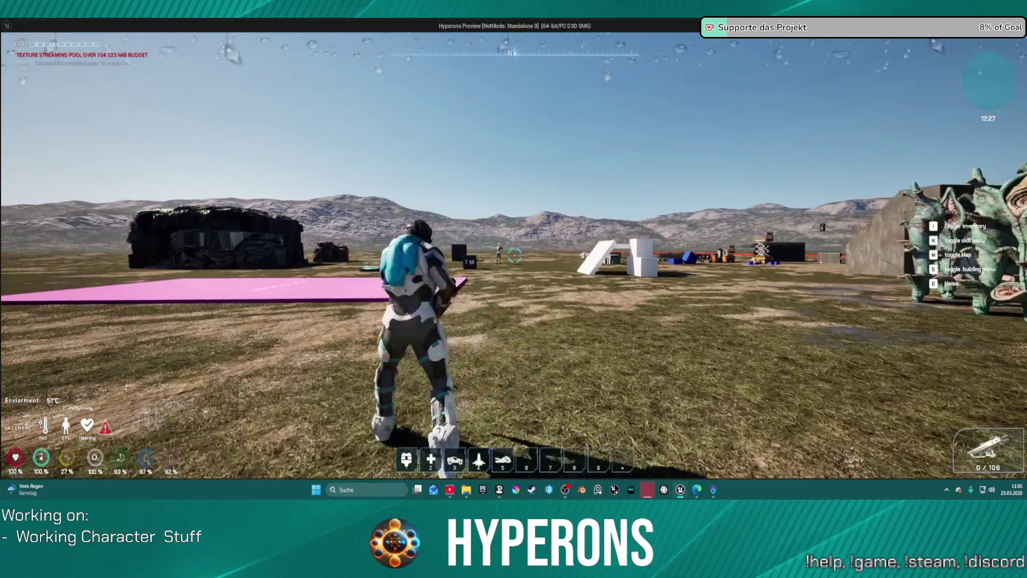
key("shift+w")
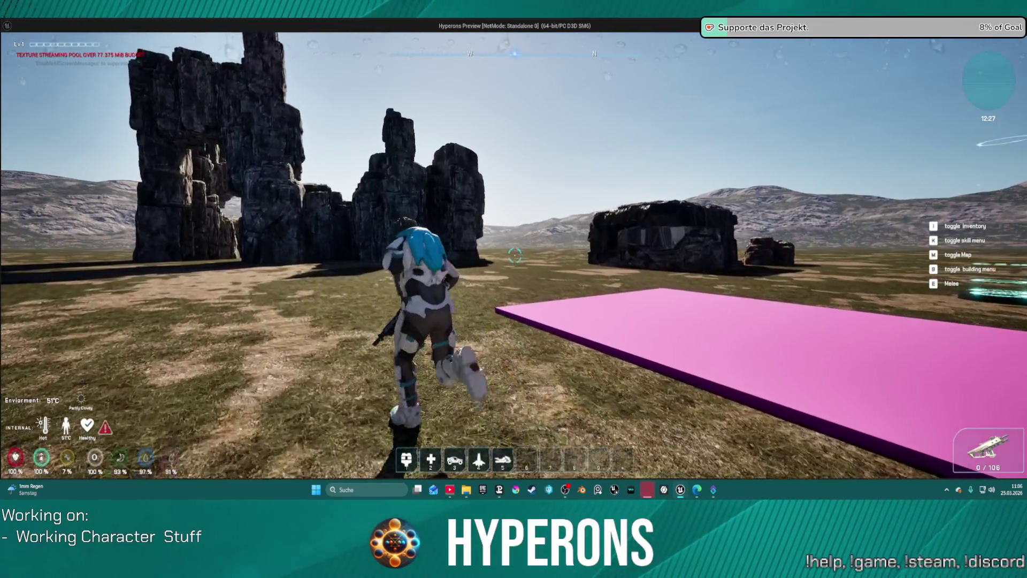
key("w")
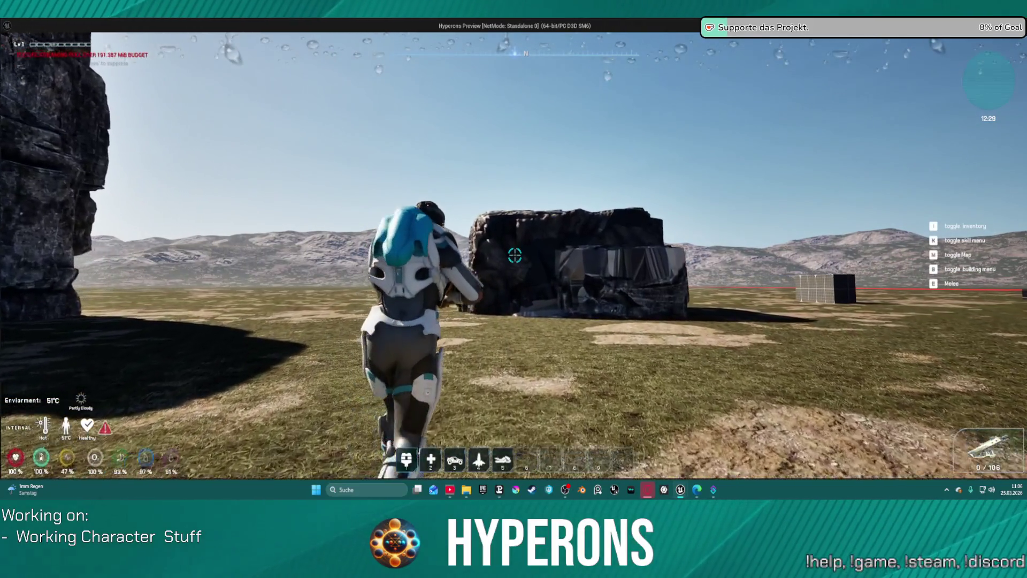
key("shift+w")
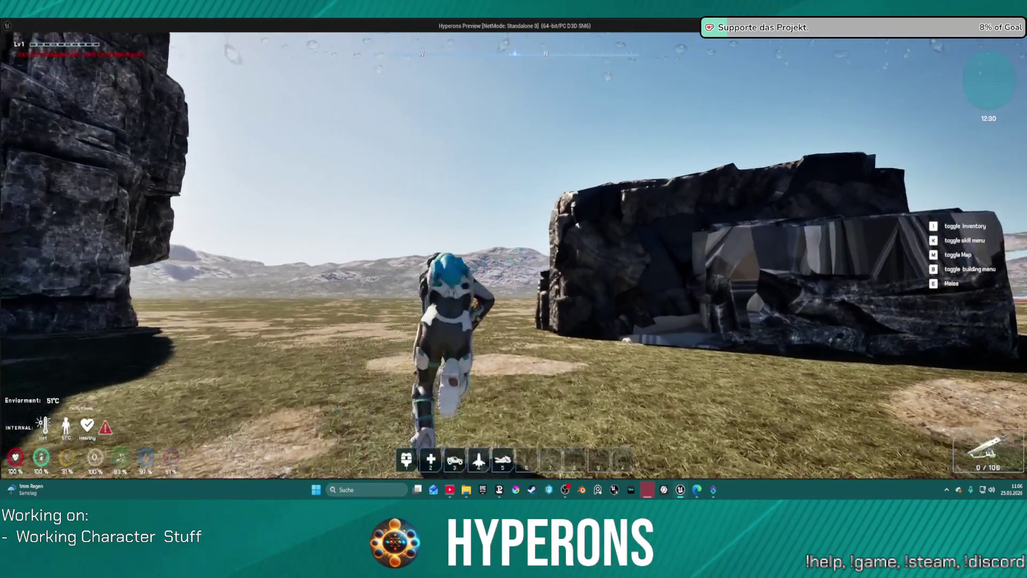
key("w")
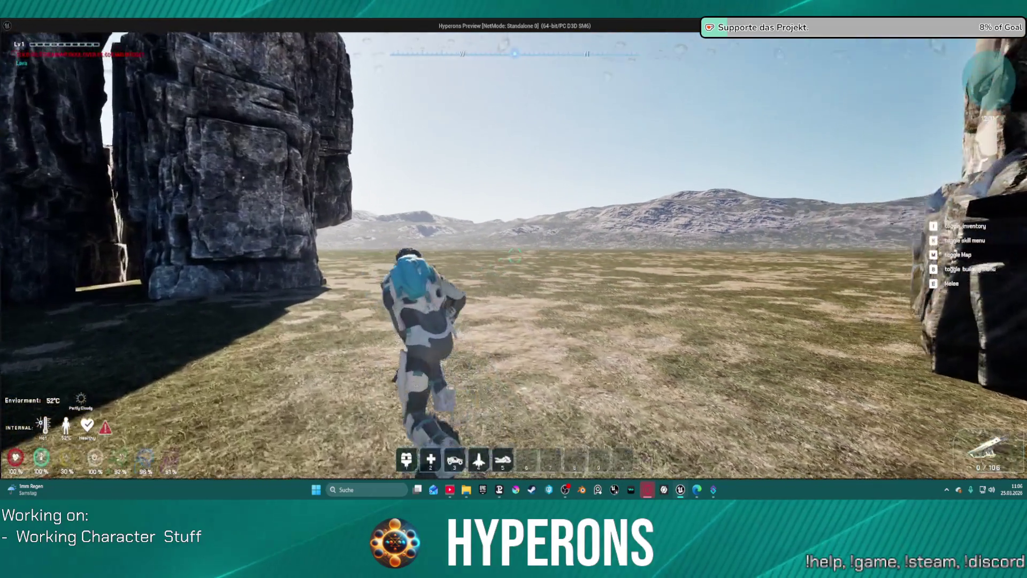
key("w")
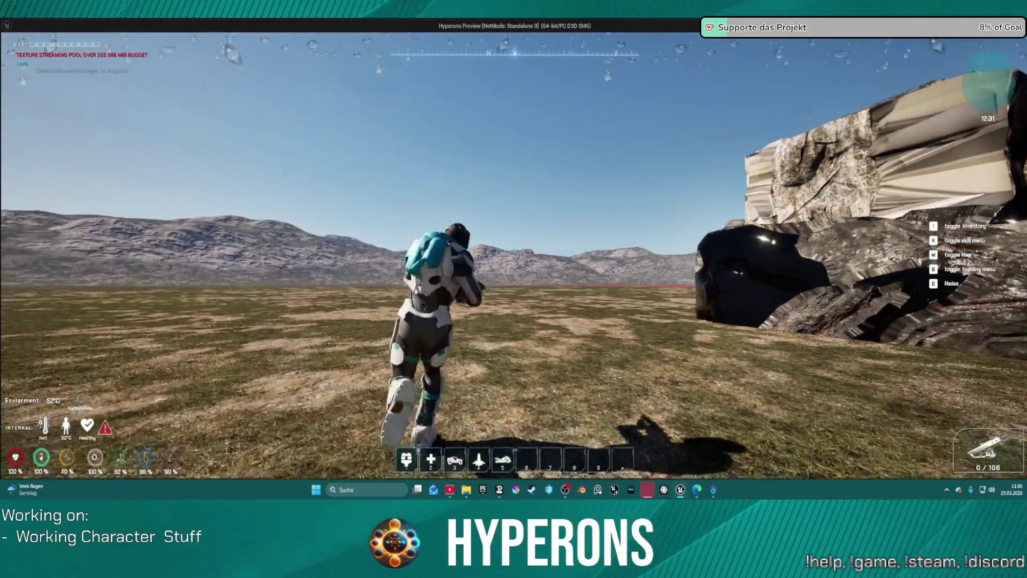
key("shift+s")
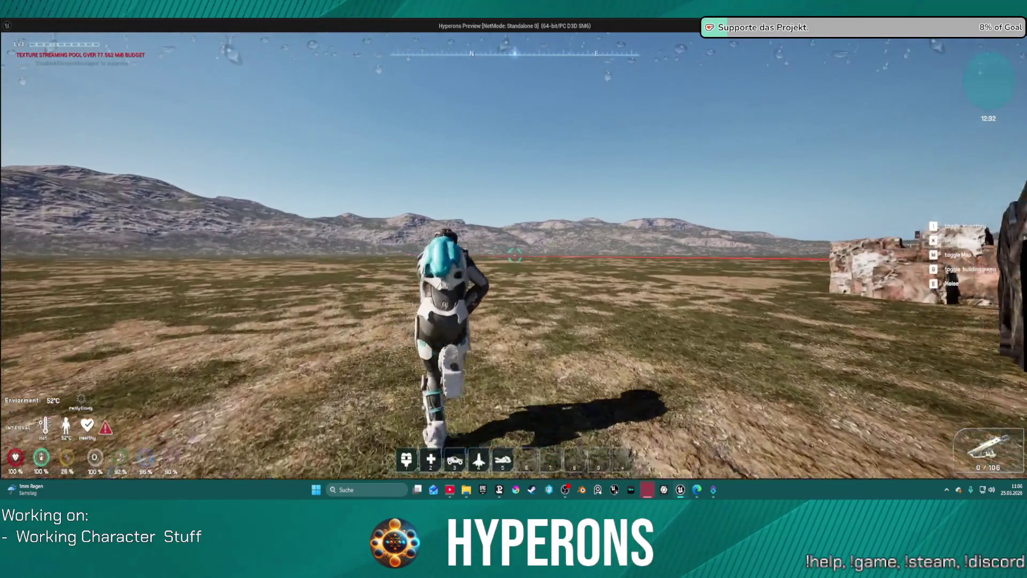
key("c")
key("shift+w")
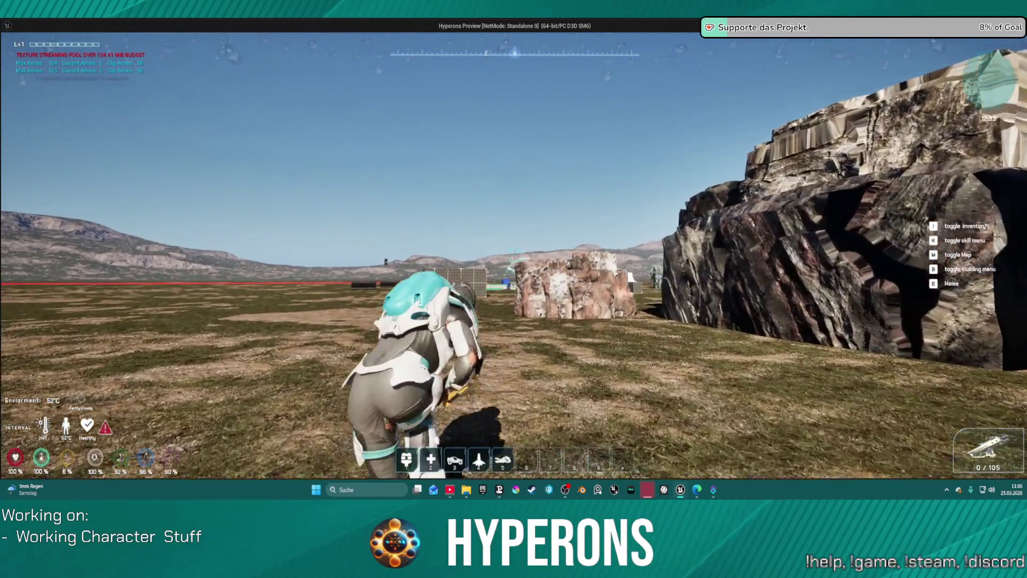
key("w")
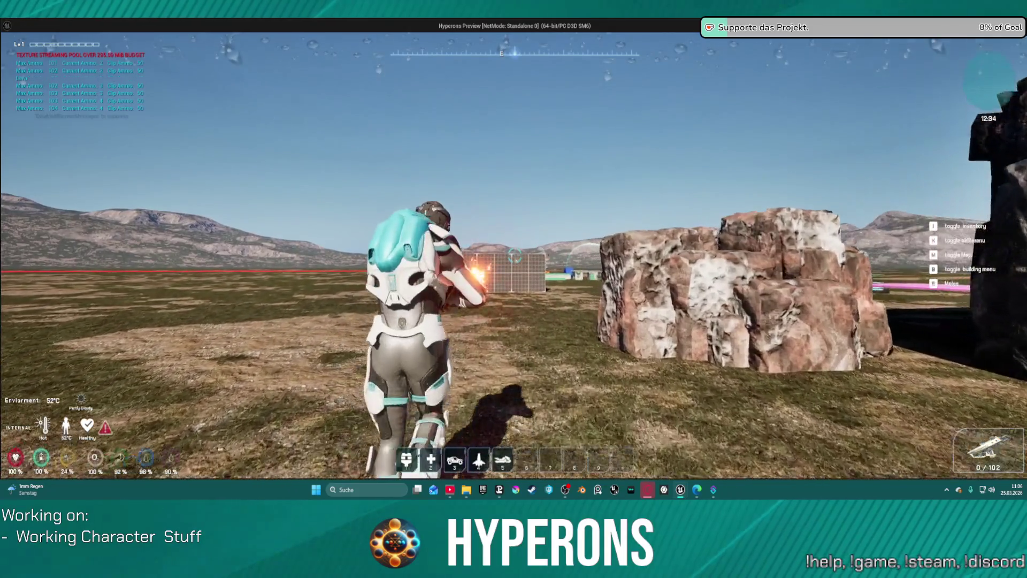
key("a")
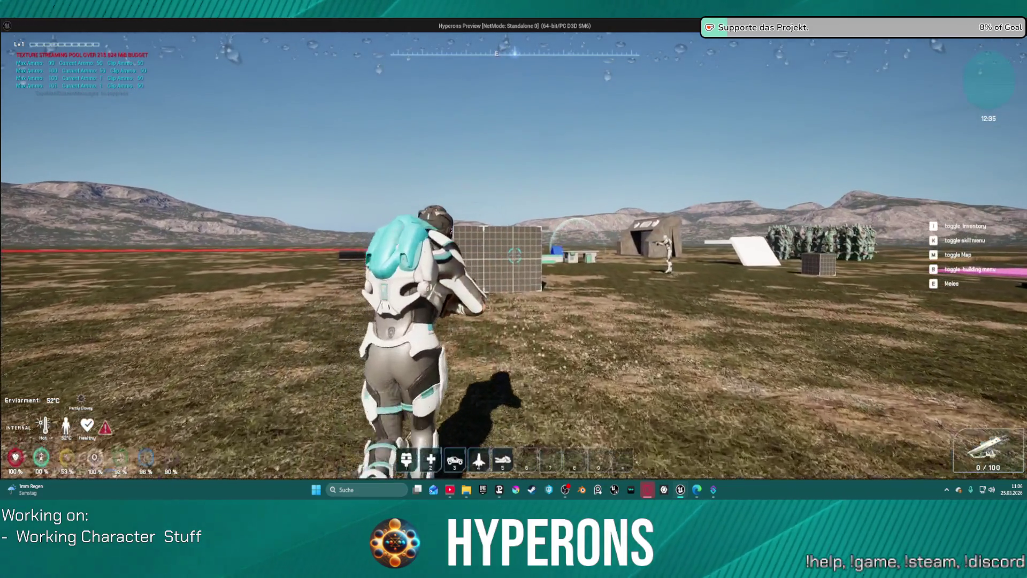
left_click(515, 255)
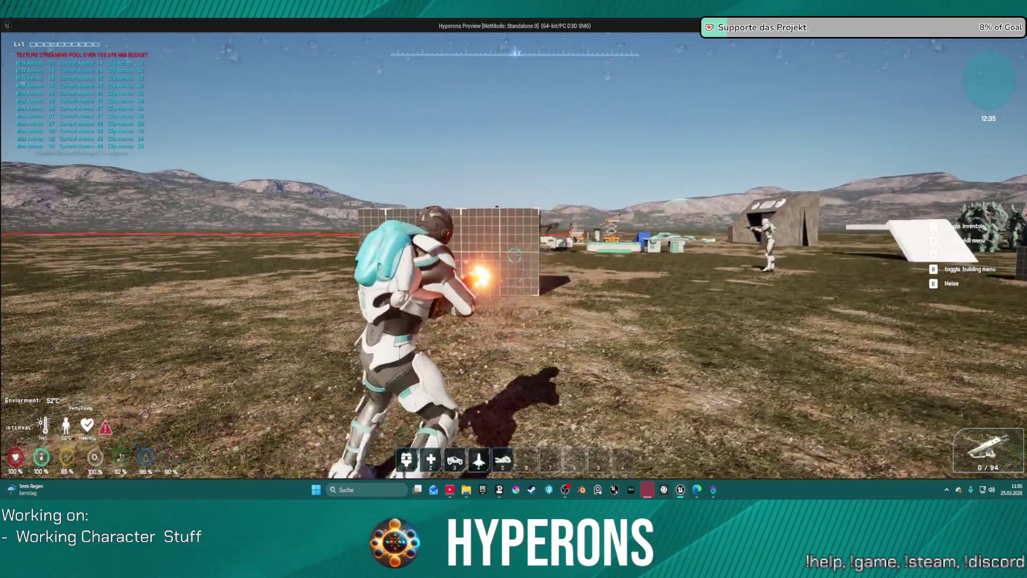
key("Escape")
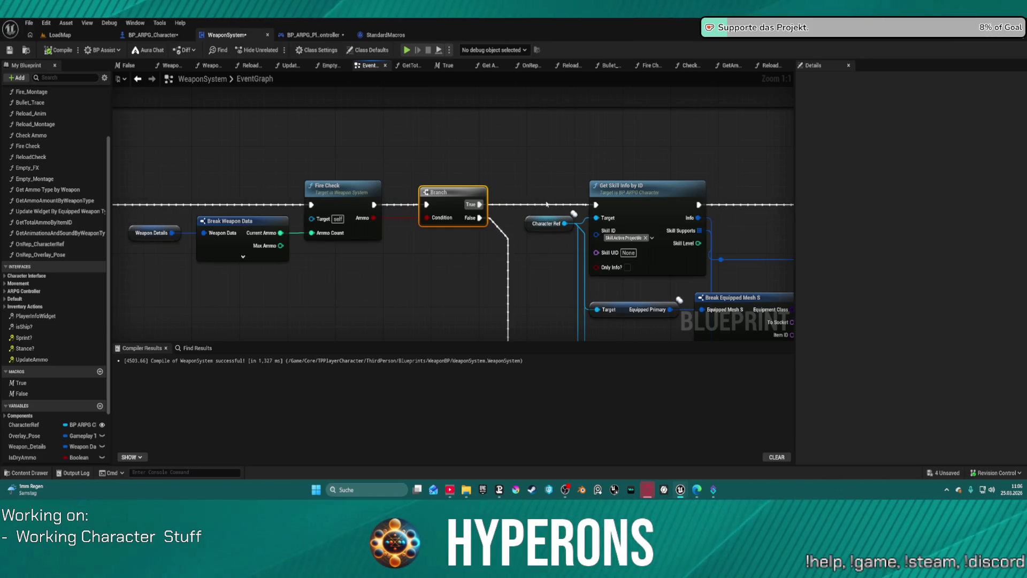
- Wire IA_Mouse_LB's Started exec pin directly into Fire Check's execution input
mouse_move(512, 276)
left_mouse_down()
mouse_move(471, 275)
mouse_move(746, 274)
left_mouse_up()
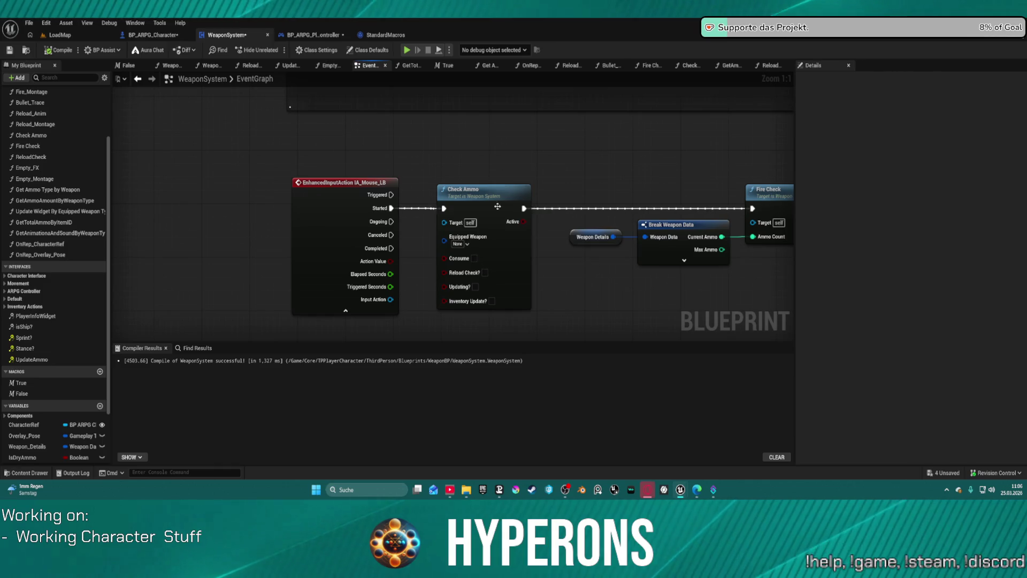
mouse_move(383, 214)
left_mouse_down()
mouse_move(680, 180)
mouse_move(598, 195)
left_mouse_up()
left_click_drag(514, 209, 515, 209)
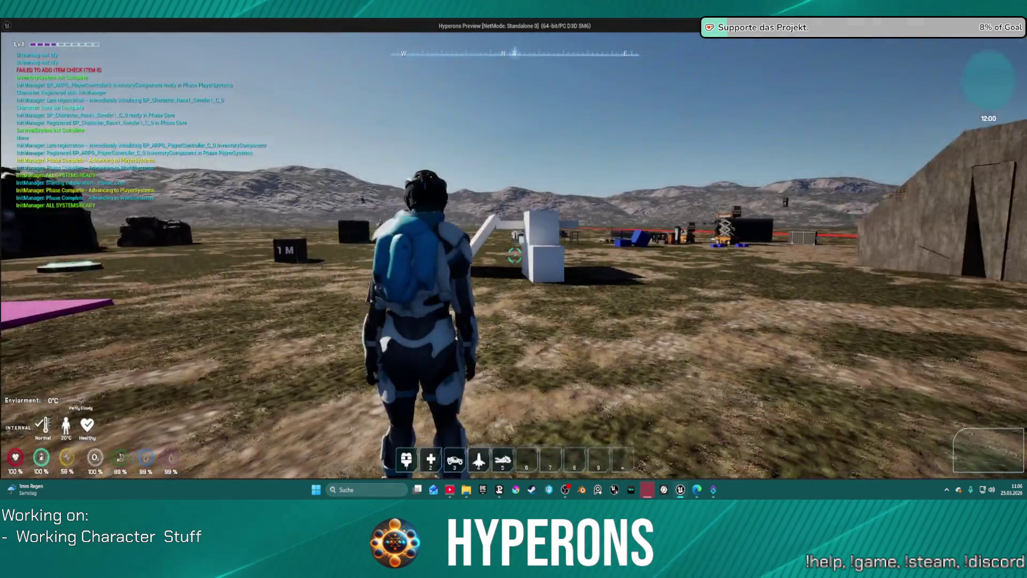
- Equip the MG 01 from the inventory, reload it, and fire two shots at the creatures
key("i")
double_click(919, 302)
key("i")
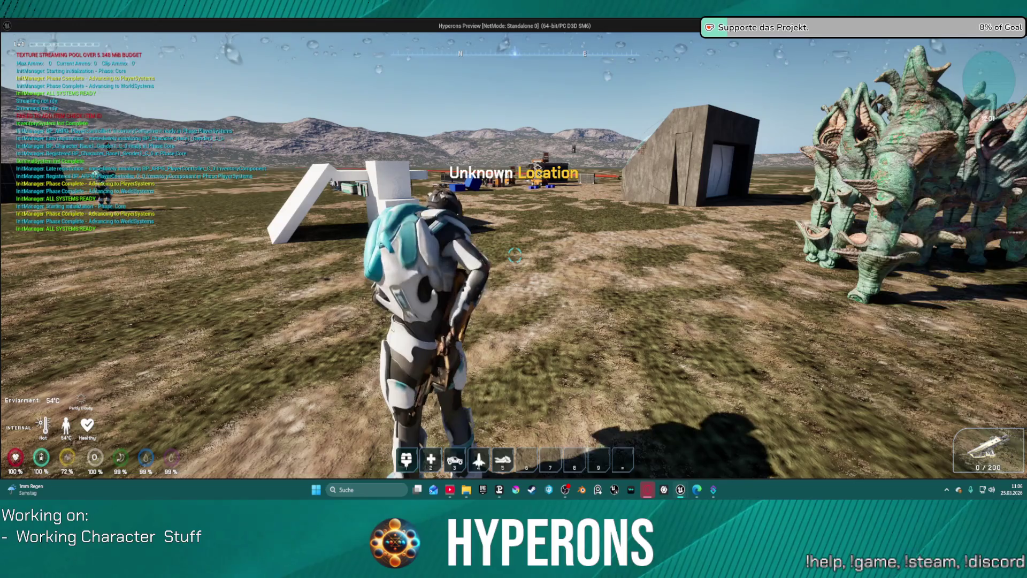
key("r")
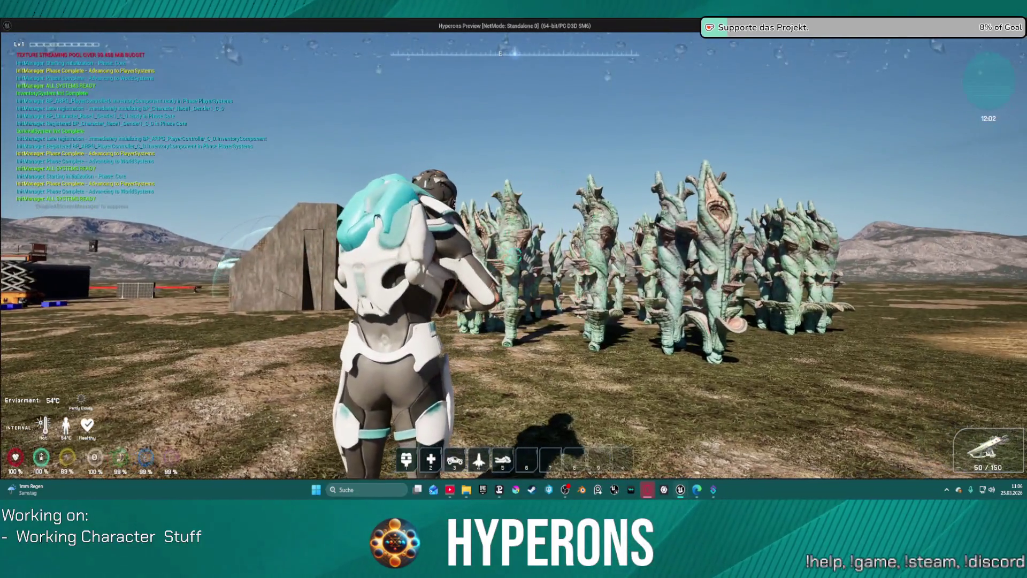
left_click(514, 288)
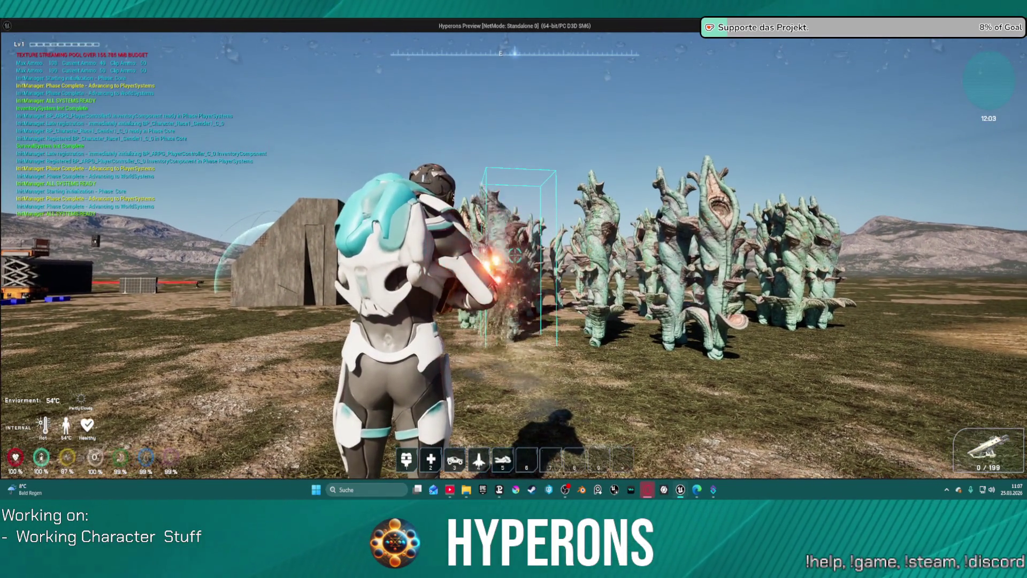
left_click(514, 289)
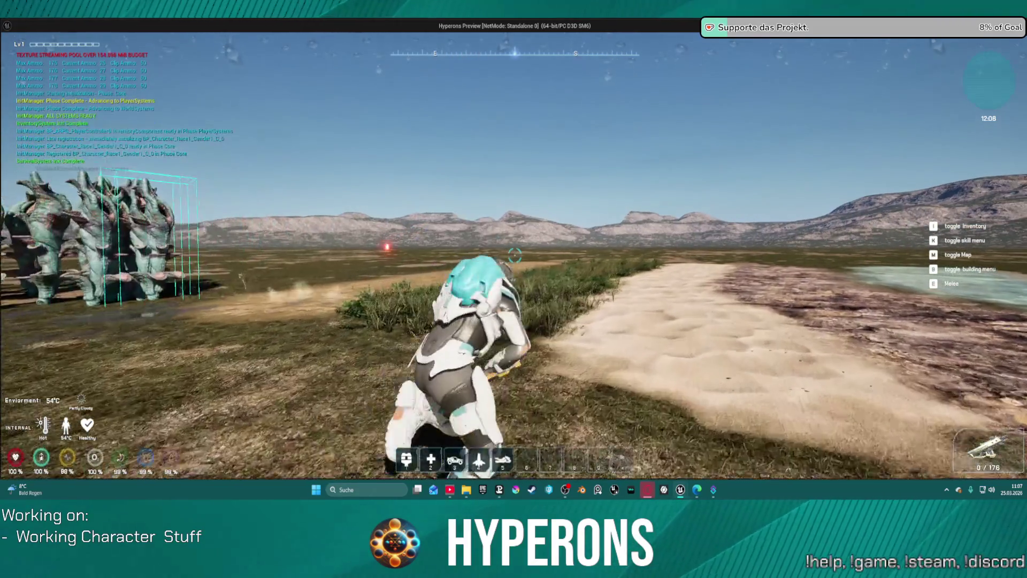
- Run across the terrain and beach, jump onto the ridge, then exit play with Esc
key("w")
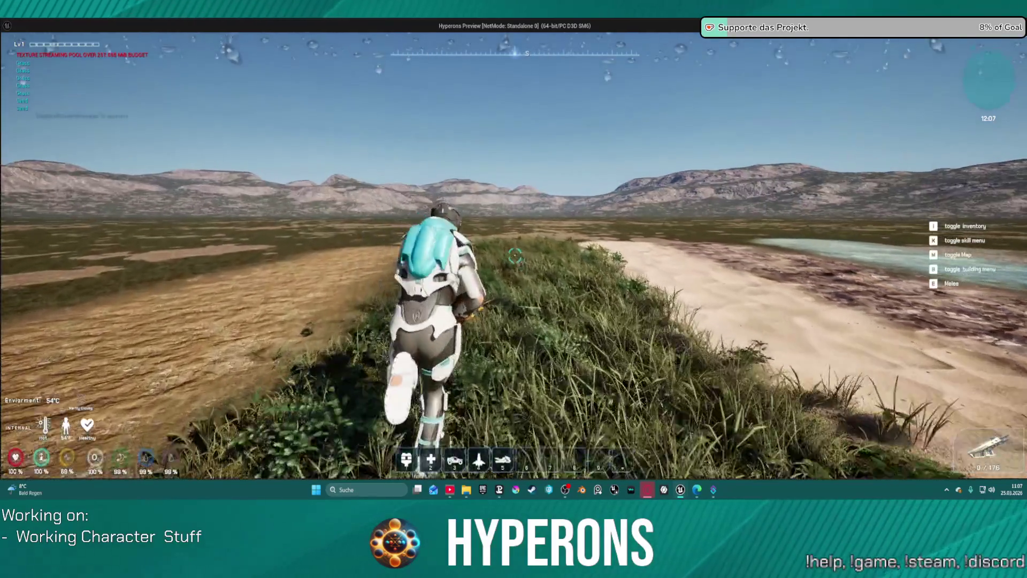
key("w")
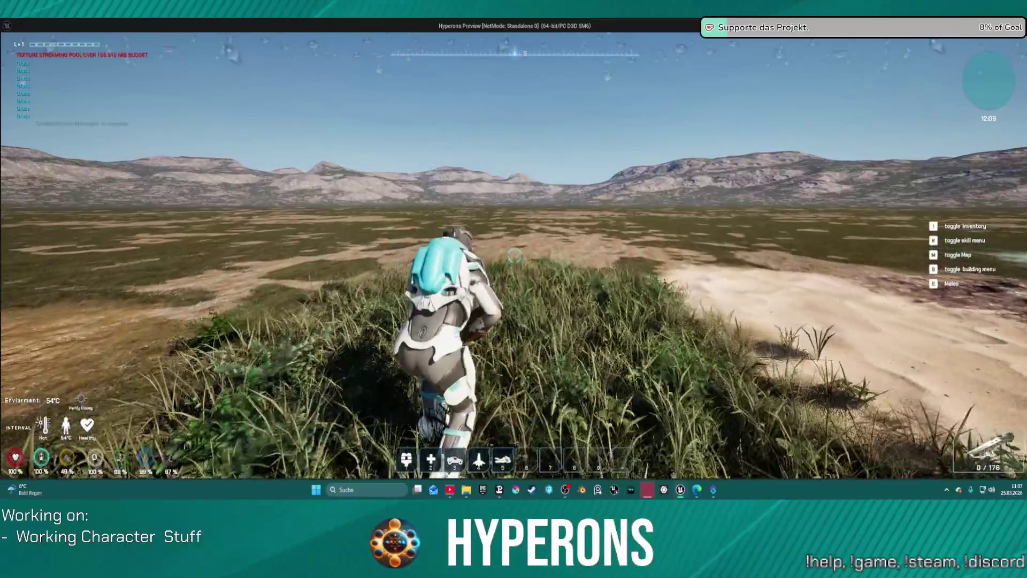
key("w")
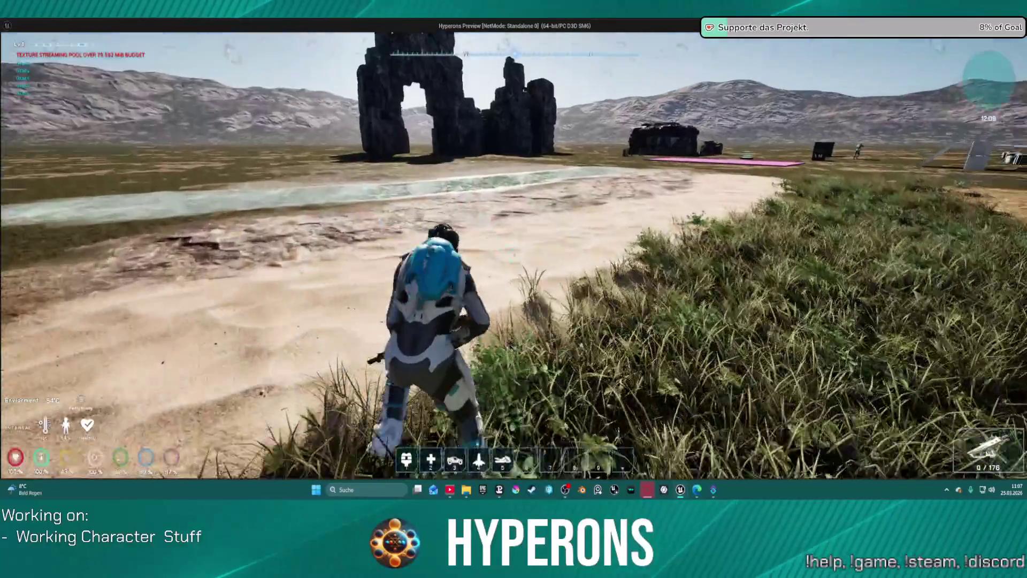
key("w")
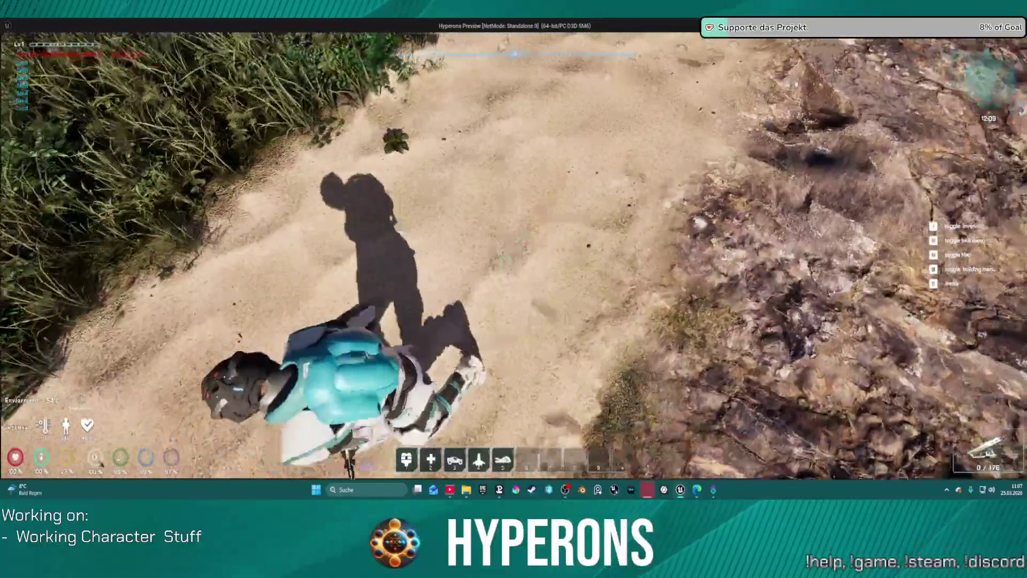
key("w")
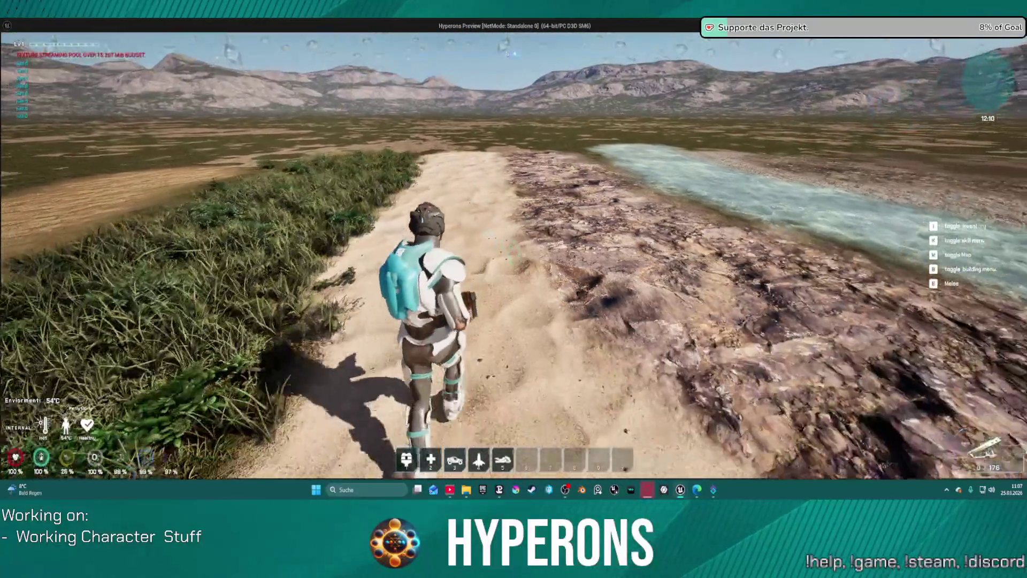
key("w")
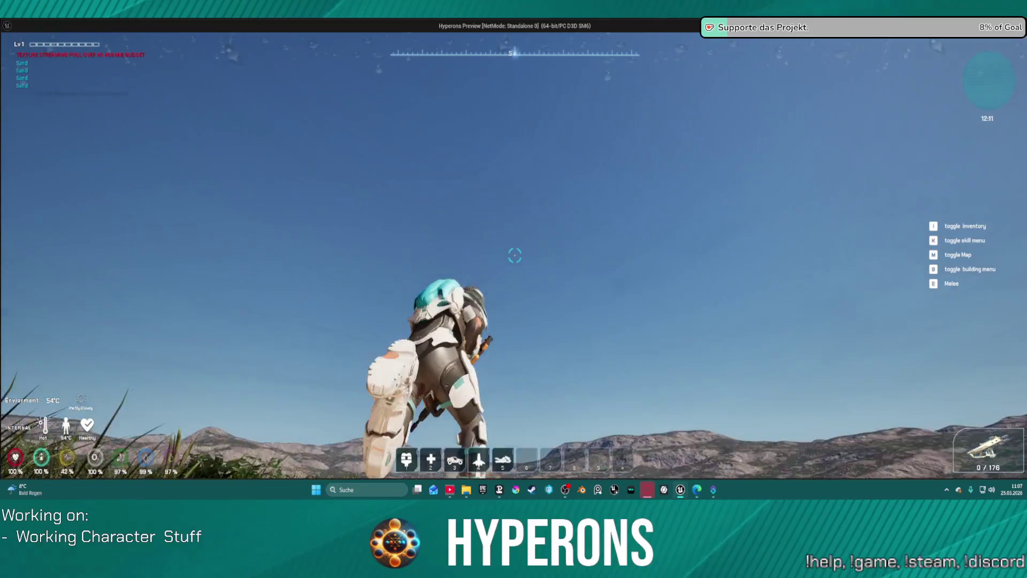
key("w")
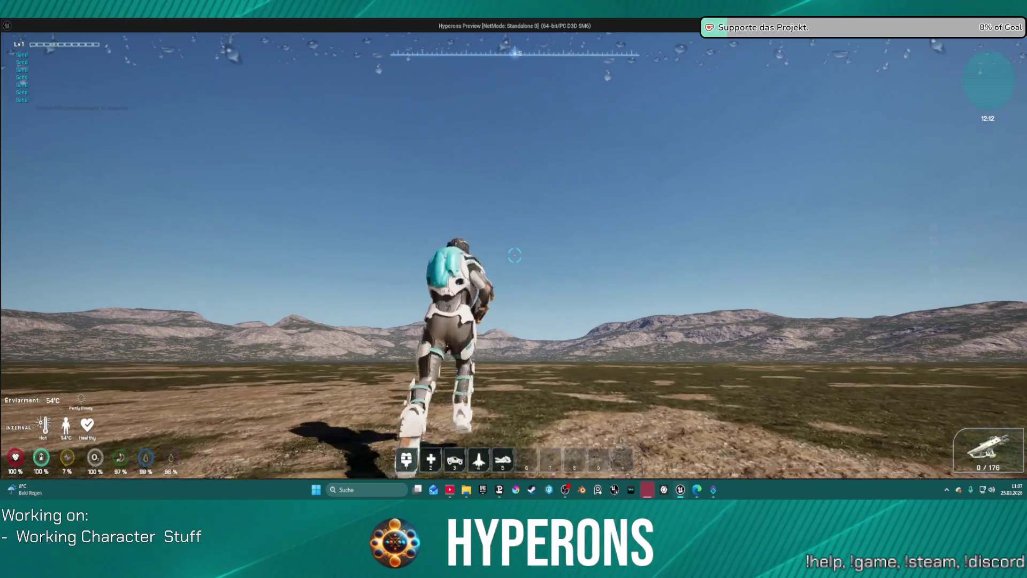
key("w")
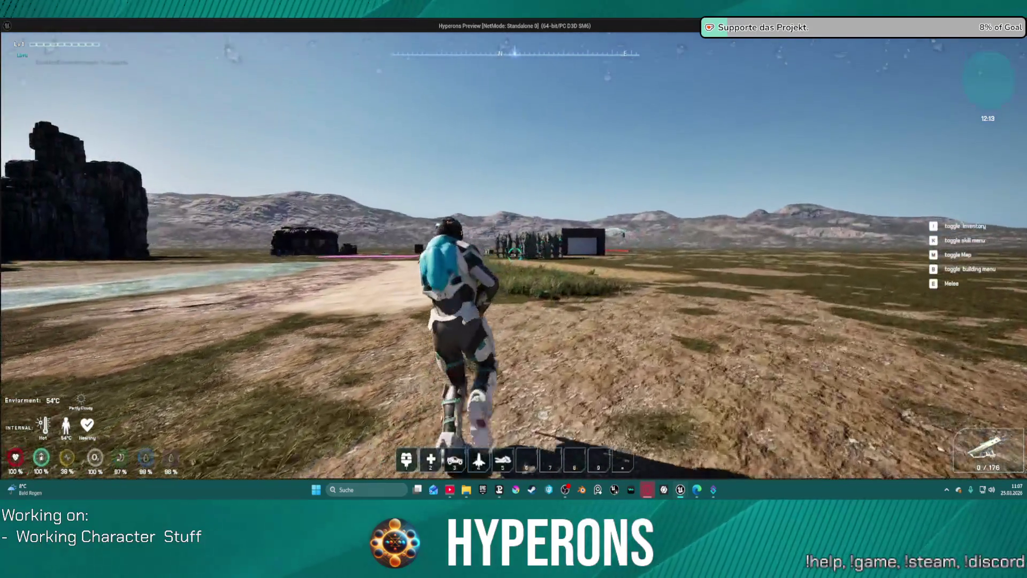
key("space")
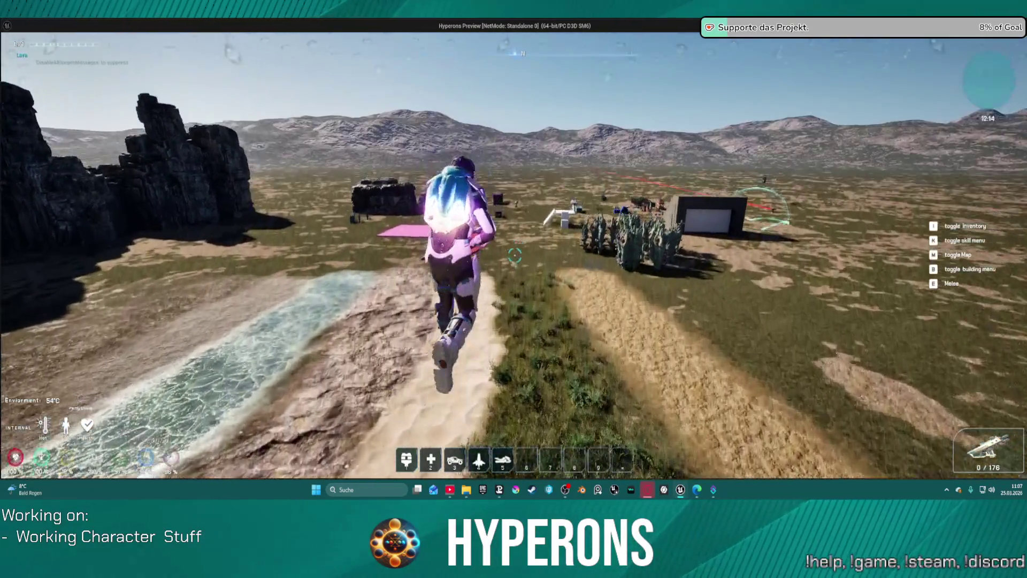
key("w")
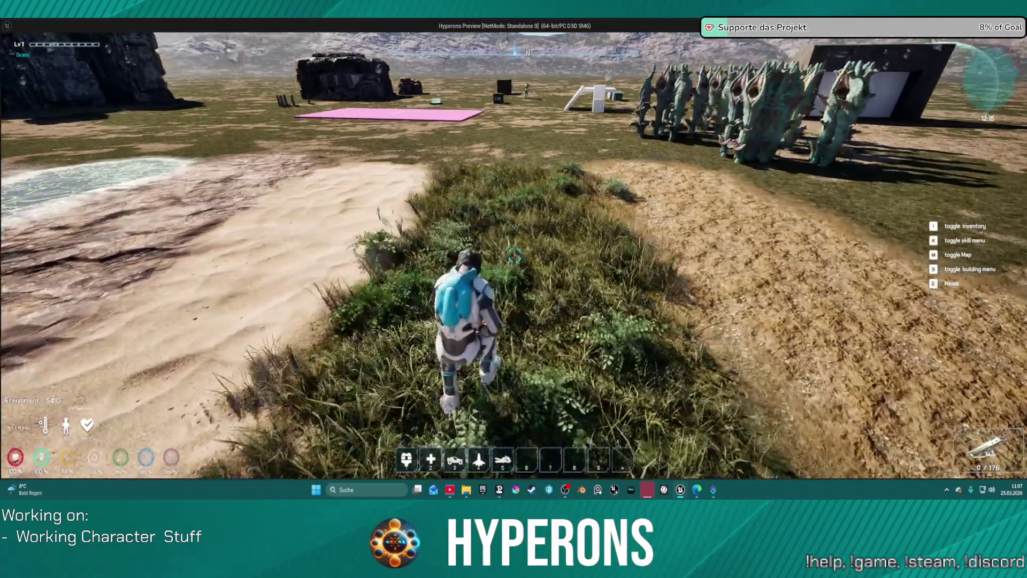
key("Escape")
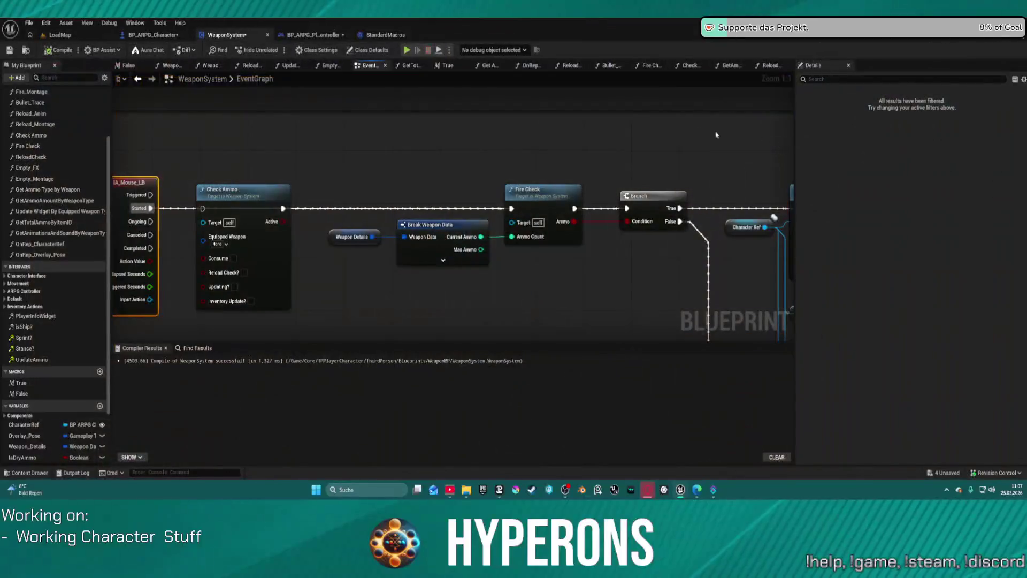
- Move the detached Check Ammo node off the firing line and delete it
mouse_move(538, 161)
left_mouse_down()
mouse_move(264, 162)
mouse_move(391, 153)
mouse_move(666, 97)
left_mouse_up()
left_click_drag(373, 151, 403, 204)
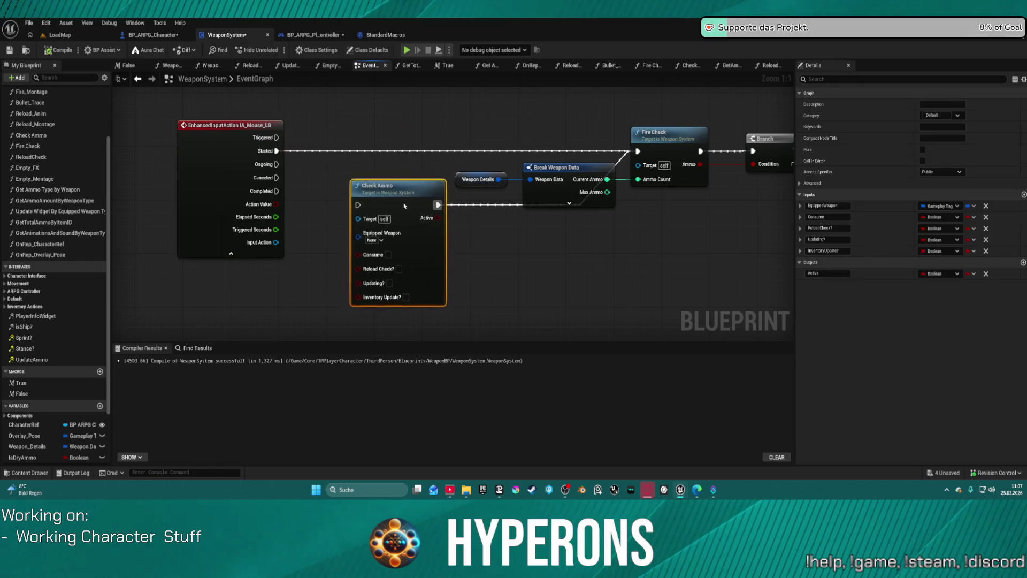
key("Delete")
- Shift the Is Valid node left and check the Break S Equipment Refs pins
left_click_drag(481, 203, 117, 193)
mouse_move(704, 236)
left_mouse_down()
mouse_move(362, 239)
mouse_move(400, 286)
mouse_move(275, 287)
left_mouse_up()
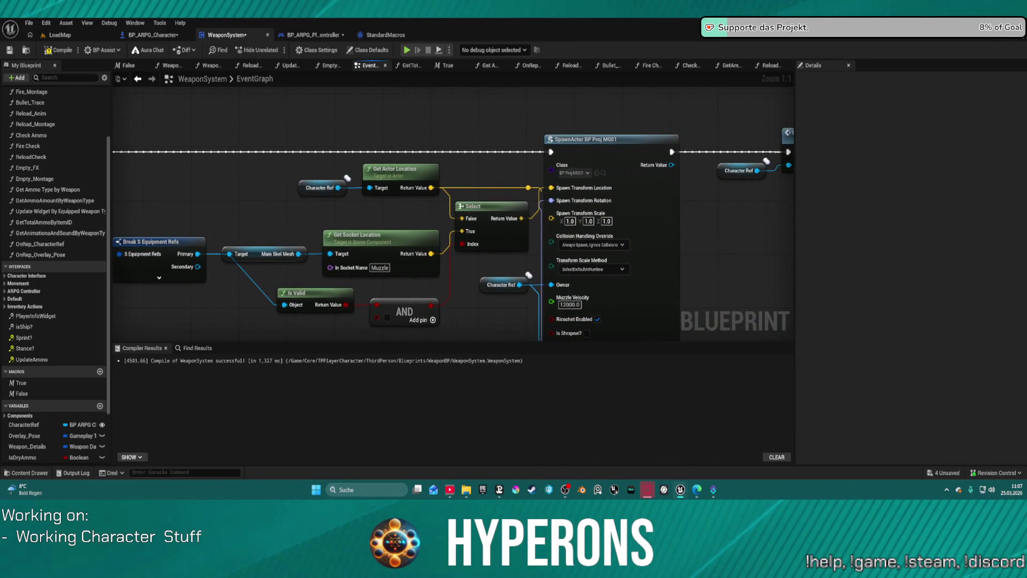
mouse_move(350, 311)
left_mouse_down()
mouse_move(301, 318)
mouse_move(576, 221)
left_mouse_up()
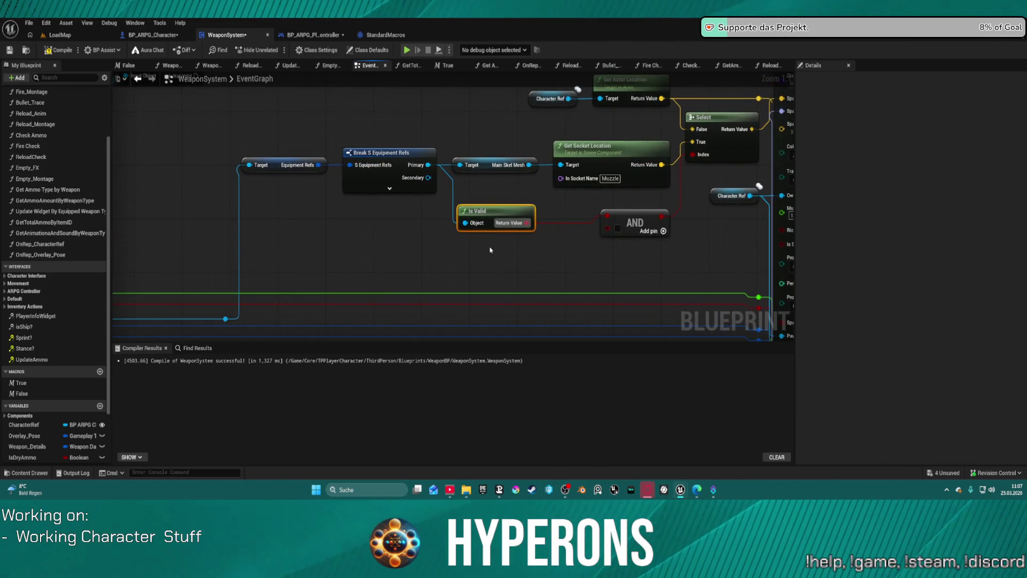
left_click_drag(490, 250, 512, 261)
left_click(412, 202)
left_click_drag(428, 243, 415, 166)
left_click(397, 266)
mouse_move(397, 266)
left_mouse_down()
mouse_move(471, 287)
mouse_move(406, 302)
left_mouse_up()
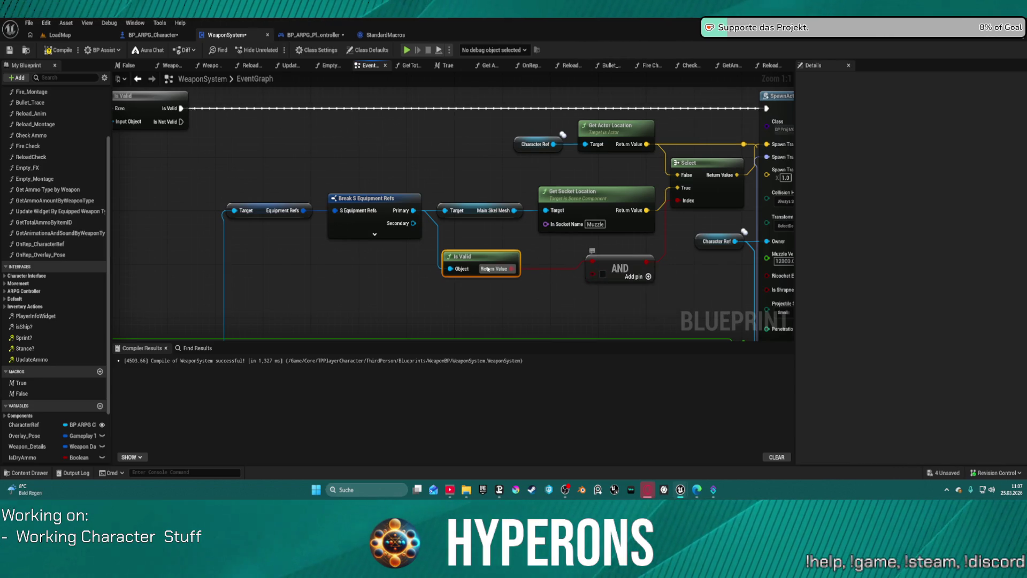
- Nudge the AND node and inspect the Fire Check, Branch, Get Skill Info and SpawnActor nodes
mouse_move(592, 273)
left_mouse_down()
mouse_move(608, 279)
mouse_move(506, 176)
mouse_move(942, 168)
left_mouse_up()
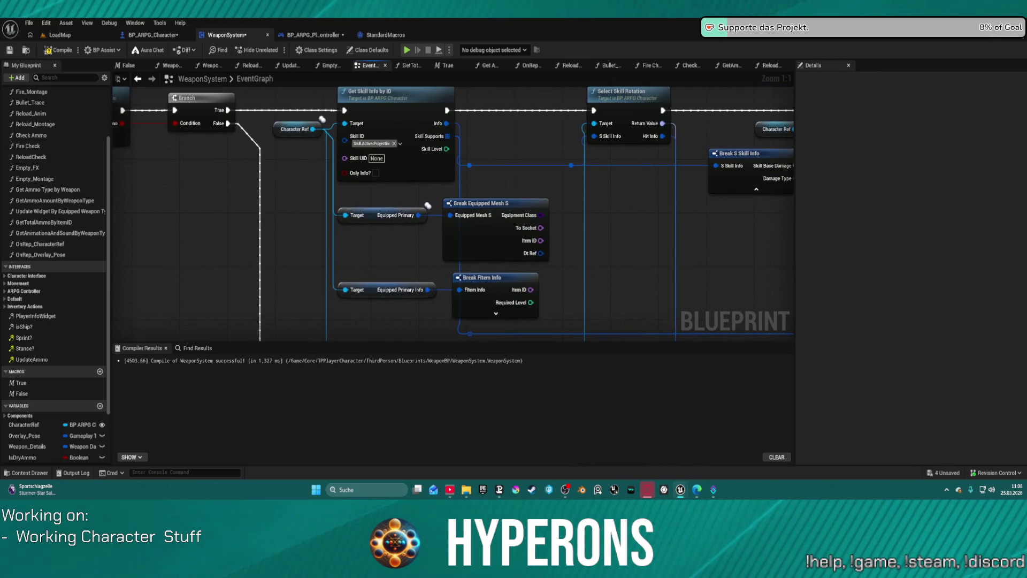
mouse_move(455, 214)
left_mouse_down()
mouse_move(506, 300)
mouse_move(539, 311)
left_mouse_up()
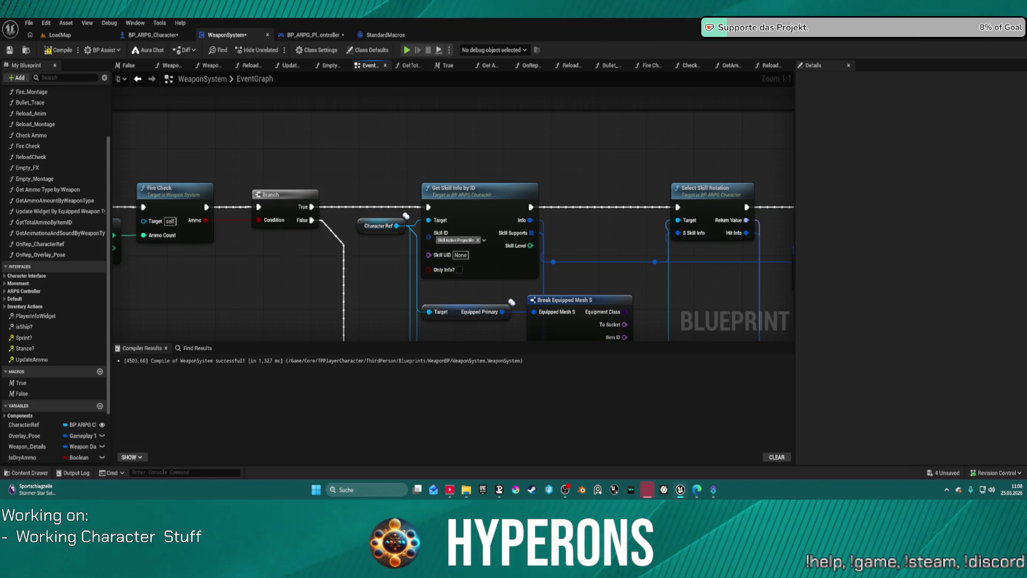
left_click_drag(468, 243, 458, 238)
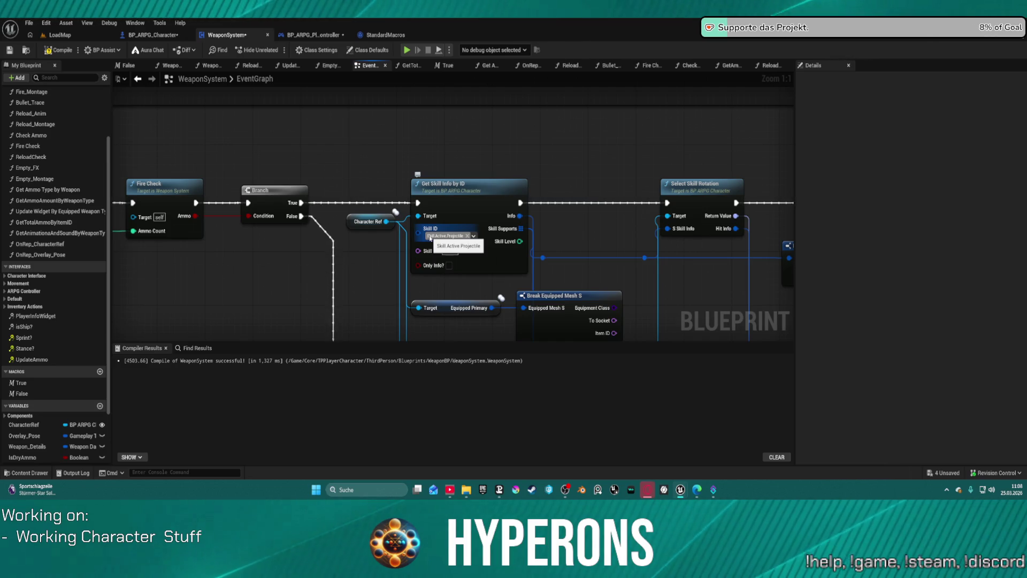
mouse_move(378, 211)
left_mouse_down()
mouse_move(378, 147)
mouse_move(240, 146)
left_mouse_up()
left_click_drag(379, 211, 268, 225)
mouse_move(749, 225)
left_mouse_down()
mouse_move(626, 219)
mouse_move(437, 177)
left_mouse_up()
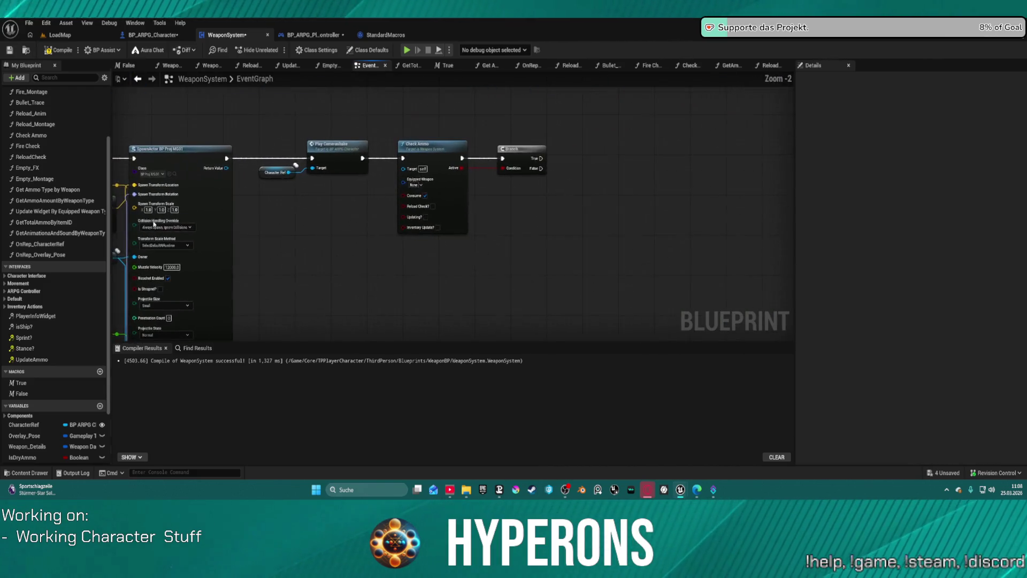
- Inspect the Check Ammo function graph: entry node, Set members, Print String and Branches
double_click(445, 183)
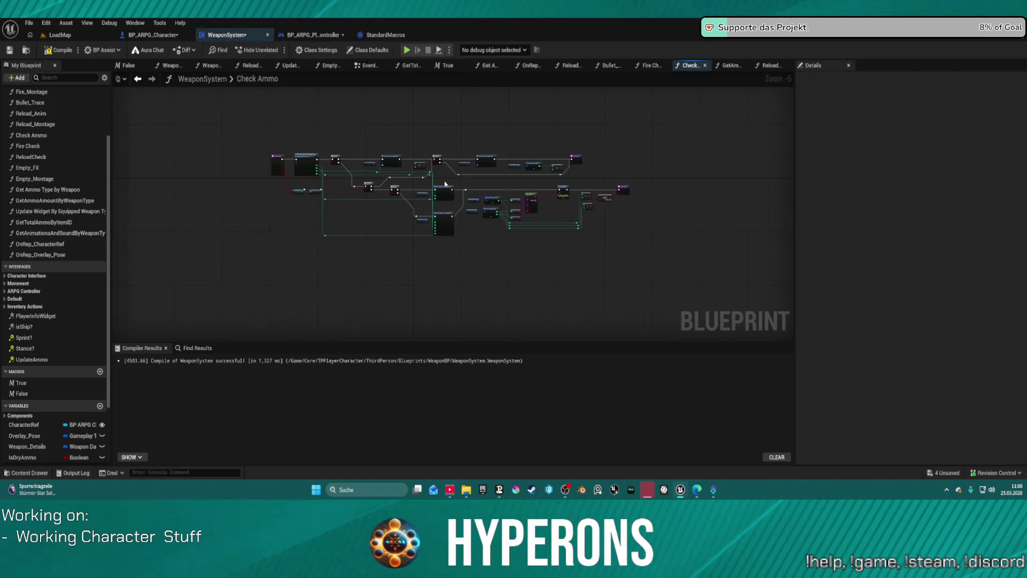
scroll(444, 183, "up", 6)
left_click_drag(279, 225, 611, 203)
mouse_move(358, 264)
left_mouse_down()
mouse_move(398, 121)
mouse_move(708, 168)
left_mouse_up()
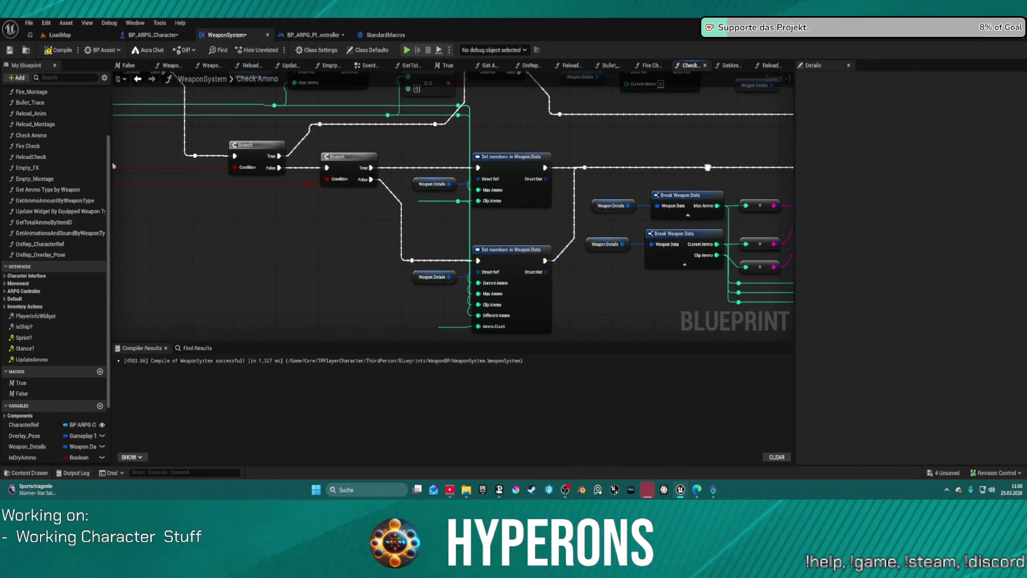
left_click_drag(369, 167, 757, 209)
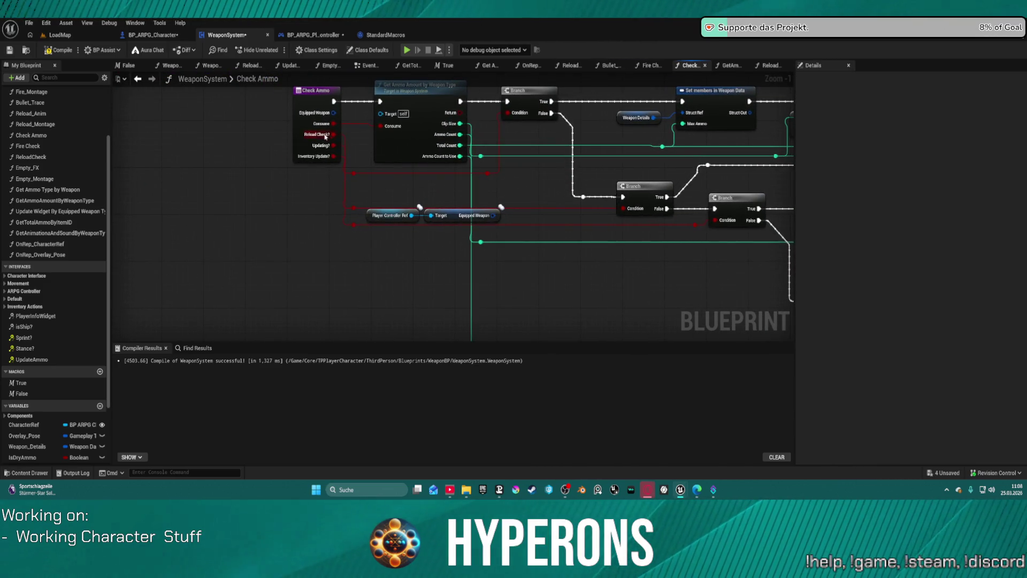
left_click_drag(298, 138, 251, 205)
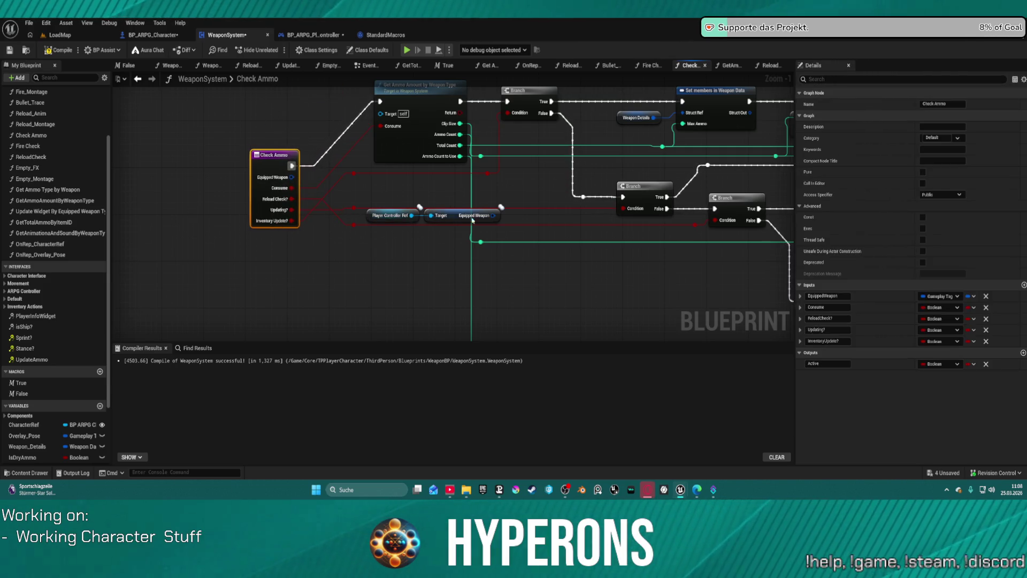
left_click(412, 216)
mouse_move(730, 221)
left_mouse_down()
mouse_move(382, 214)
mouse_move(349, 176)
mouse_move(351, 237)
left_mouse_up()
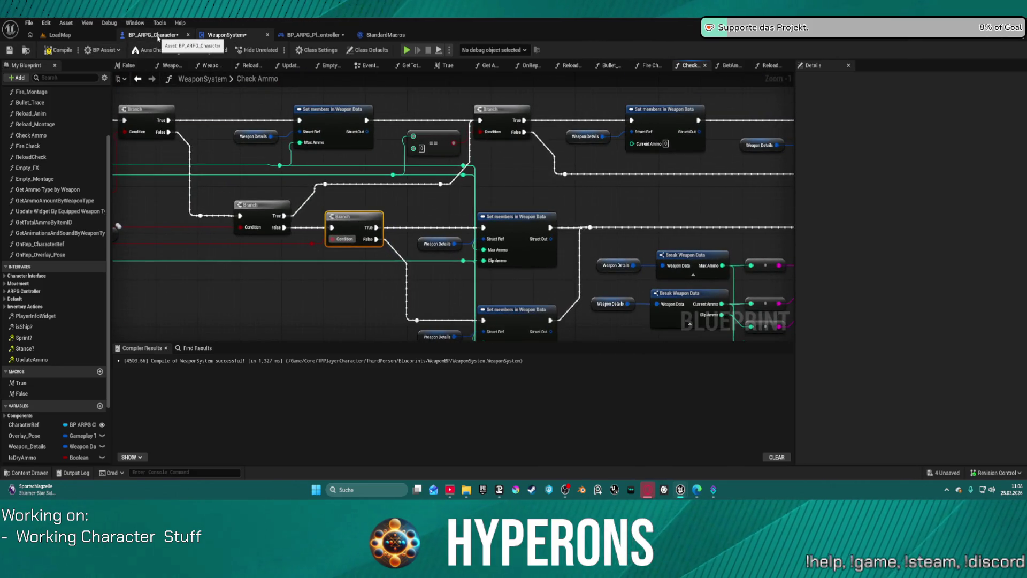
- Return to the WeaponSystem EventGraph and tick Reload Check? on the Check Ammo call
left_click(159, 35)
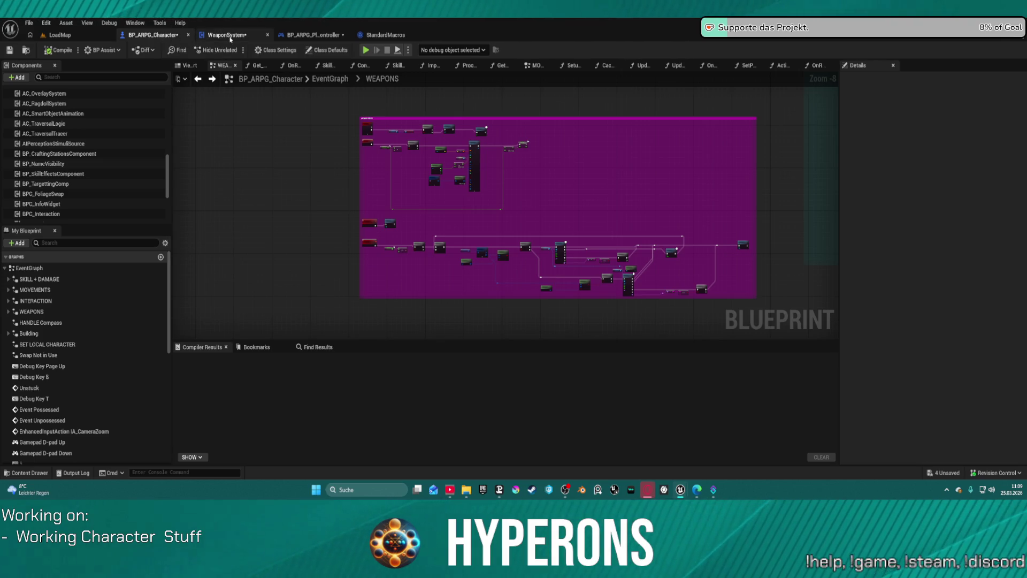
left_click(230, 37)
left_click(143, 79)
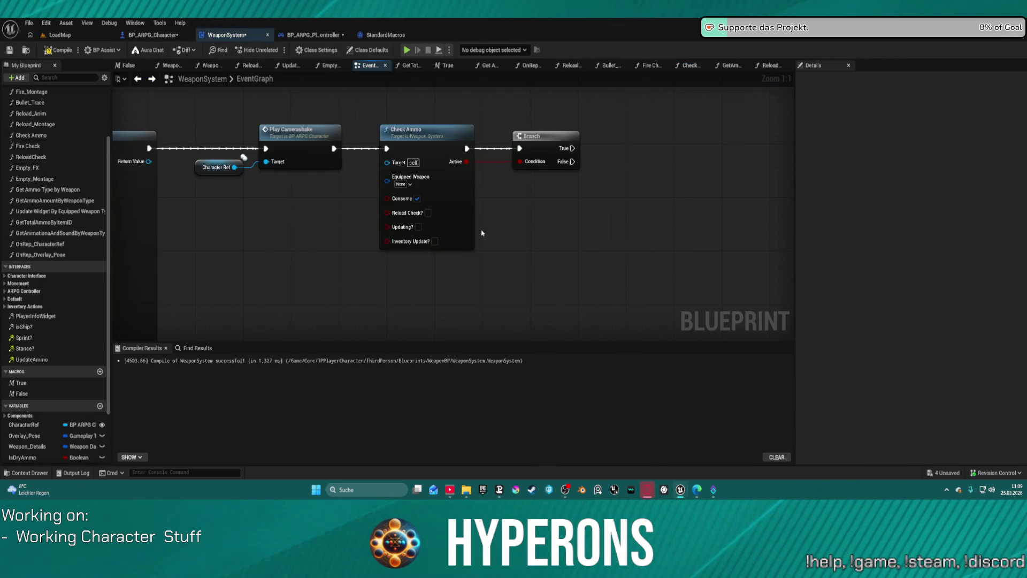
left_click(143, 79)
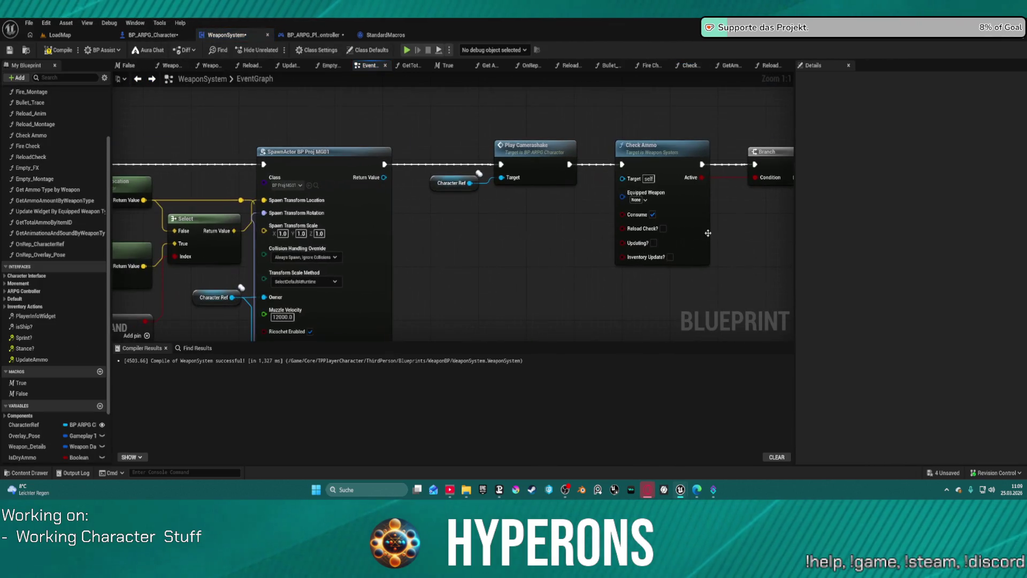
left_click(663, 228)
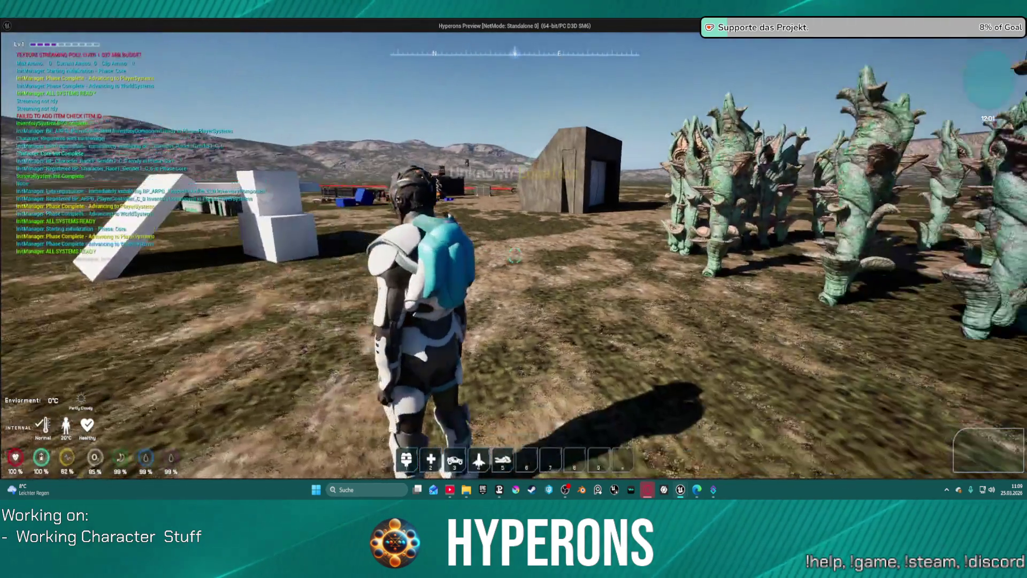
- Start the play-test and equip MG 01 from the inventory
key("i")
double_click(919, 302)
key("i")
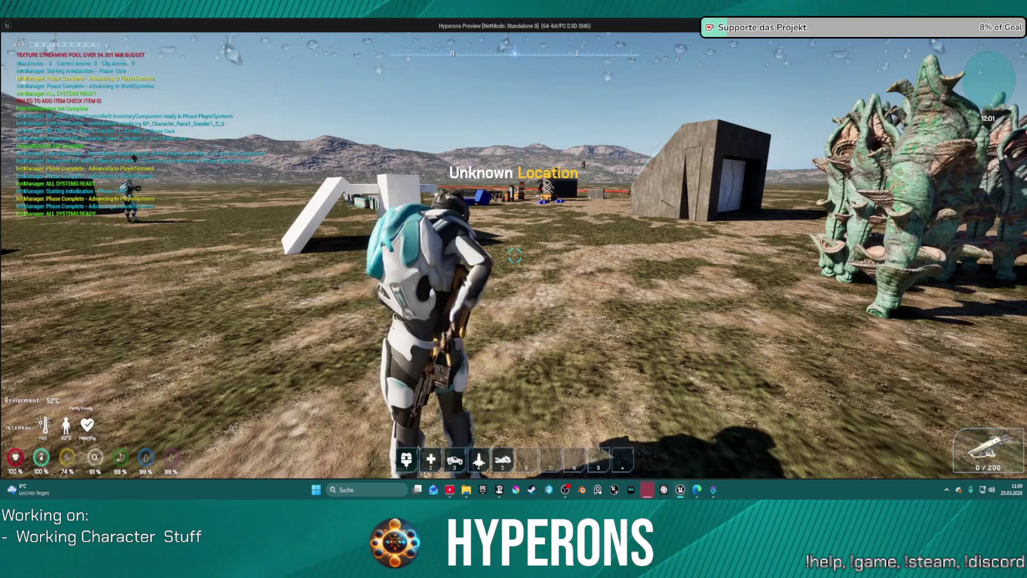
- Fire and reload the machine gun several times, then stop the preview
key("s")
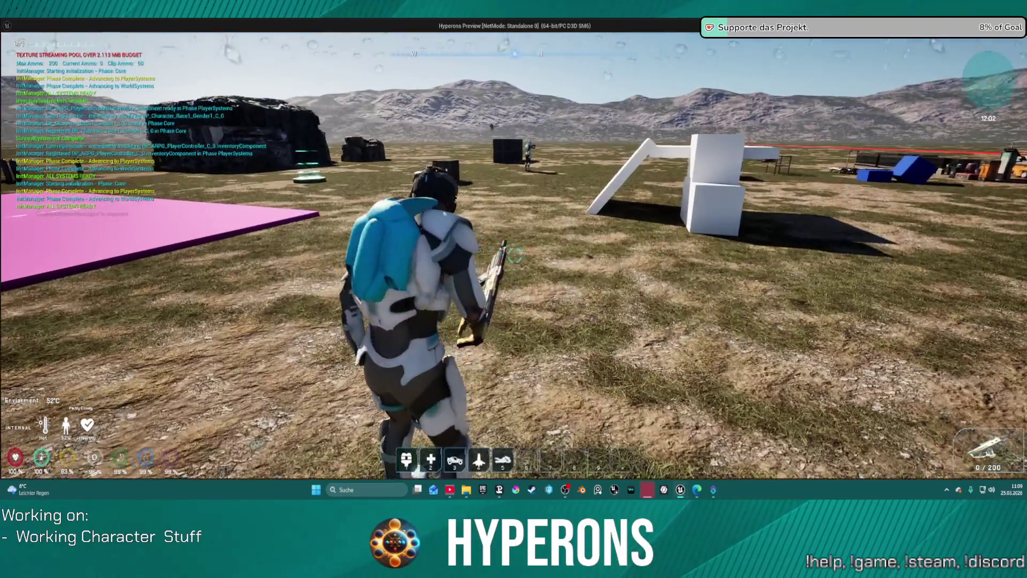
key("r")
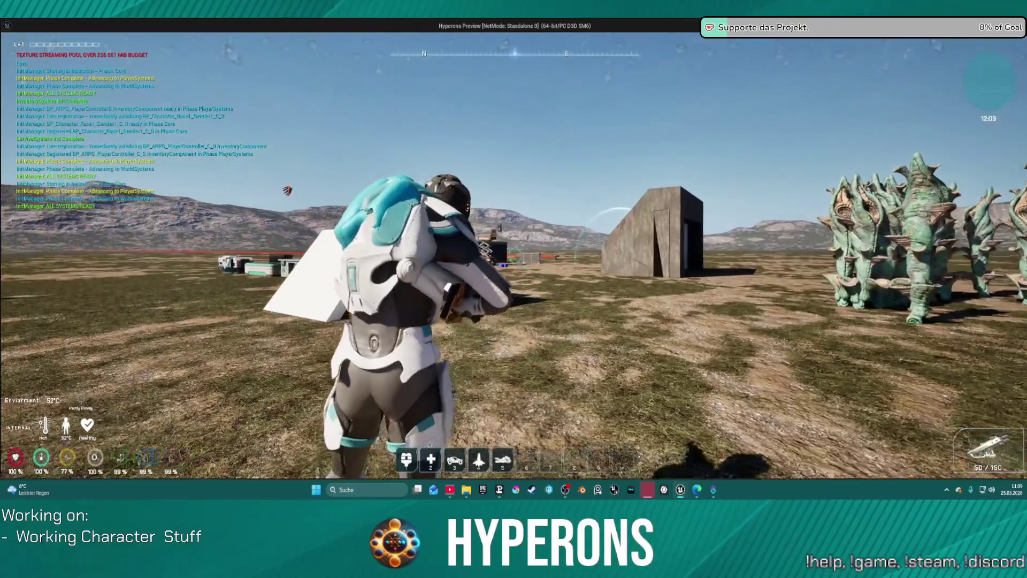
key("w")
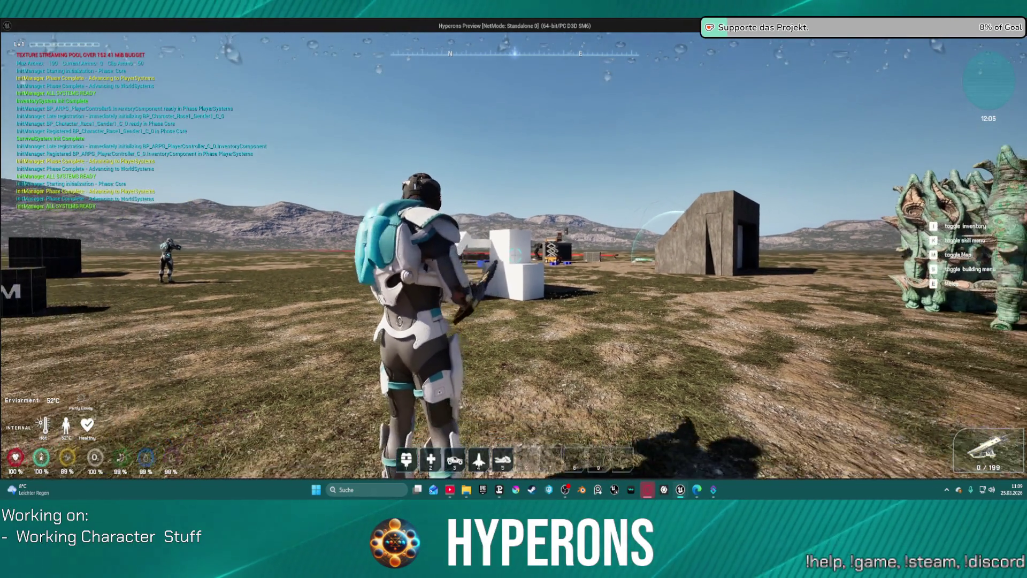
key("r")
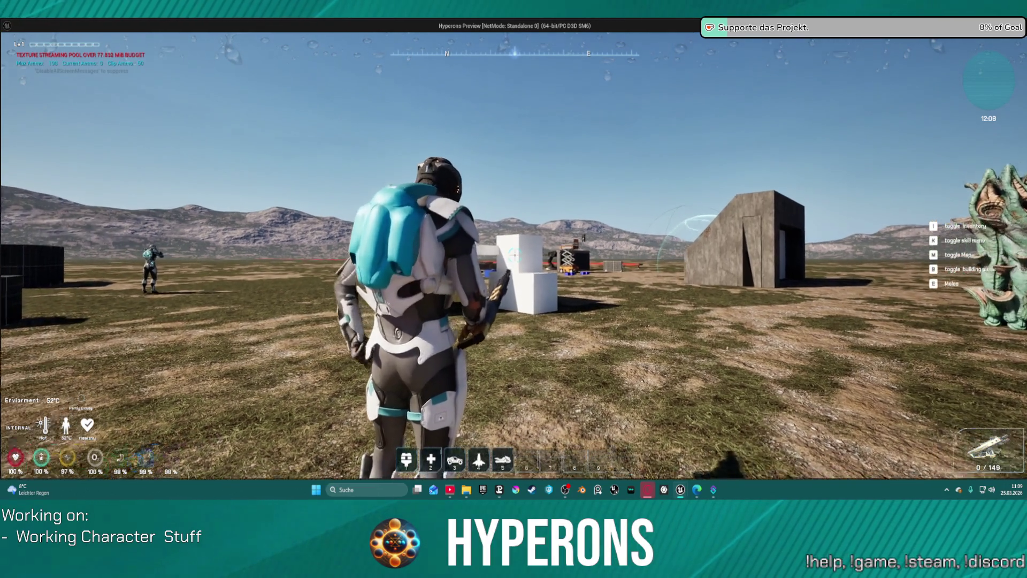
key("r")
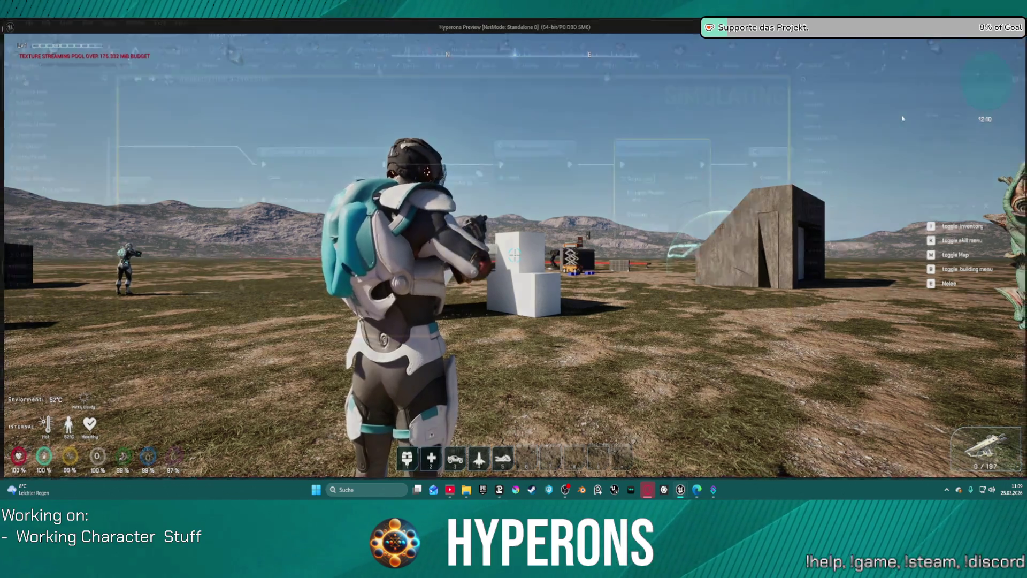
key("Escape")
scroll(546, 202, "down", 4)
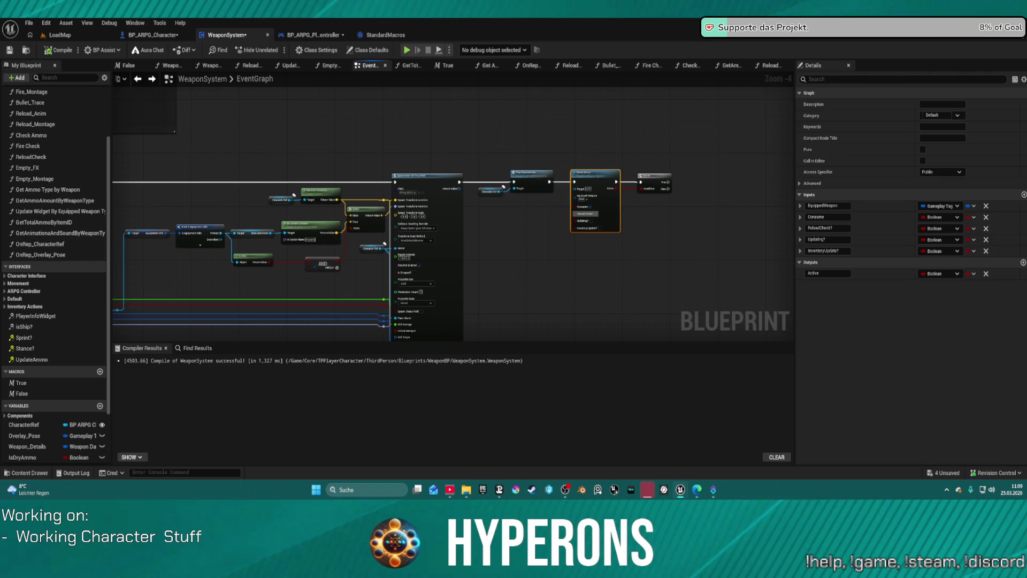
- In the PlayerController's SKILLS graph, delete the red NoAmmo comment group and its nodes
left_click(313, 35)
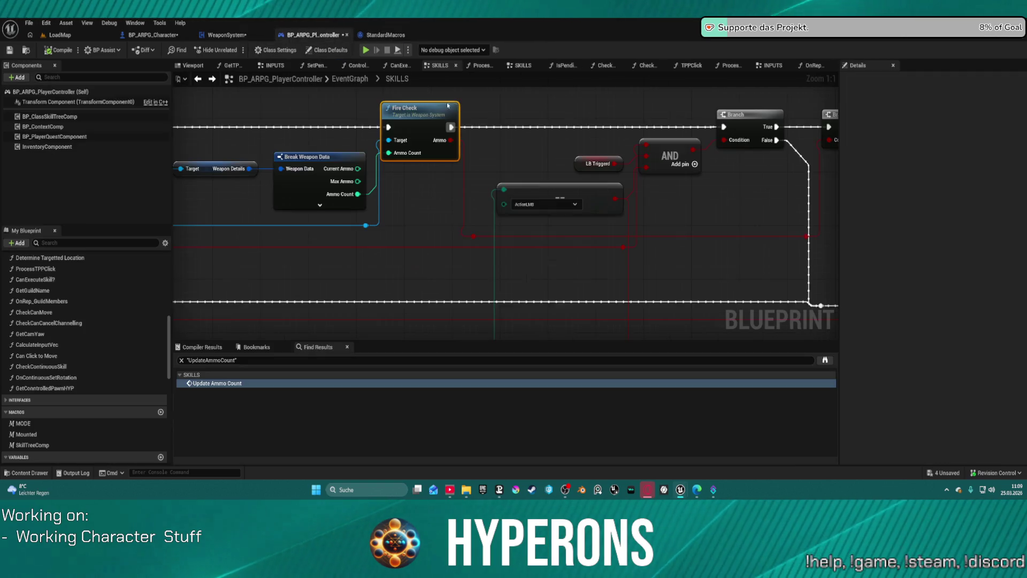
scroll(560, 110, "down", 12)
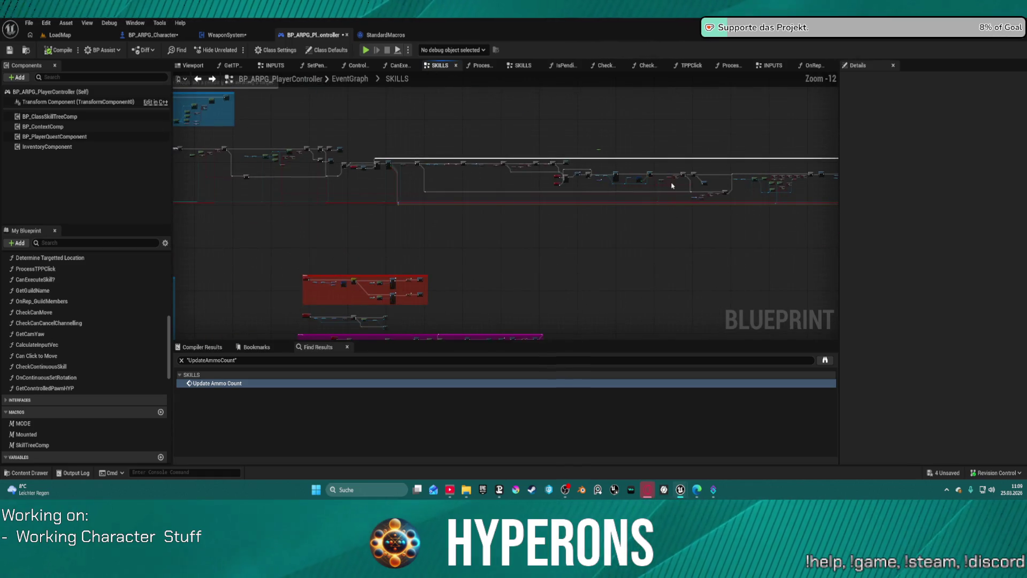
left_click_drag(564, 213, 688, 90)
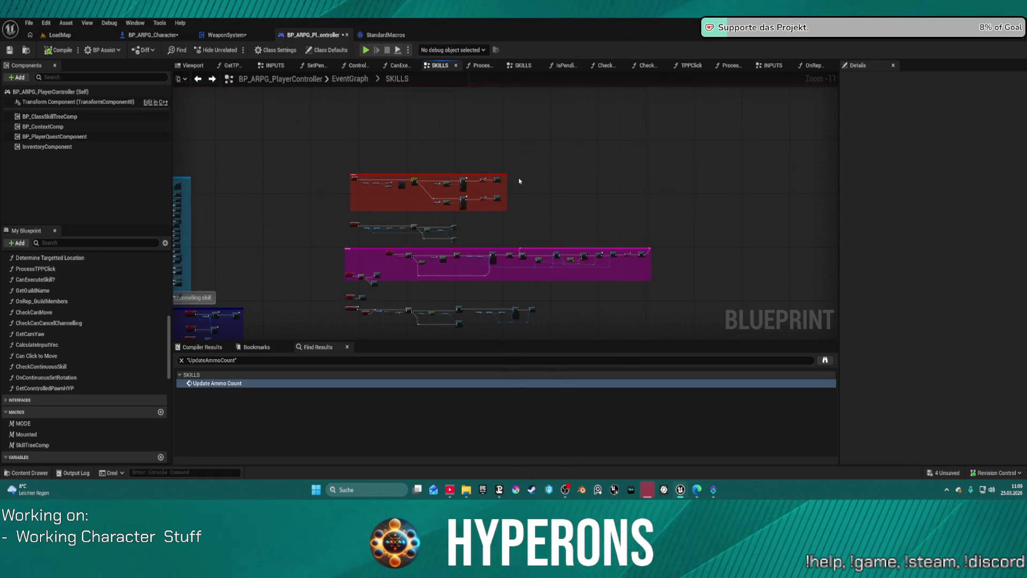
scroll(519, 180, "up", 9)
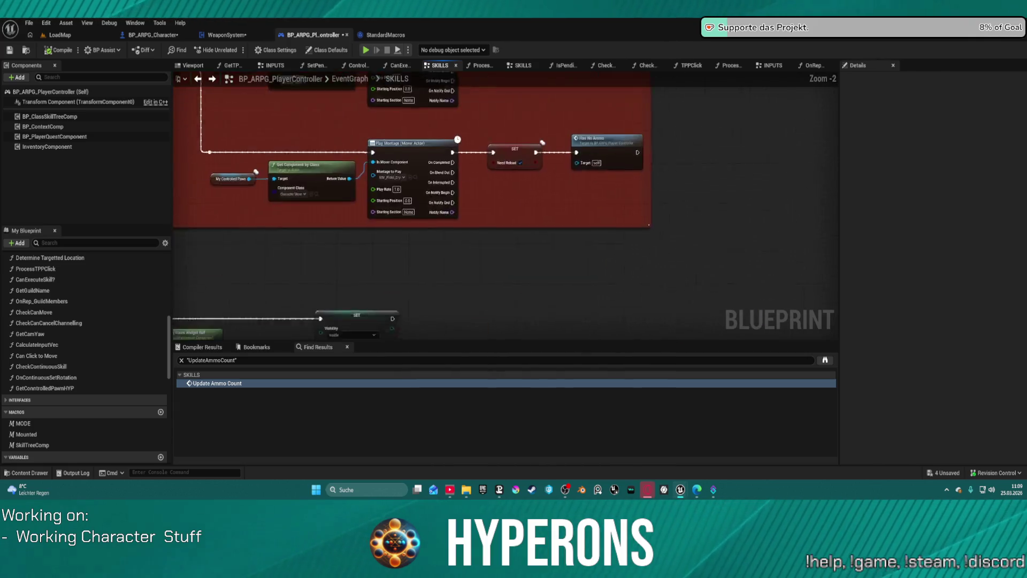
scroll(585, 309, "down", 2)
scroll(749, 332, "down", 4)
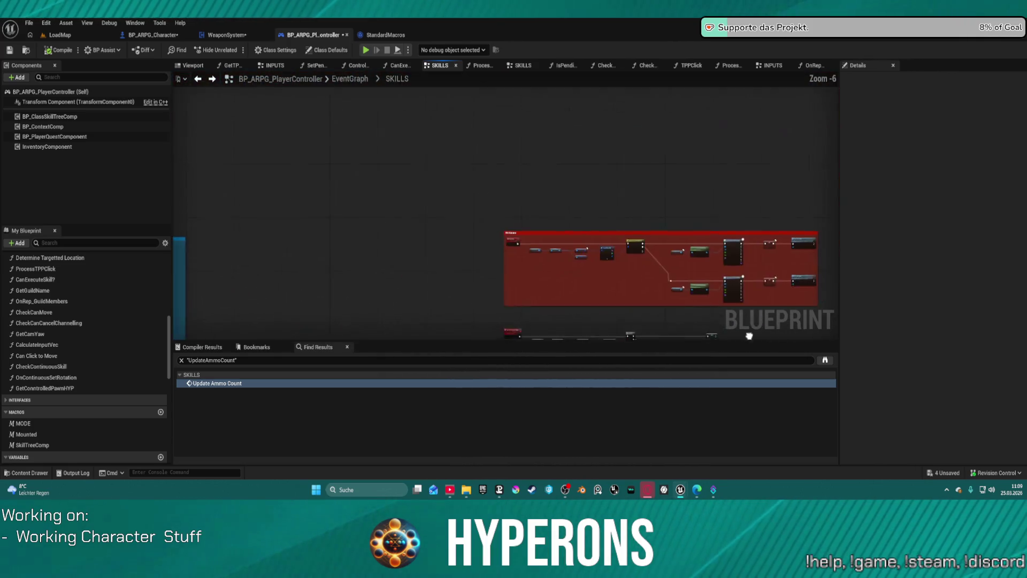
scroll(678, 285, "up", 4)
left_click_drag(652, 280, 611, 314)
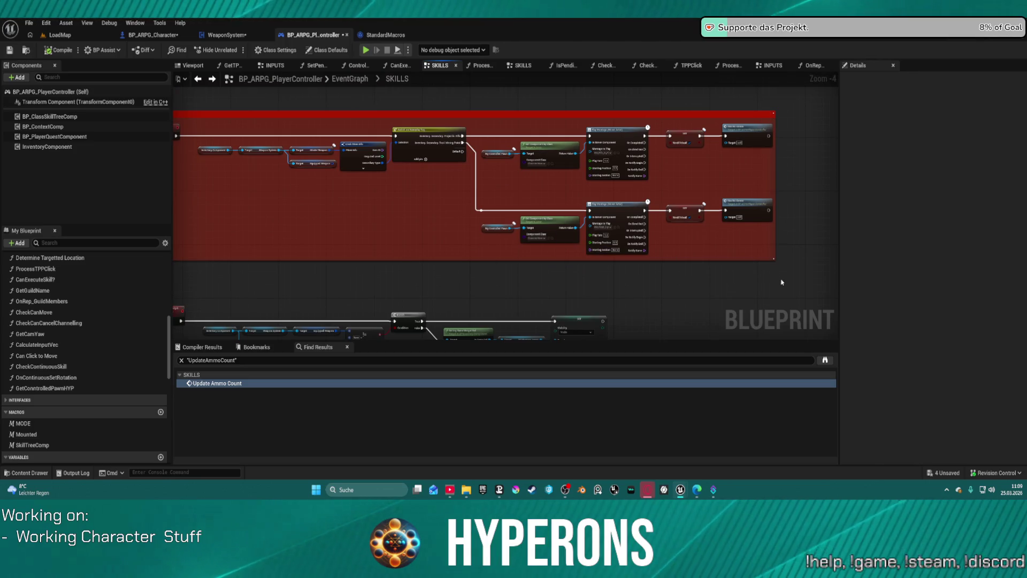
mouse_move(739, 261)
left_mouse_down()
mouse_move(332, 172)
mouse_move(221, 106)
left_mouse_up()
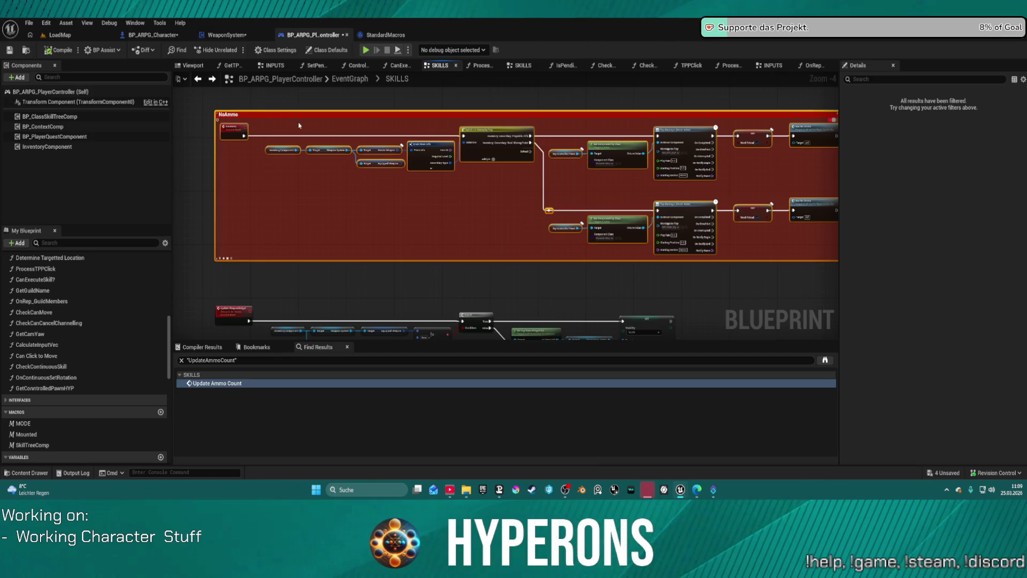
key("Delete")
- Delete the Server_Reload and Client_Reload event nodes near the Reloading group
mouse_move(332, 217)
left_mouse_down()
mouse_move(367, 154)
mouse_move(363, 102)
mouse_move(412, 80)
left_mouse_up()
left_click_drag(476, 161, 457, 110)
mouse_move(358, 210)
left_mouse_down()
mouse_move(410, 214)
mouse_move(282, 296)
mouse_move(349, 199)
mouse_move(386, 167)
mouse_move(397, 307)
left_mouse_up()
scroll(344, 142, "up", 2)
mouse_move(344, 142)
left_mouse_down()
mouse_move(434, 164)
mouse_move(246, 131)
mouse_move(301, 140)
left_mouse_up()
left_click_drag(356, 178, 403, 178)
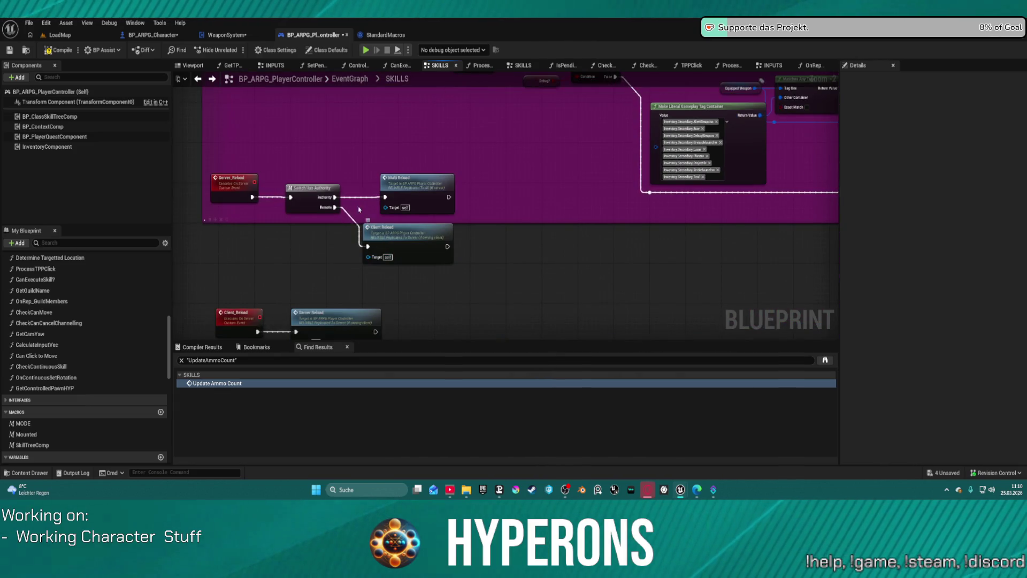
left_click_drag(363, 215, 405, 160)
mouse_move(276, 110)
left_mouse_down()
mouse_move(420, 286)
mouse_move(455, 284)
mouse_move(528, 229)
mouse_move(549, 238)
left_mouse_up()
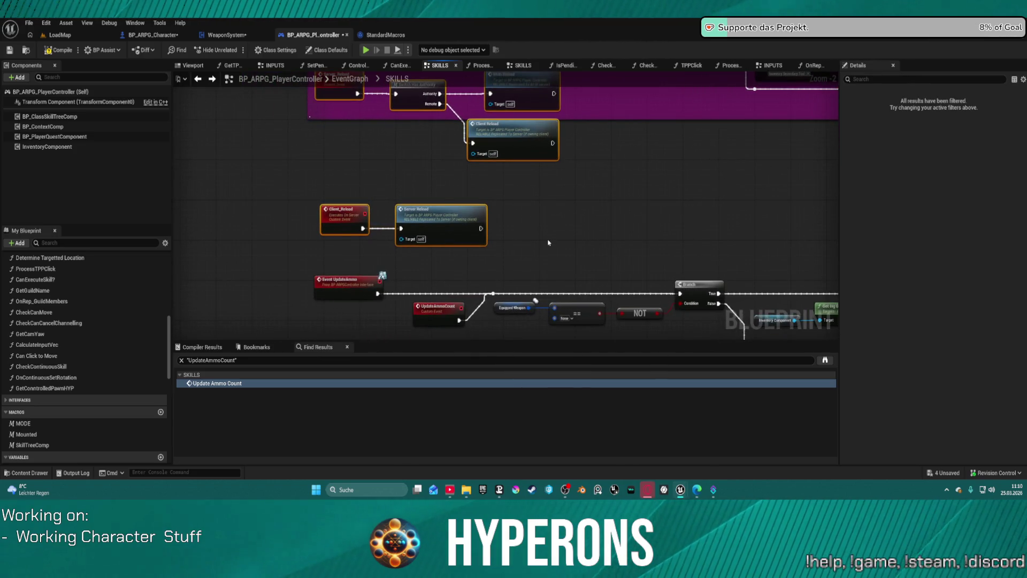
key("Delete")
- Frame the magenta Reloading group to fill the graph view
scroll(380, 332, "down", 3)
left_click_drag(380, 333, 367, 264)
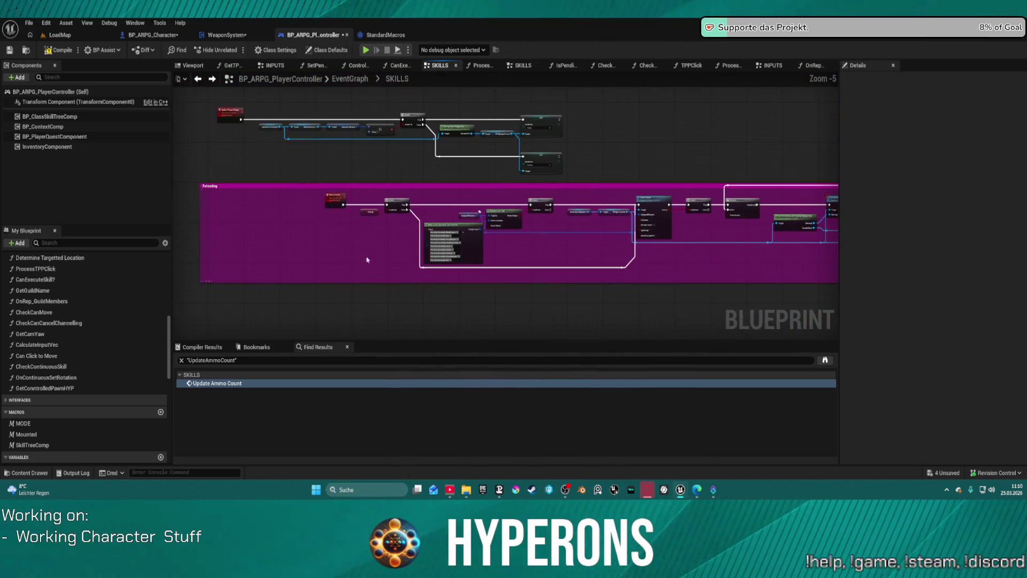
left_click_drag(344, 221, 182, 184)
scroll(235, 237, "up", 2)
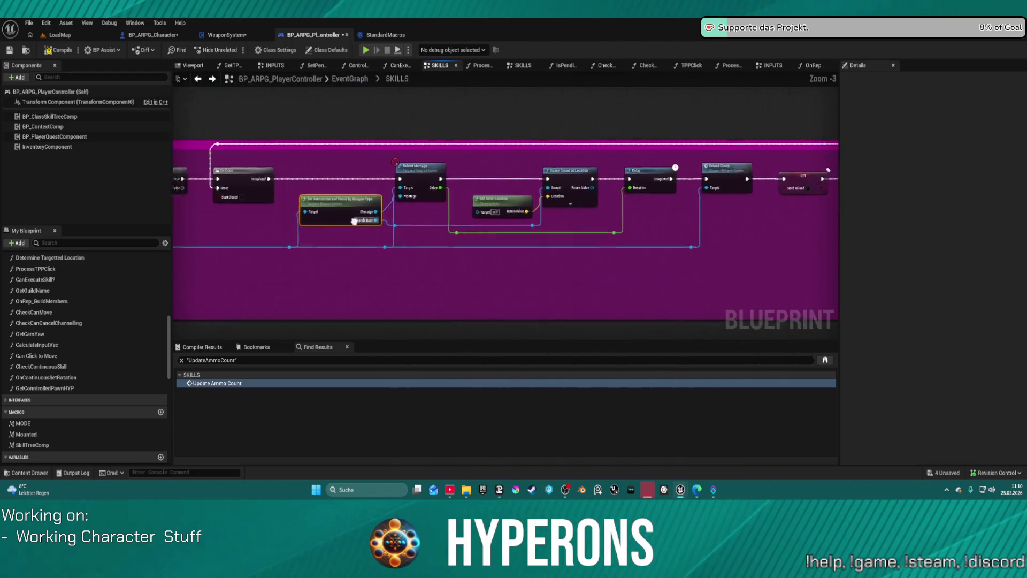